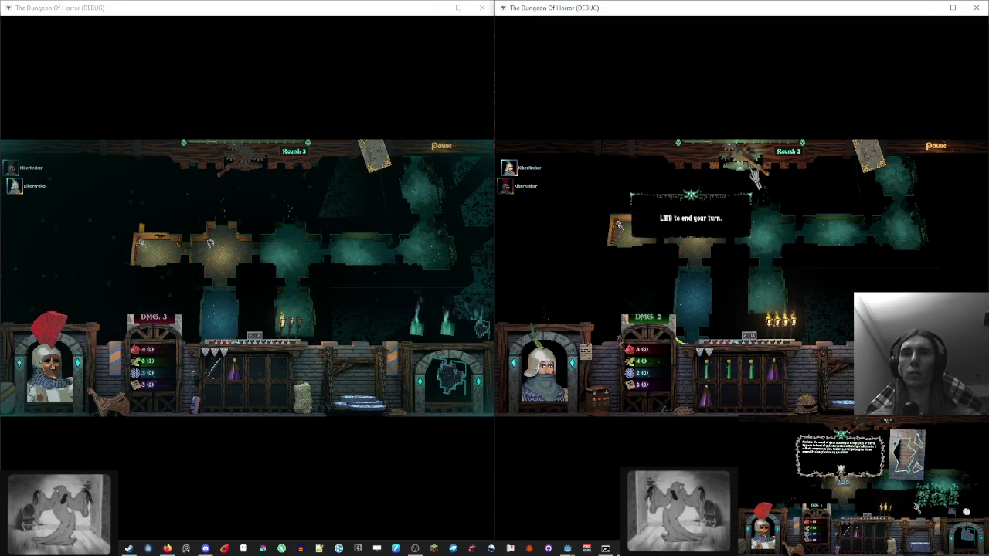
Step: Move the knight into the adjacent room and the room below, then quit the test game
click(782, 241)
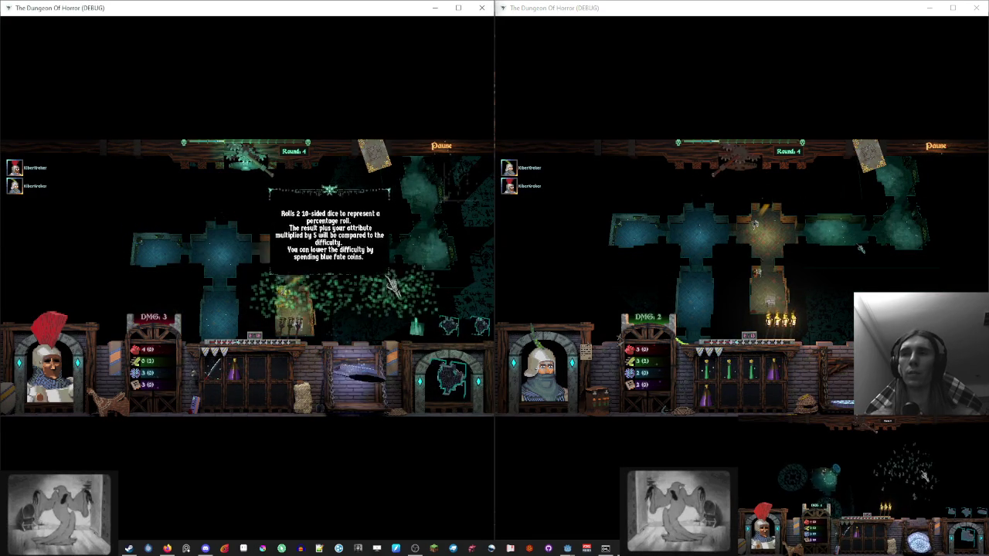
click(308, 313)
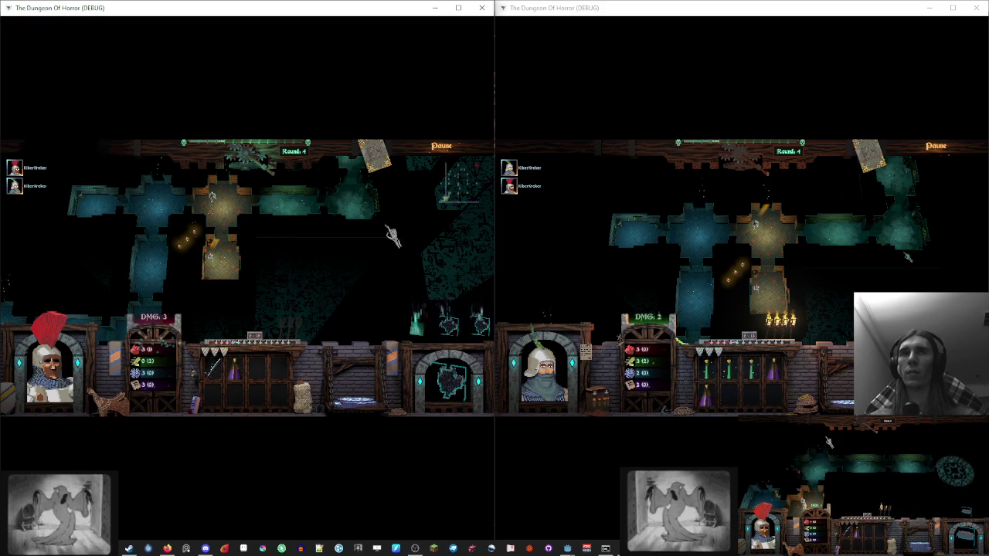
click(482, 8)
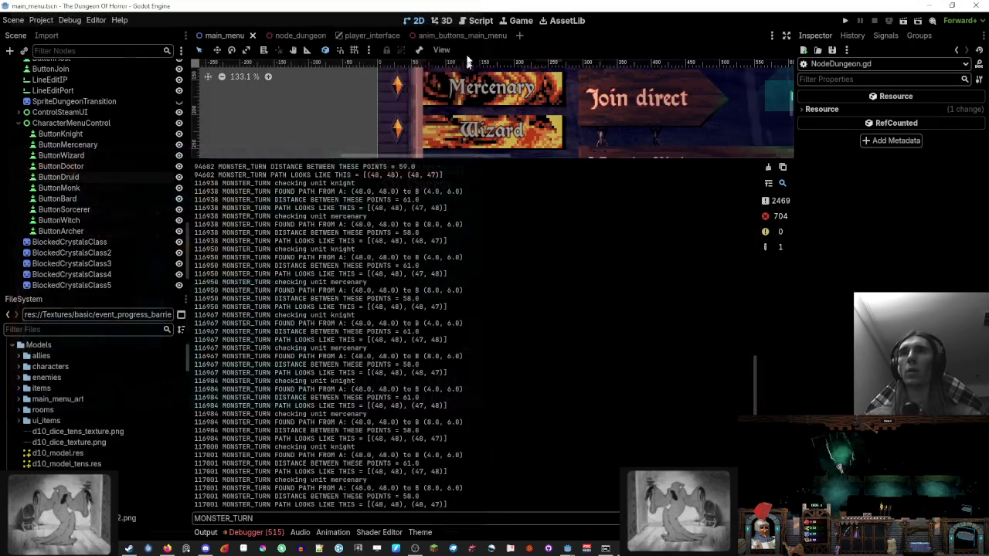
Step: Change the pyramid_tunel_roots weight in Config.cfg's dungeon rooms list from 15 to 1500
click(480, 20)
click(80, 93)
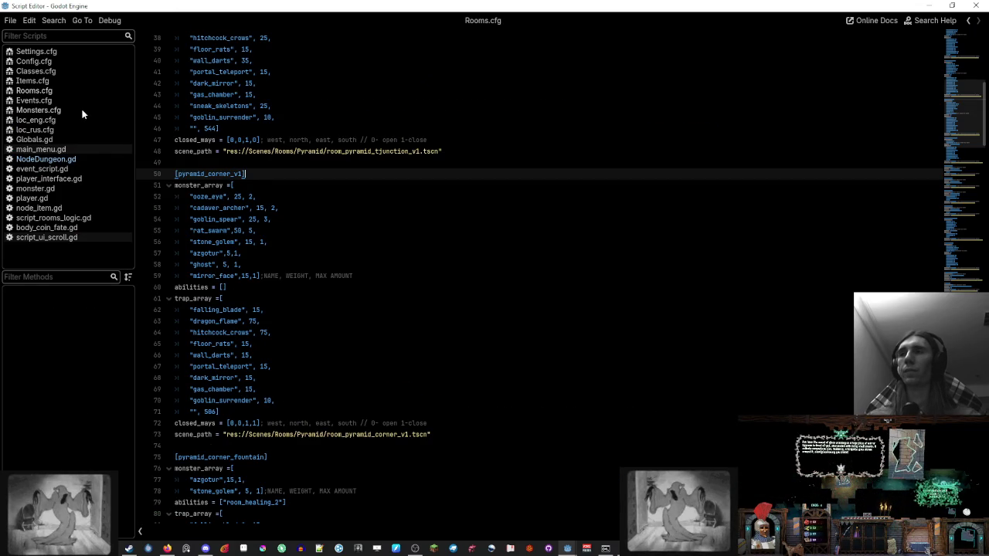
click(84, 62)
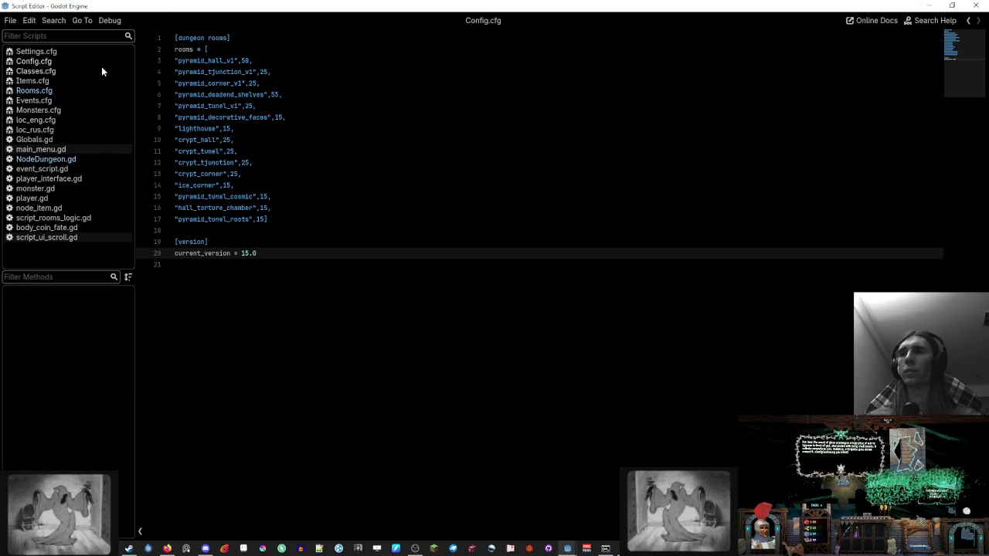
click(287, 163)
click(277, 184)
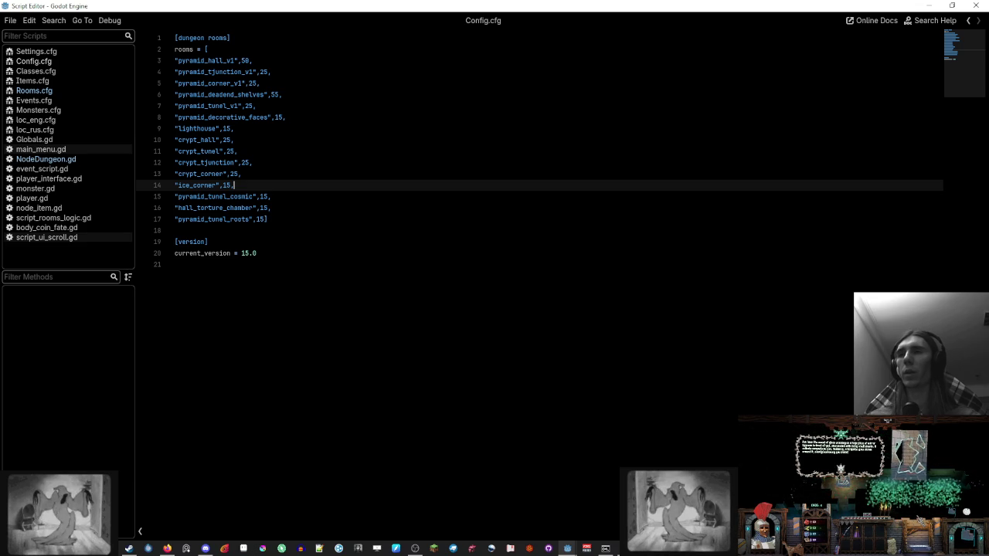
click(265, 219)
click(311, 198)
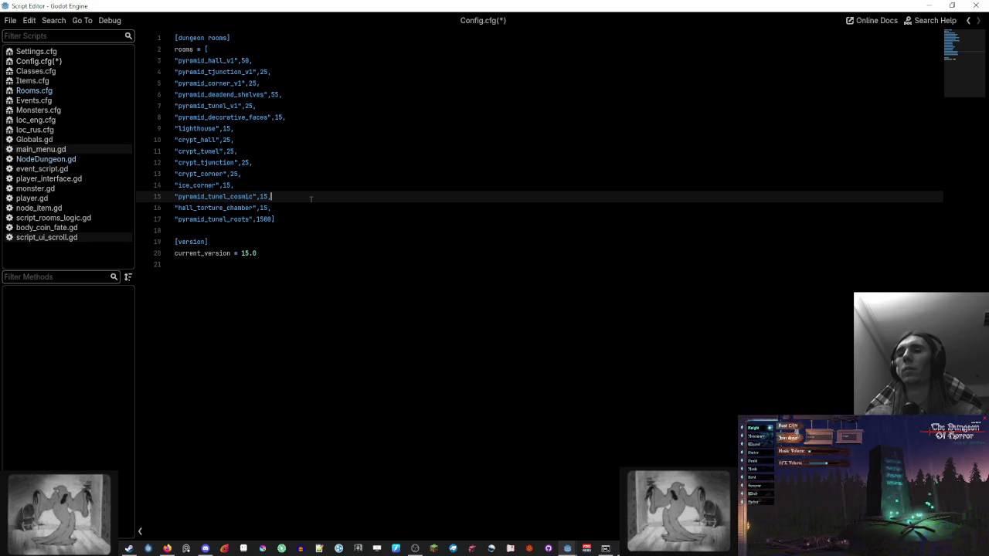
click(77, 90)
Step: Duplicate the goblin_spear entry in the pyramid_tunel_roots monster list of Rooms.cfg
drag(958, 179, 962, 263)
click(408, 211)
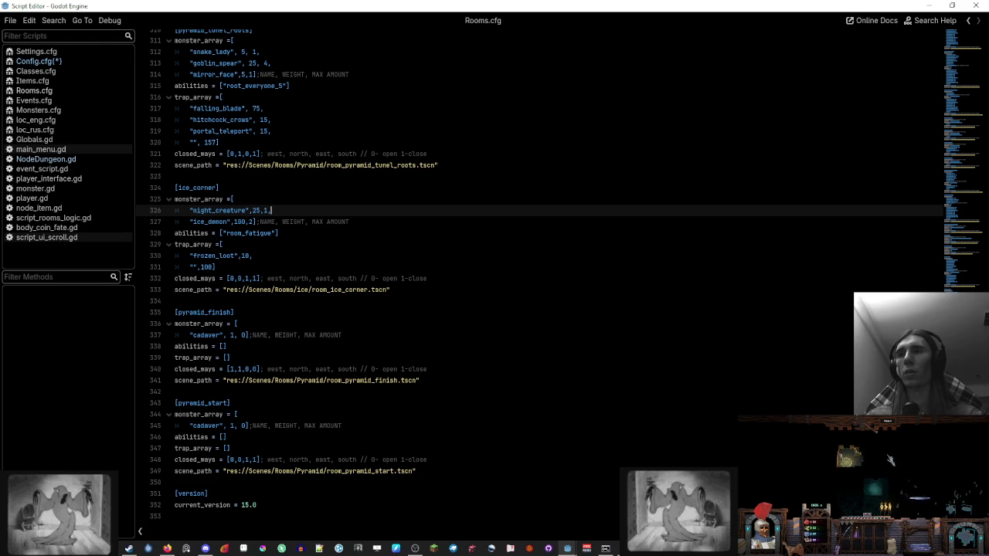
scroll(463, 278, up, 4)
scroll(463, 278, up, 3)
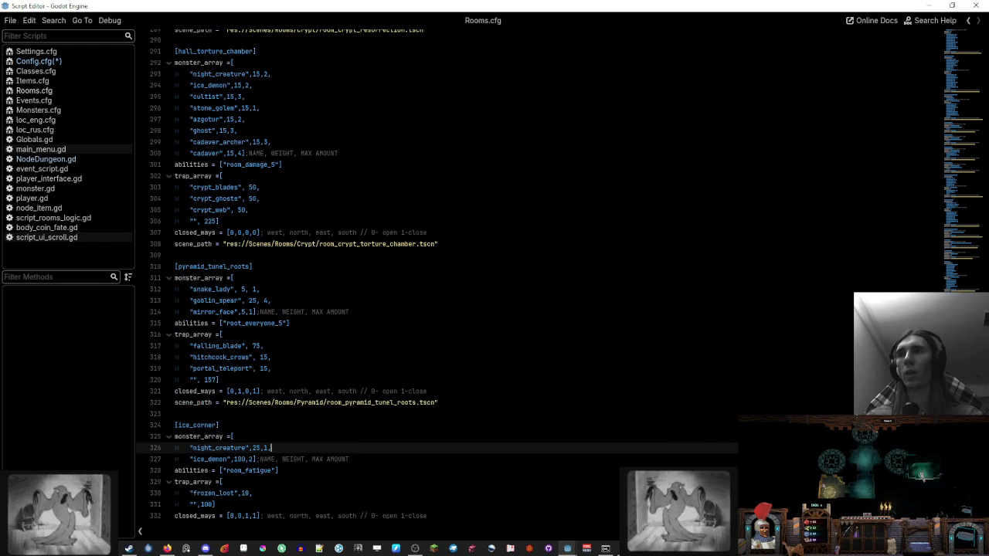
scroll(463, 278, up, 2)
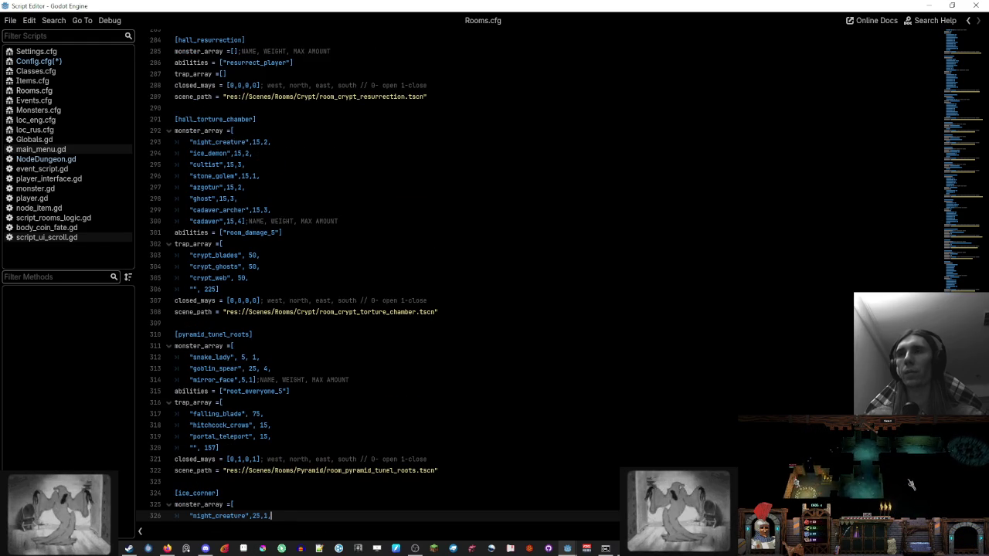
scroll(463, 278, down, 1)
scroll(464, 279, down, 4)
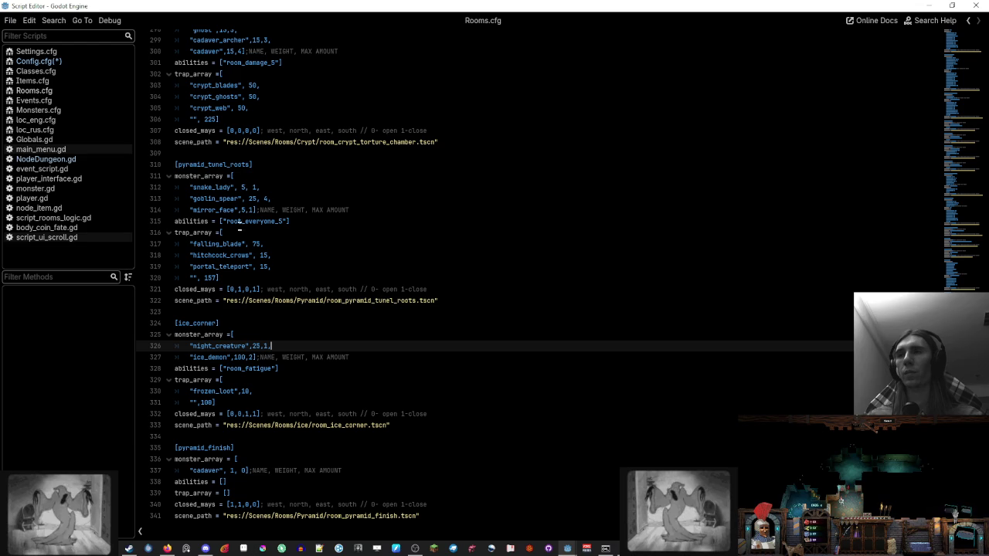
drag(286, 204, 281, 188)
key(ctrl+d)
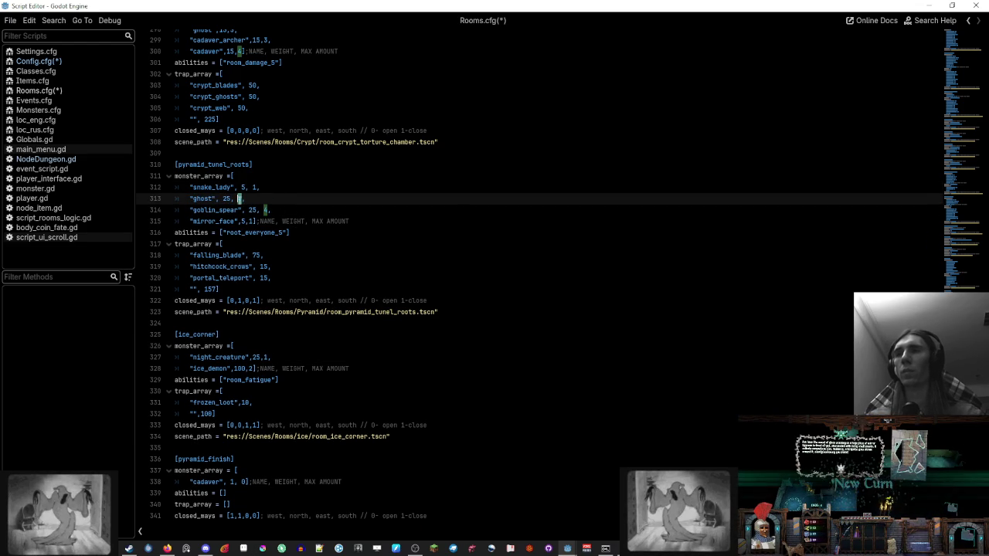
Step: Turn the copy into a ghost entry with weight 250 and max 5, checked via a 'ghost' search
click(309, 187)
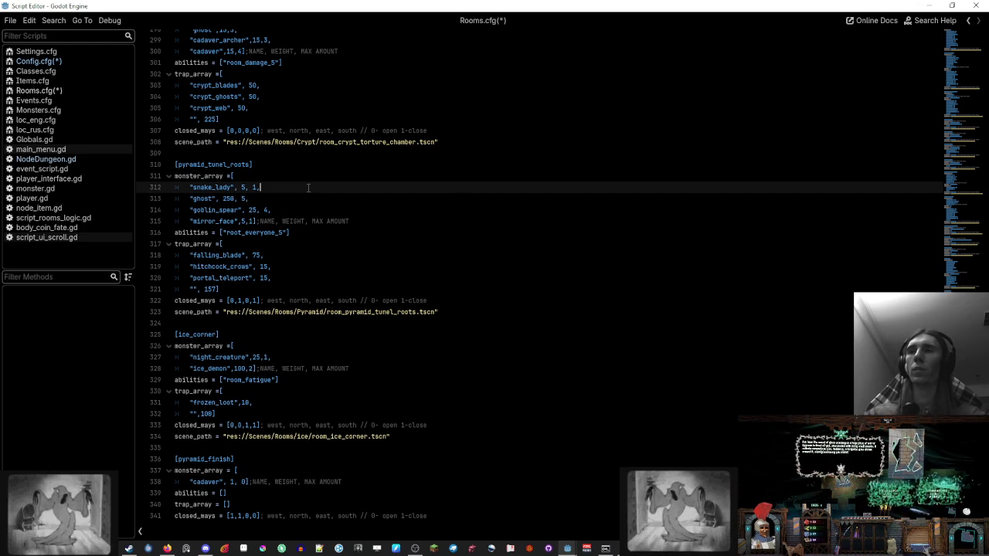
scroll(298, 191, up, 5)
scroll(298, 190, up, 5)
scroll(298, 190, up, 5)
key(ctrl+f)
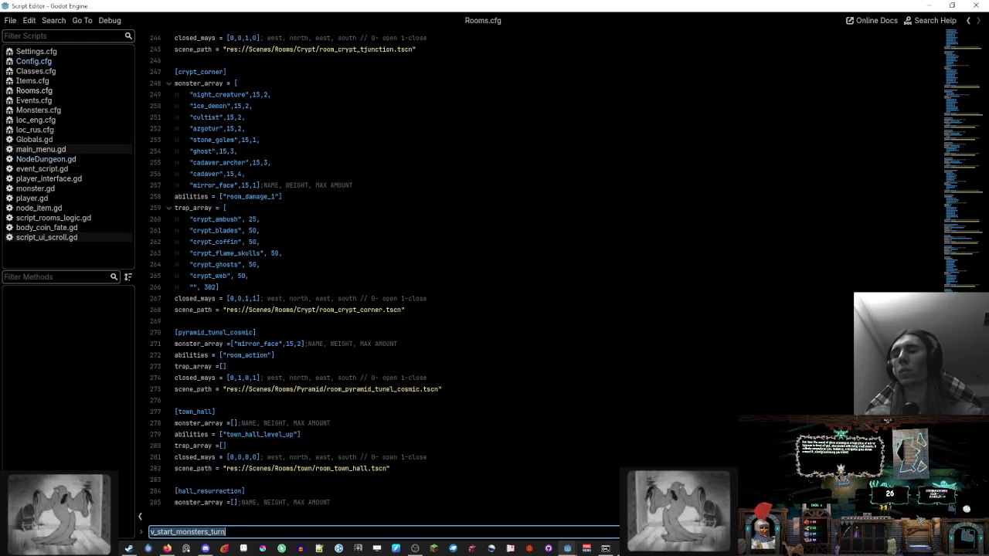
text(ghost)
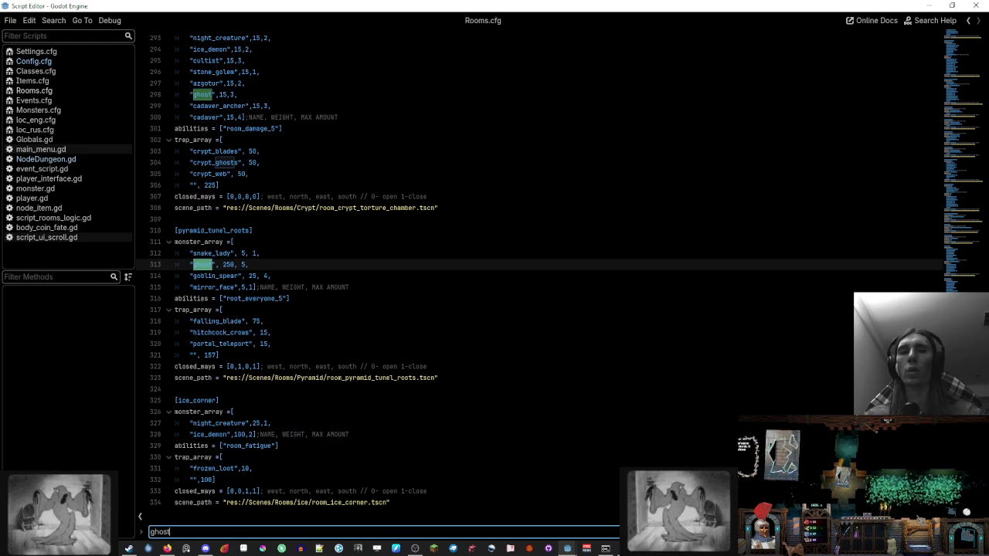
key(Escape)
scroll(541, 286, down, 5)
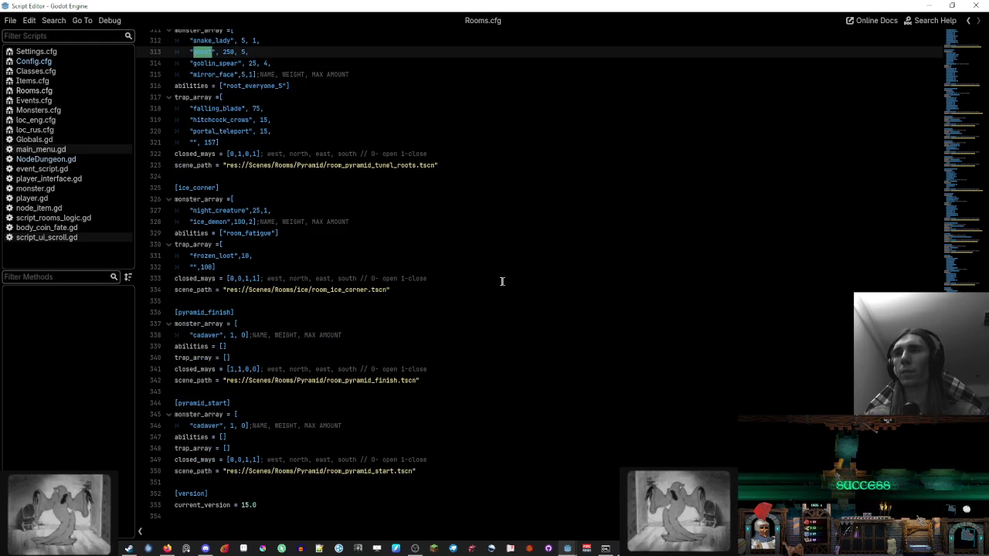
scroll(307, 219, up, 4)
click(301, 213)
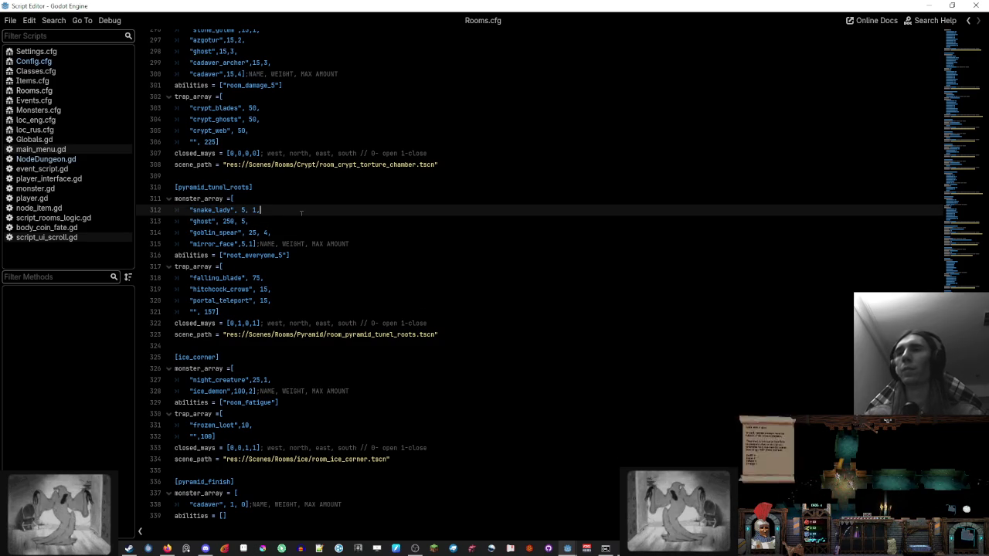
click(128, 549)
Step: Delete all .cfg files from the game's Config folder and rerun the project from Godot
drag(502, 337, 402, 177)
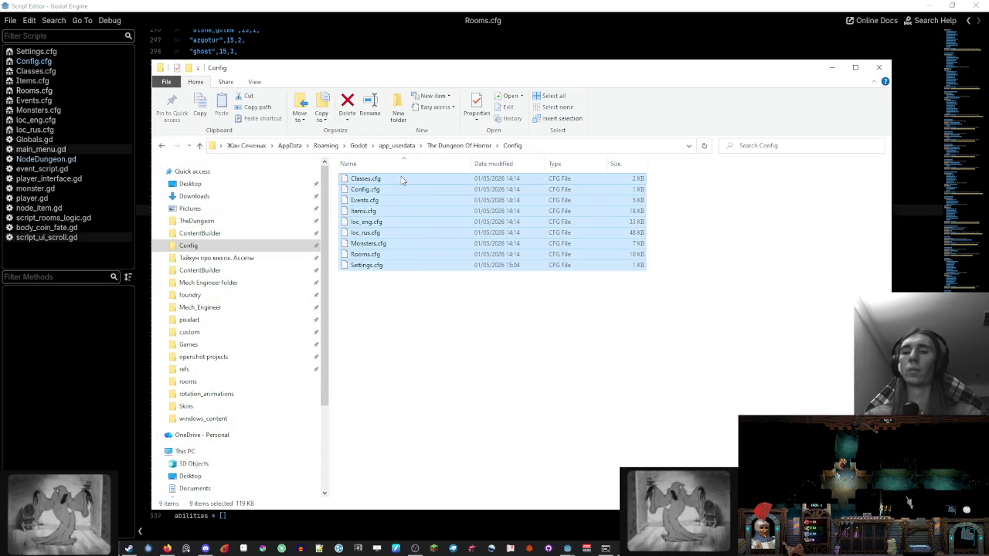
key(Delete)
click(832, 68)
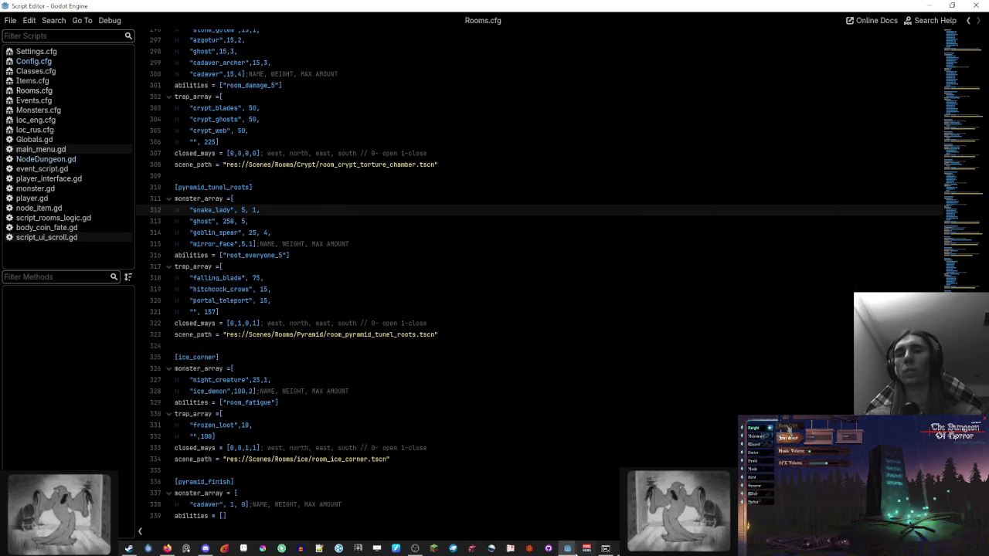
click(846, 21)
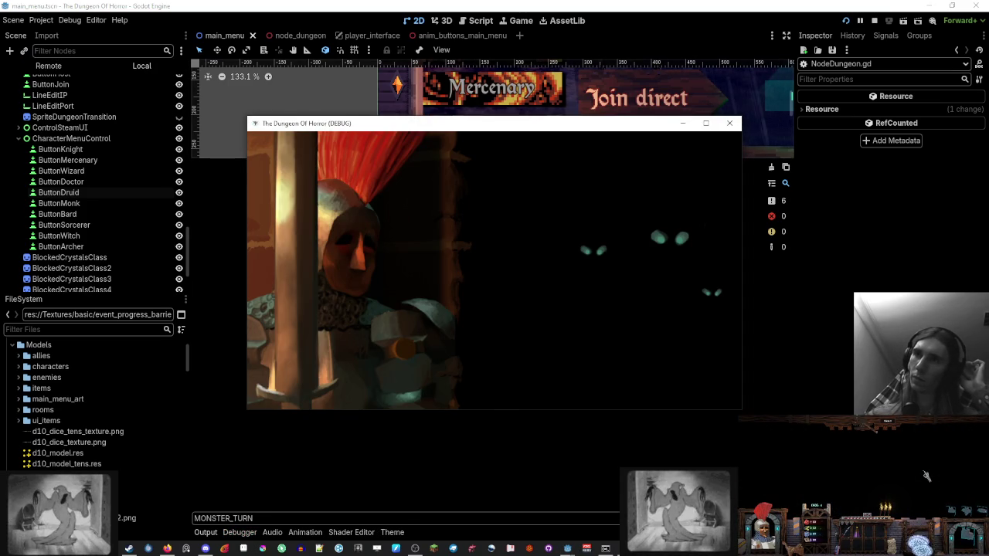
Step: Tile both debug windows side by side, start a new game on the left, lower music on the right
drag(600, 126, 2, 132)
click(579, 116)
click(102, 161)
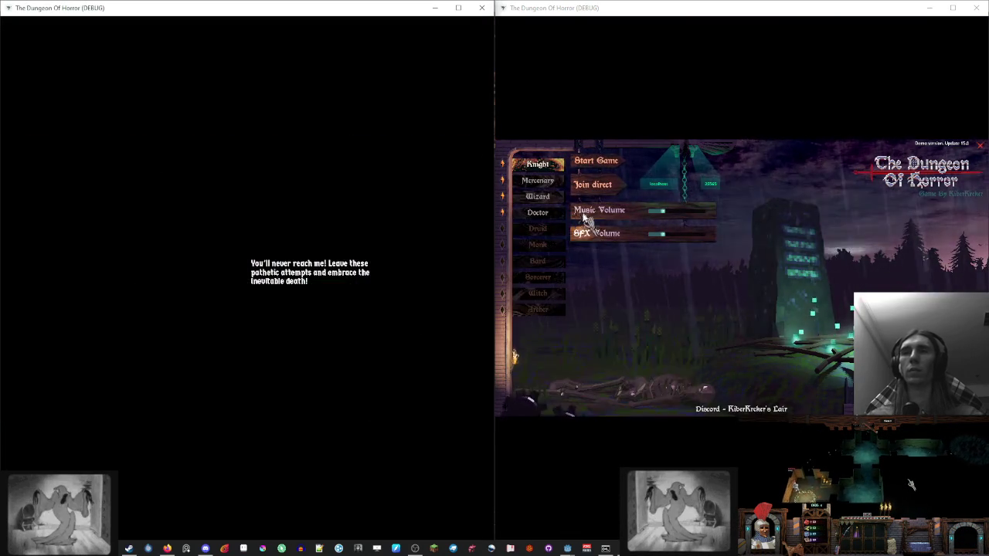
click(649, 211)
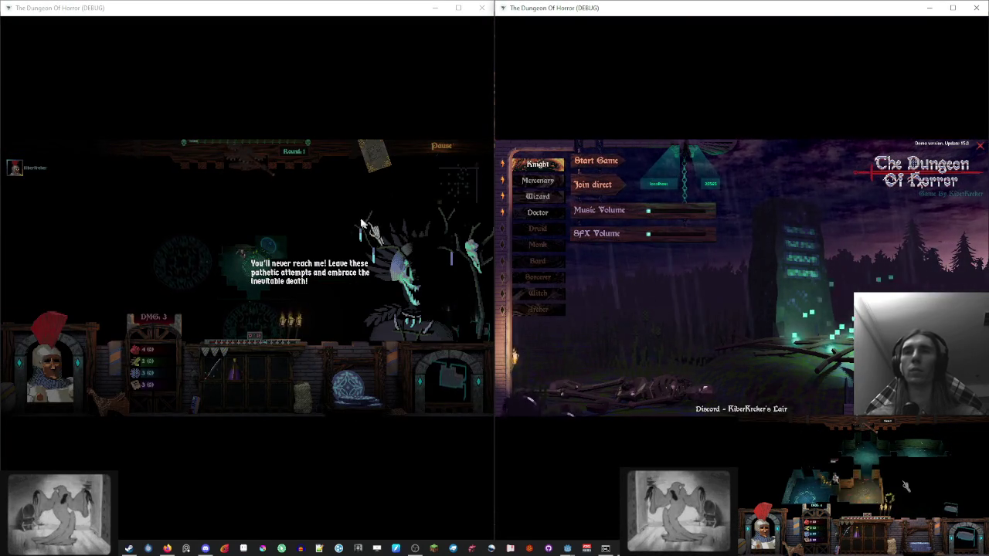
Step: Join the left player's game from the right window and close the items tutorial book
click(361, 222)
key(Escape)
key(Escape)
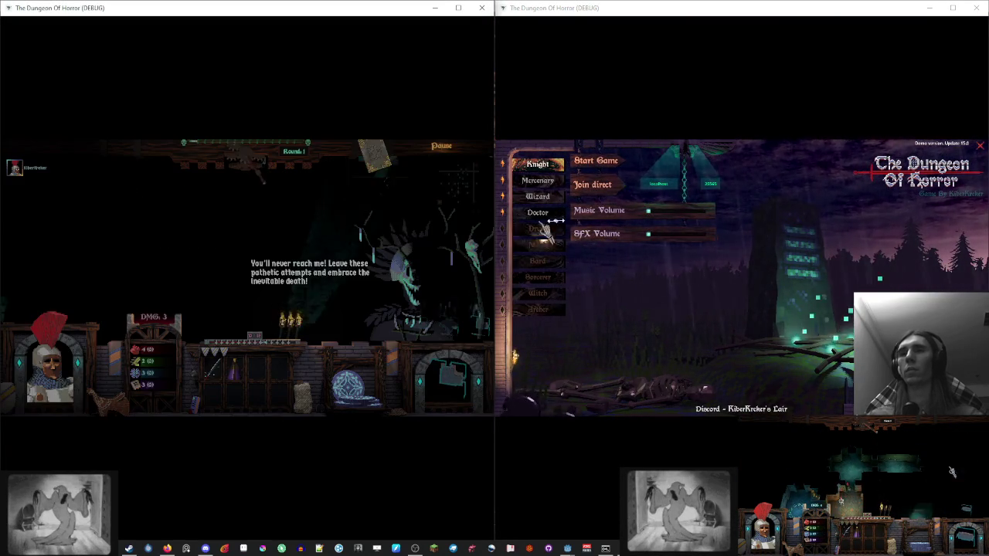
click(592, 184)
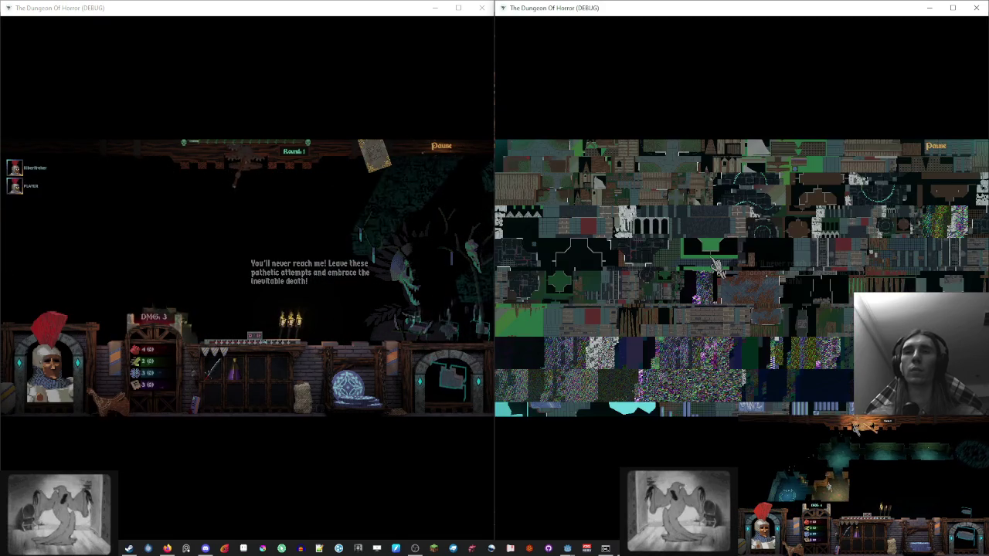
click(477, 329)
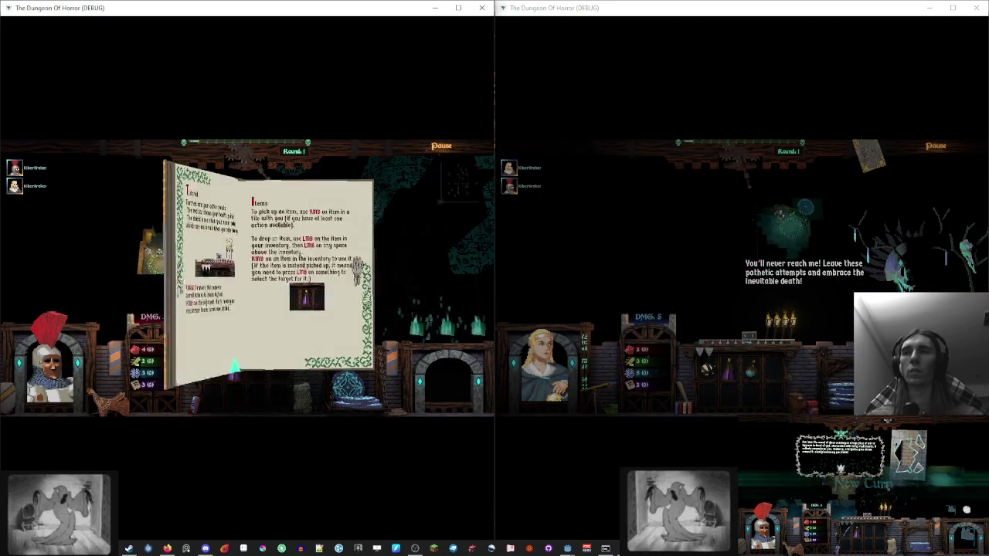
click(357, 270)
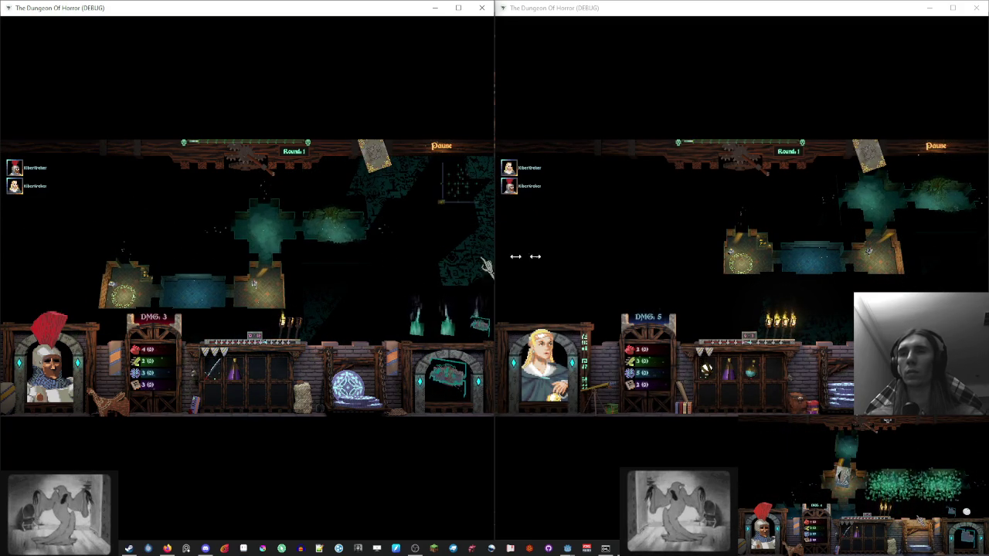
Step: End the current turns in both game windows, panning the dungeon maps to reveal more rooms
click(587, 262)
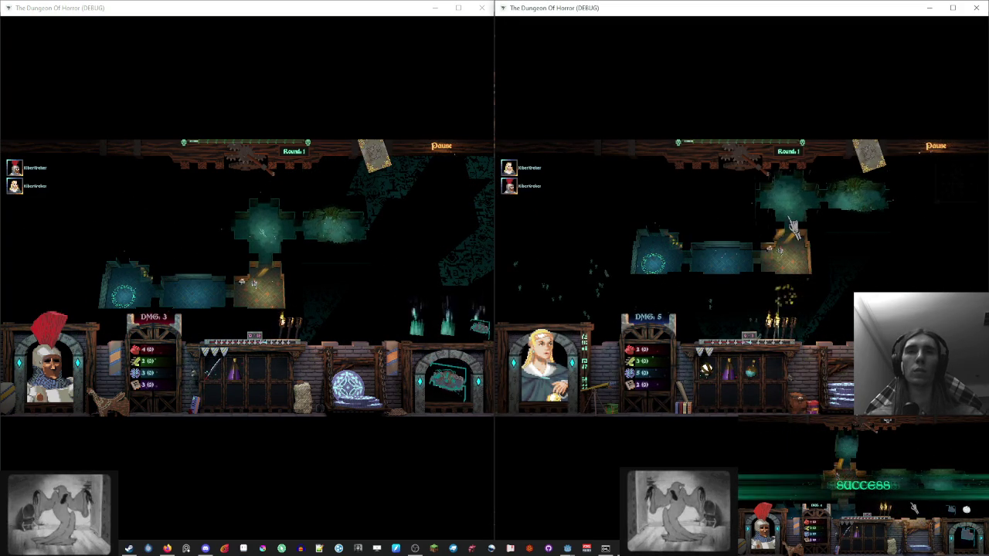
click(240, 168)
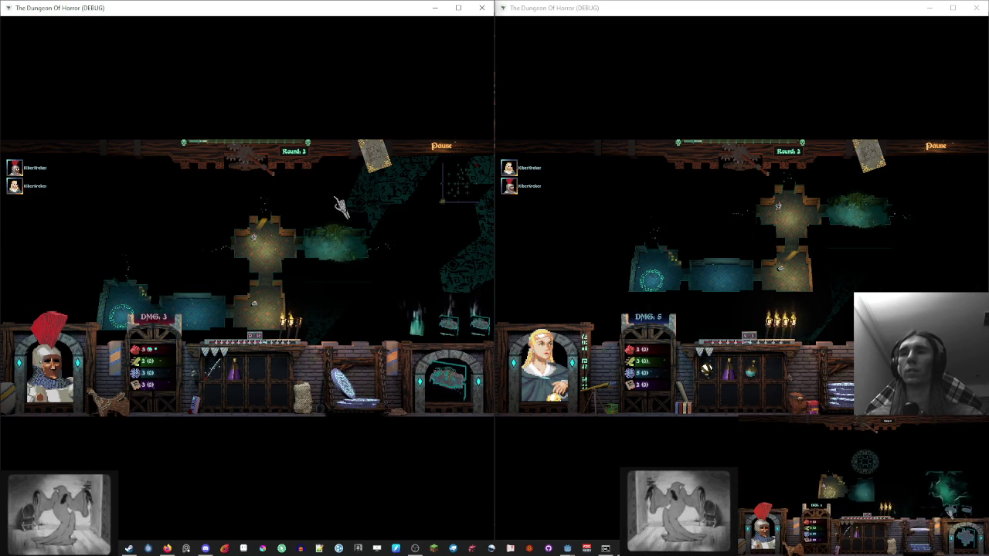
click(792, 259)
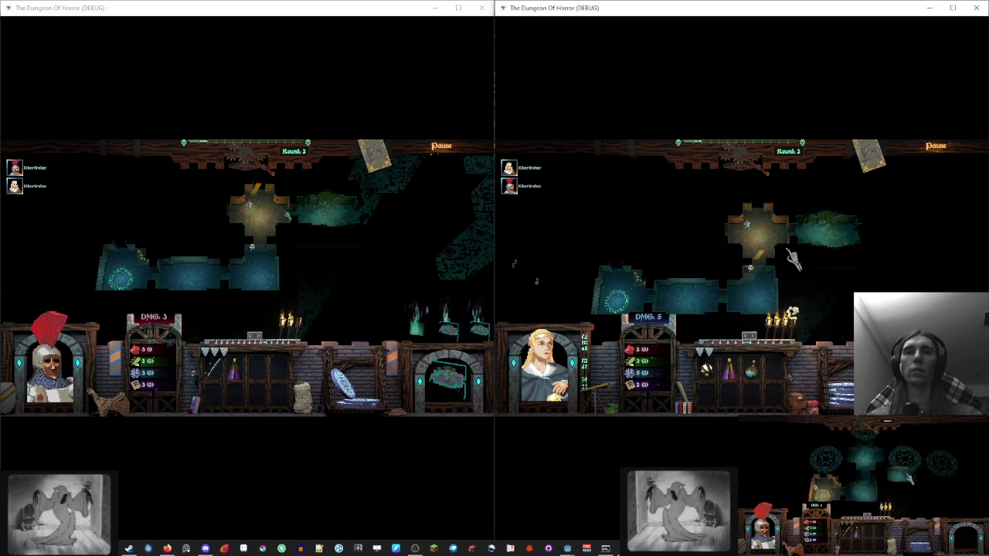
drag(792, 259, 755, 251)
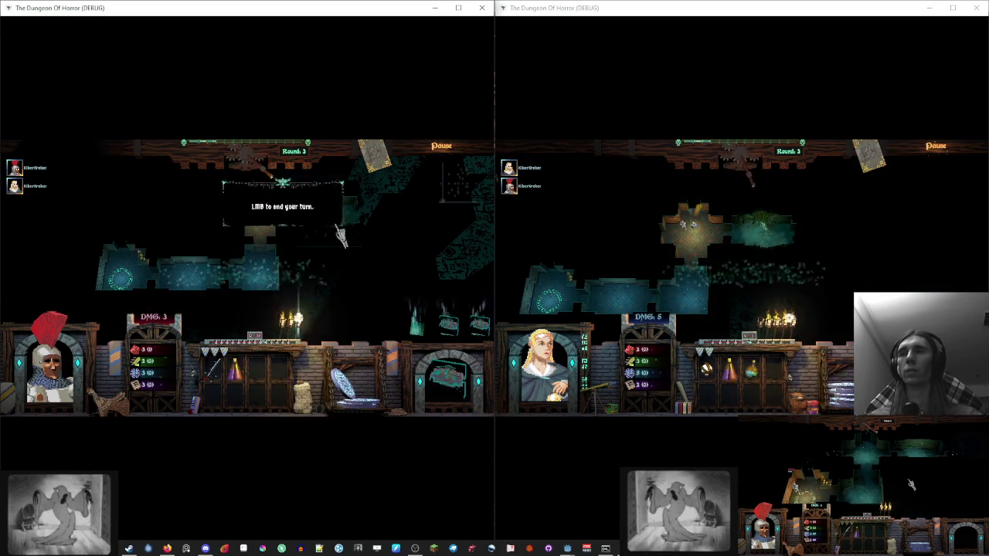
click(292, 319)
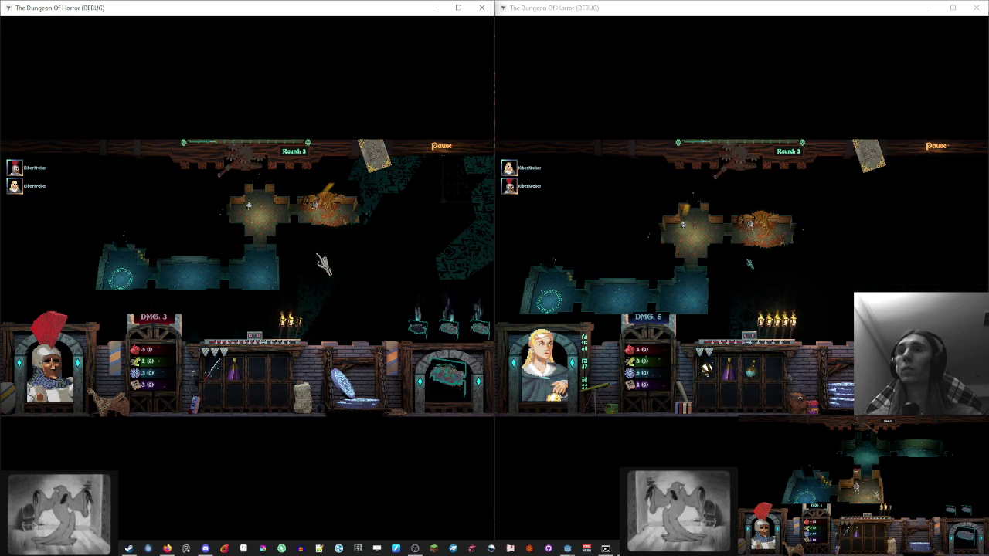
key(d)
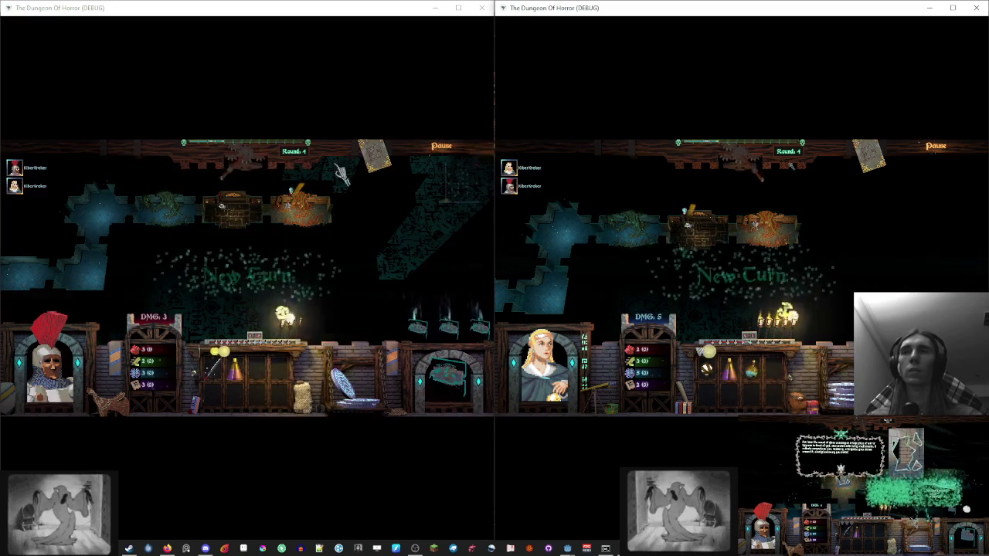
Step: Move the left hero into the neighbouring room on the left and end the turn to reach round 6
click(340, 240)
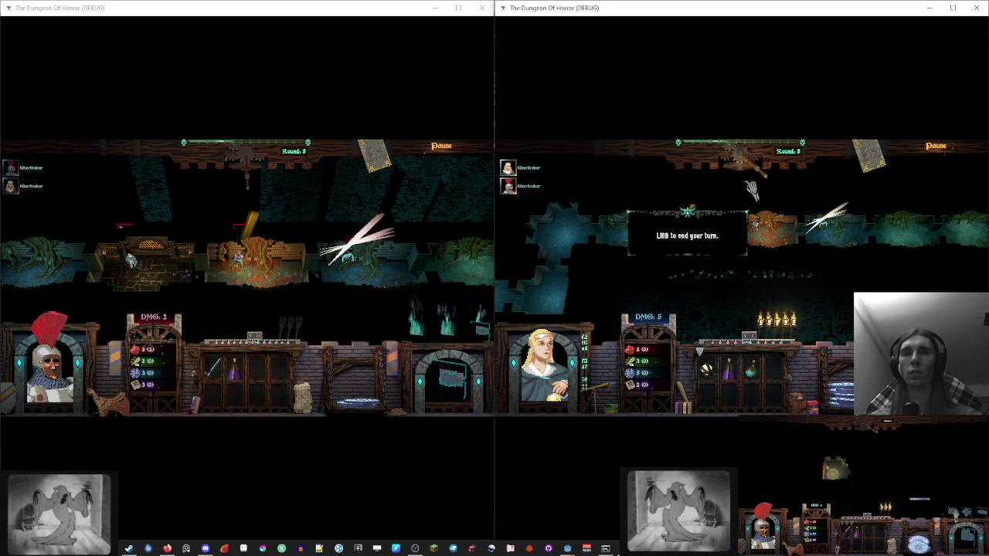
click(169, 266)
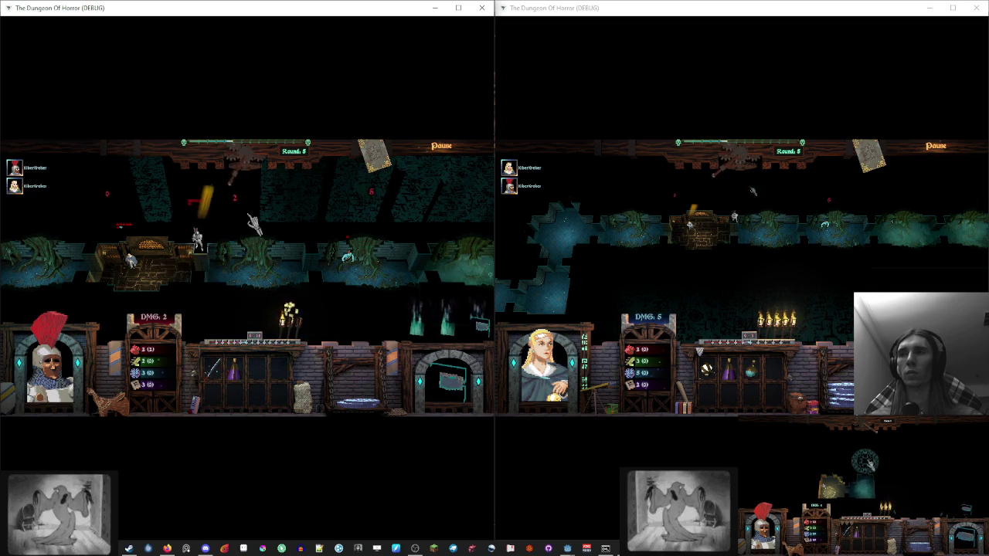
click(258, 177)
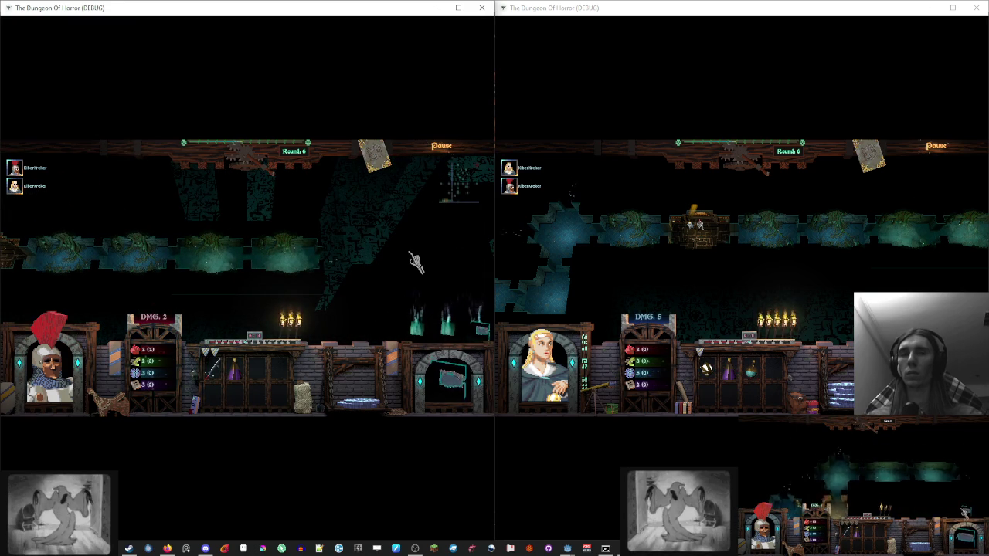
drag(481, 332, 367, 282)
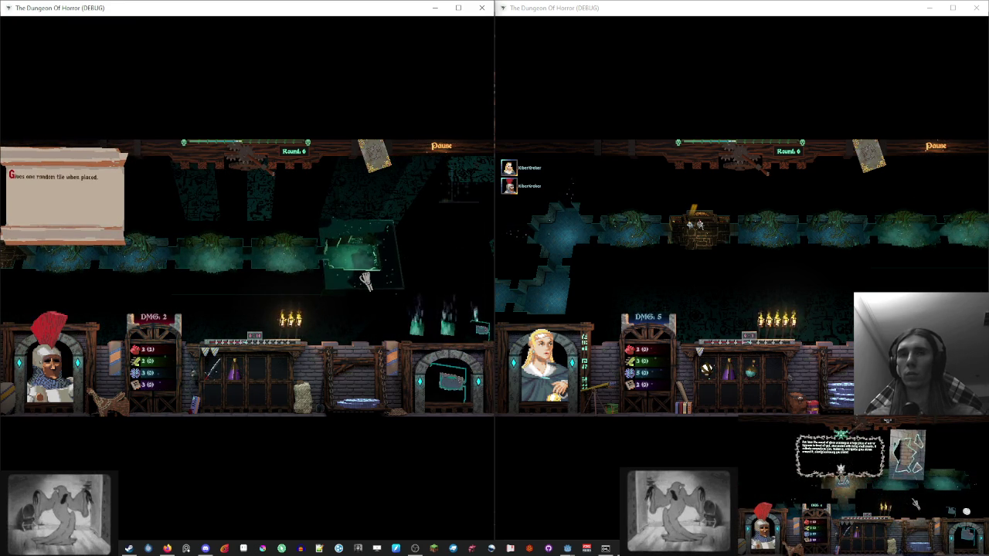
Step: Place two new room tiles in the dungeon and roll the dice to pass the agility check
drag(366, 282, 369, 213)
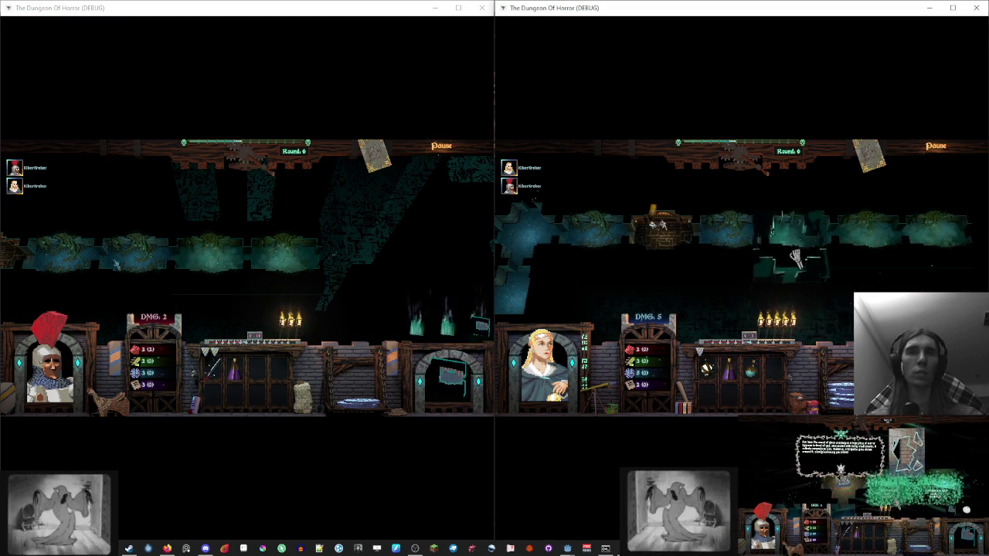
mouse_move(696, 224)
mouse_down()
mouse_move(792, 263)
mouse_move(911, 283)
mouse_move(889, 272)
mouse_up()
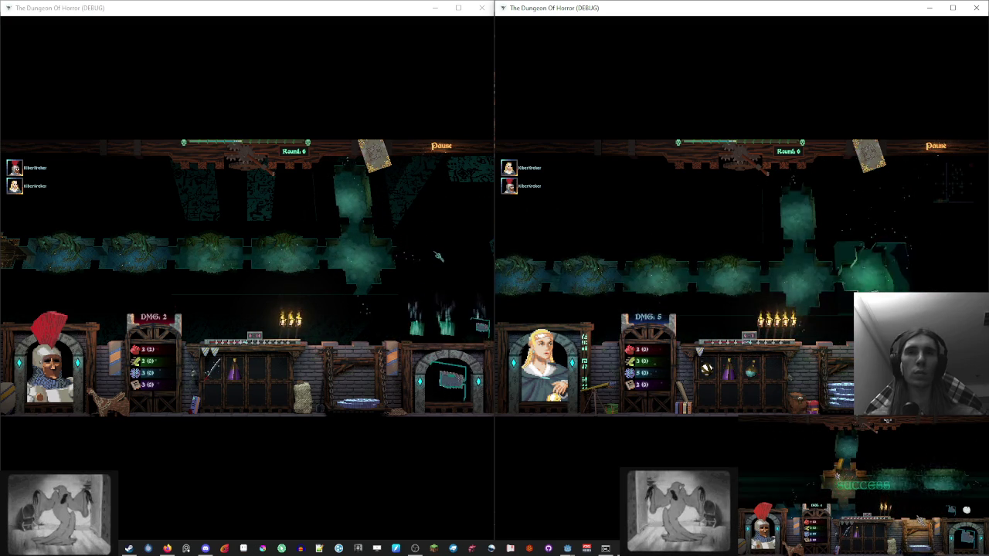
drag(888, 272, 618, 243)
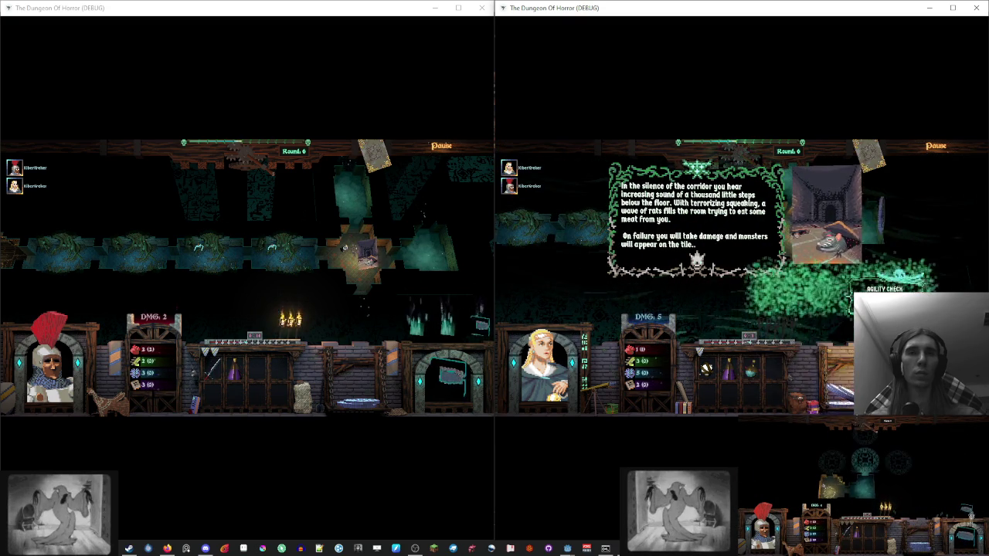
click(788, 301)
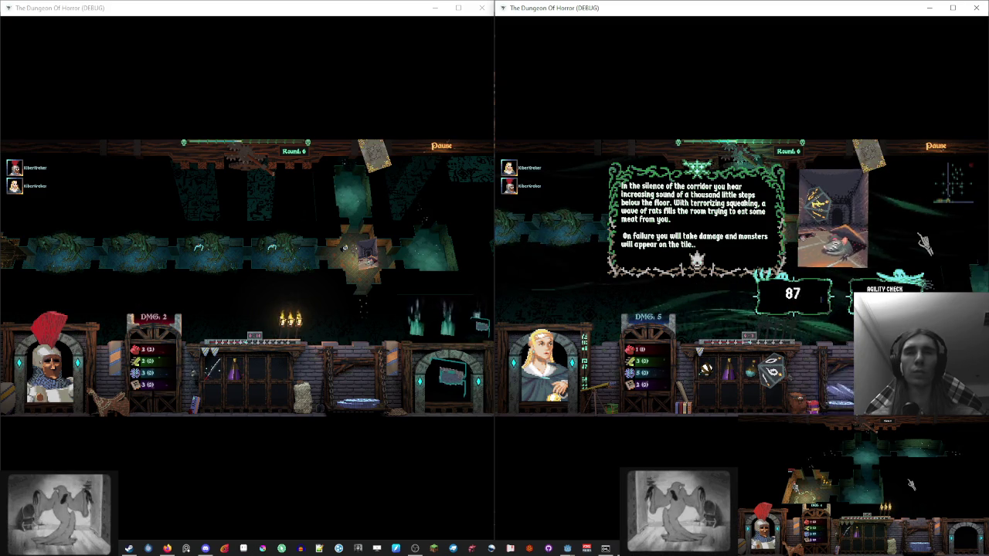
click(364, 223)
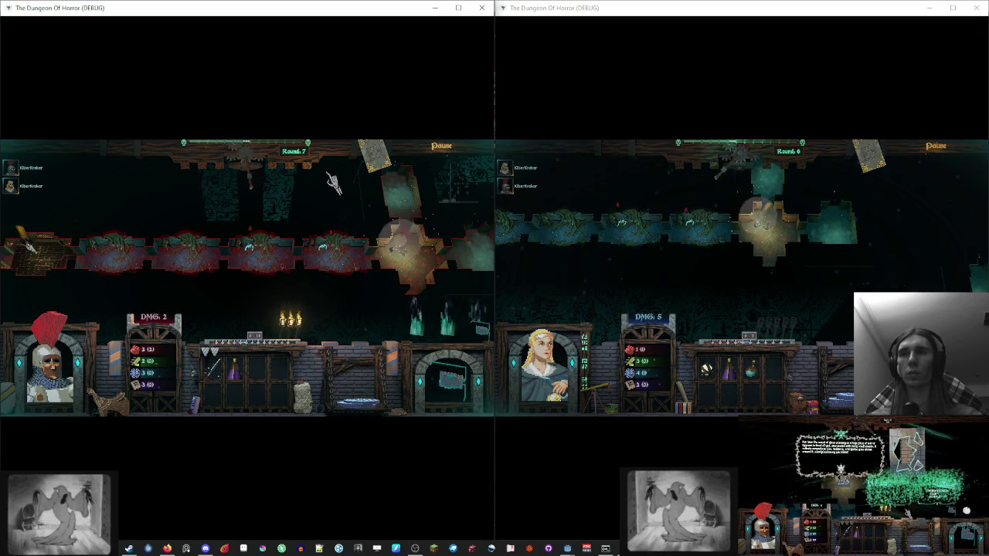
Step: End turns in both windows until the round counter reaches 10
click(761, 158)
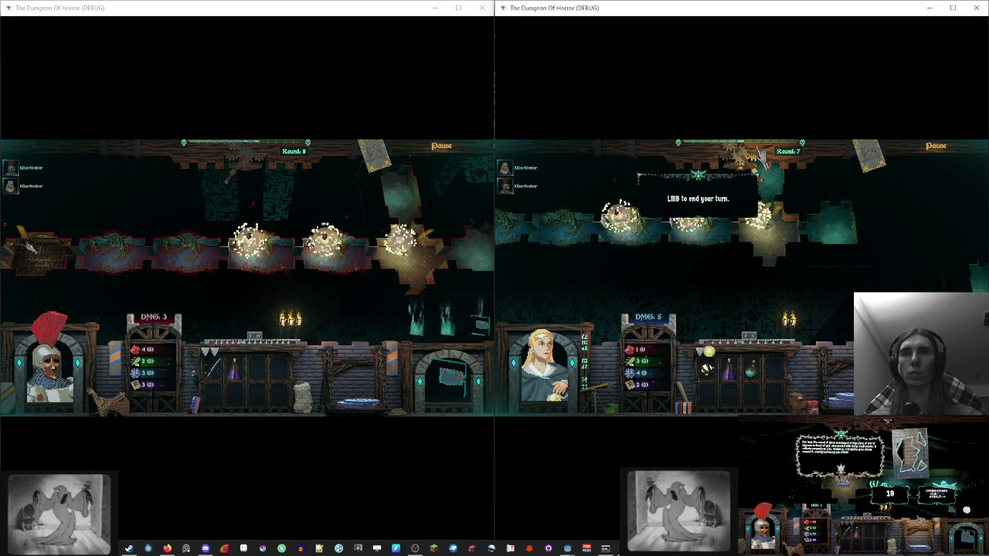
click(293, 189)
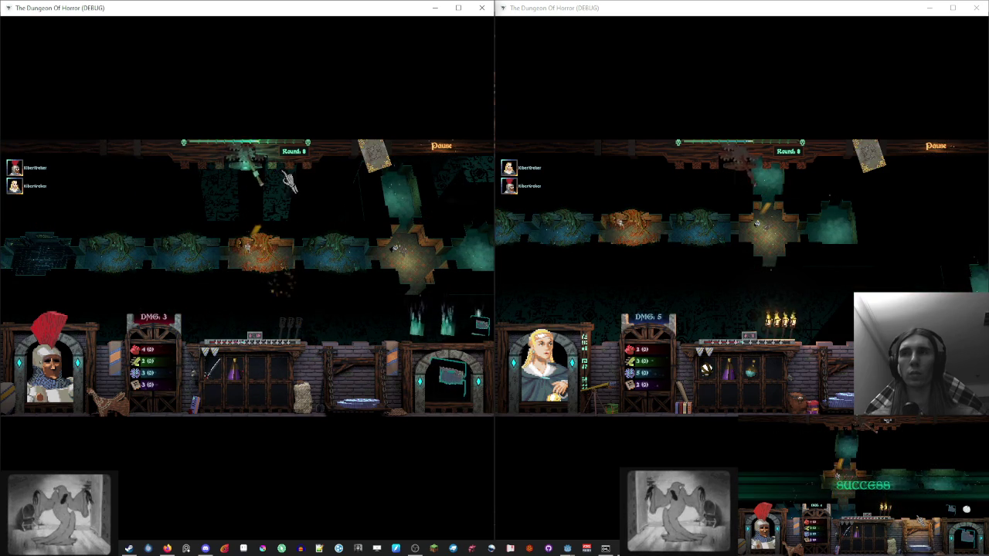
click(773, 231)
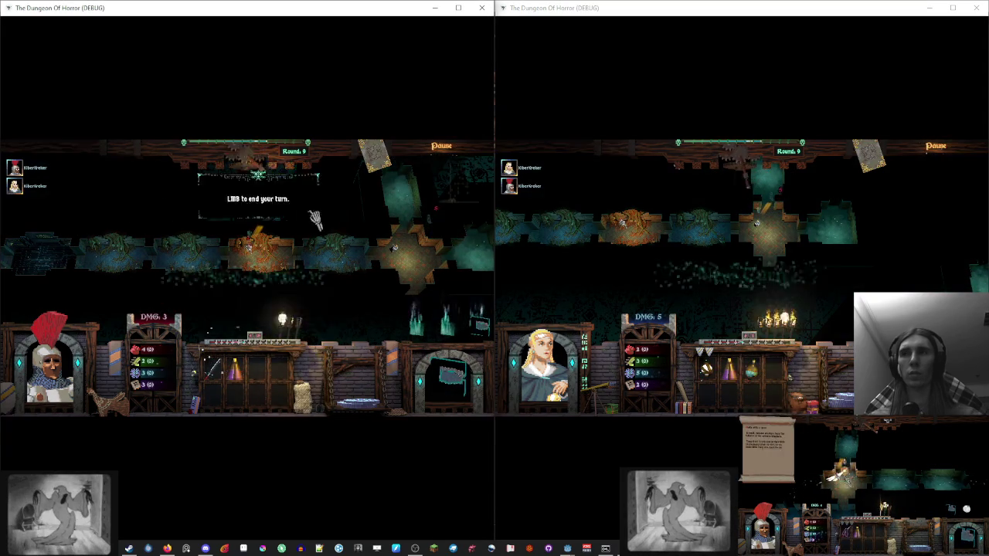
click(241, 193)
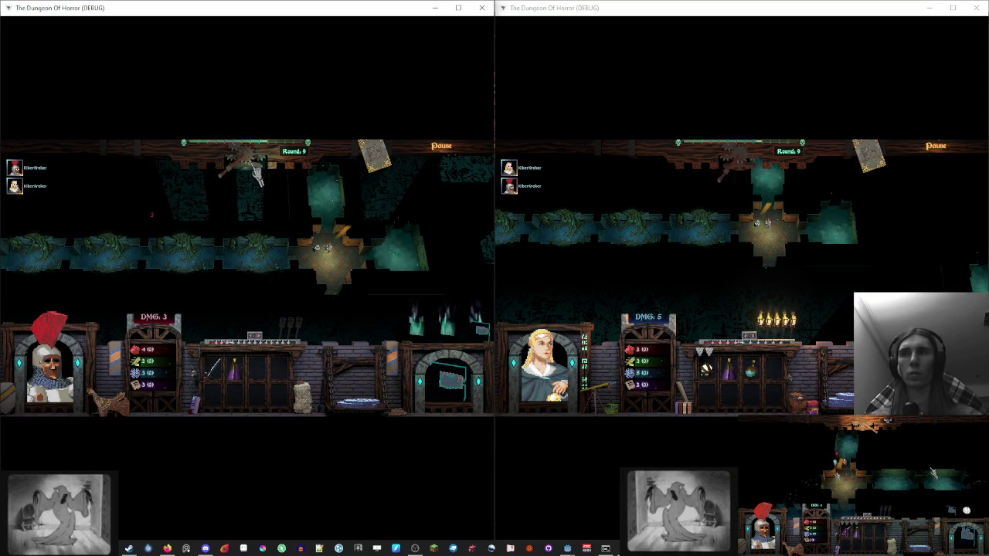
click(907, 216)
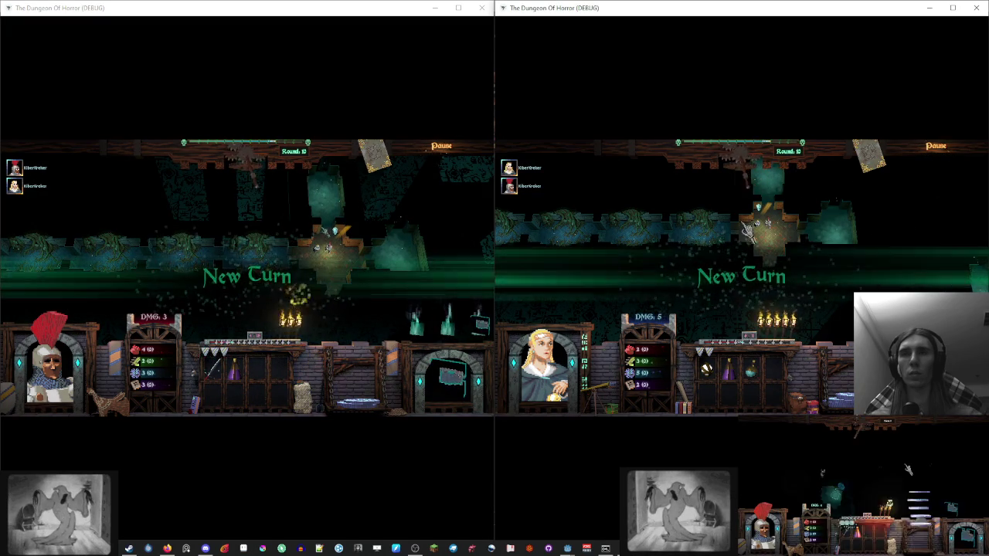
click(402, 221)
Step: Place a tile below the cross-shaped room, then close both game windows
click(483, 344)
click(279, 262)
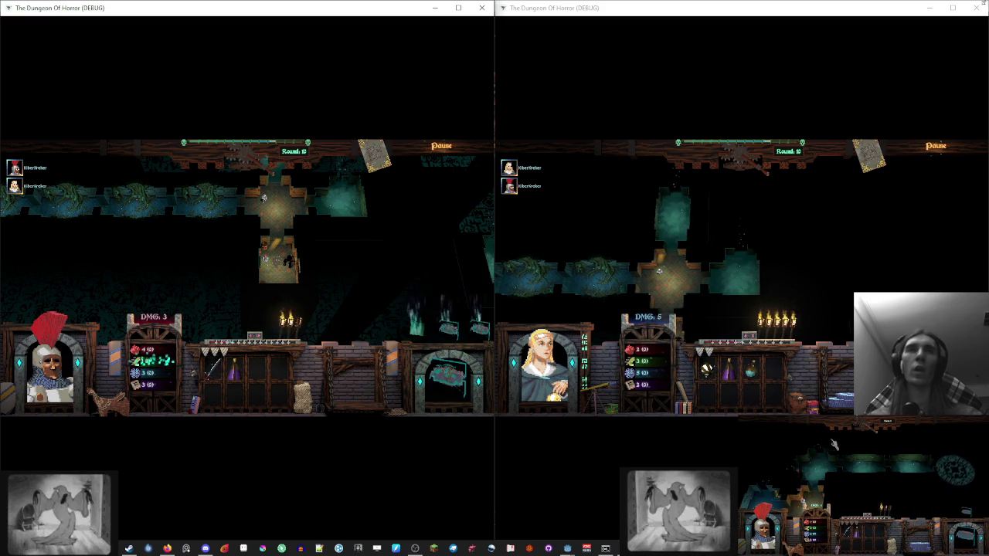
click(481, 9)
click(481, 9)
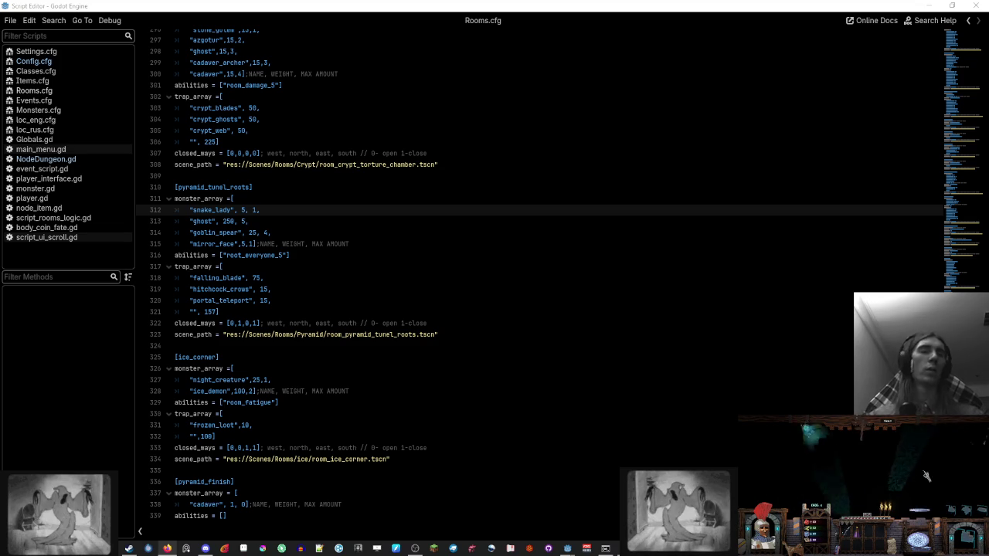
key(Up)
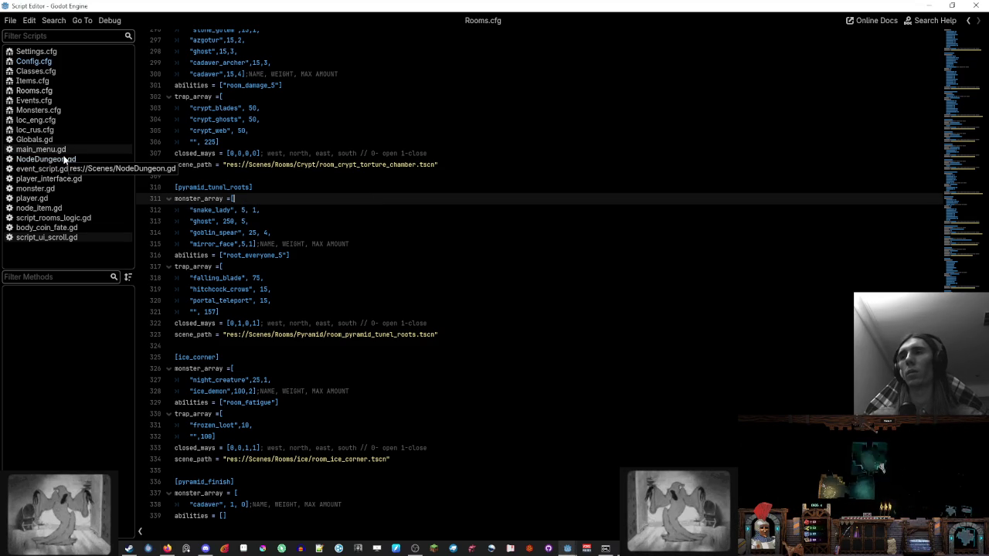
click(59, 180)
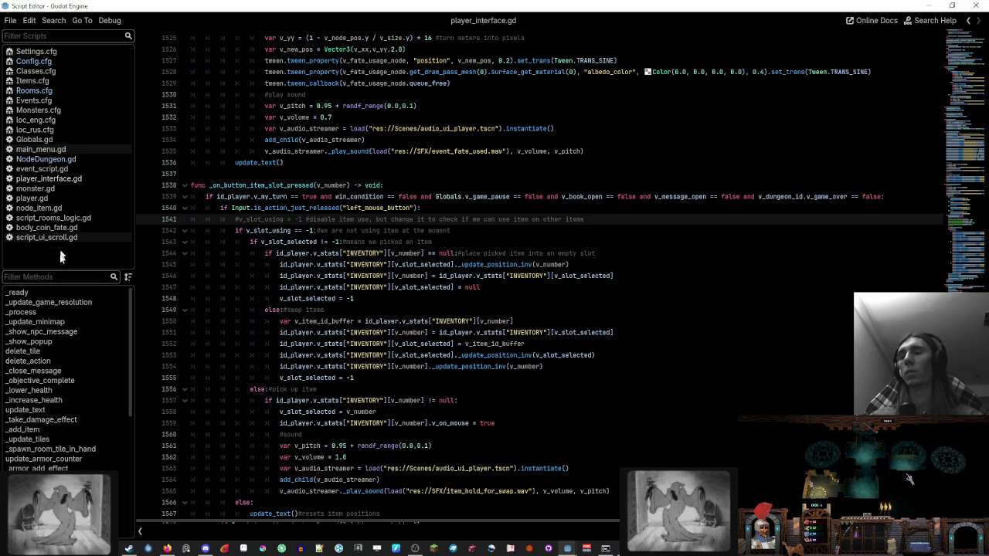
scroll(56, 330, down, 5)
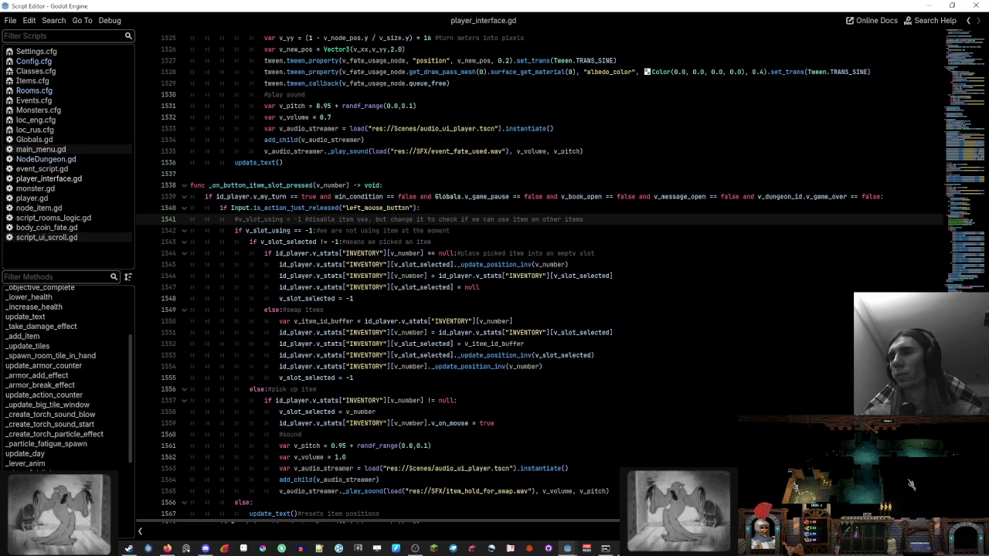
text(думу)
key(ctrl+a)
text(level)
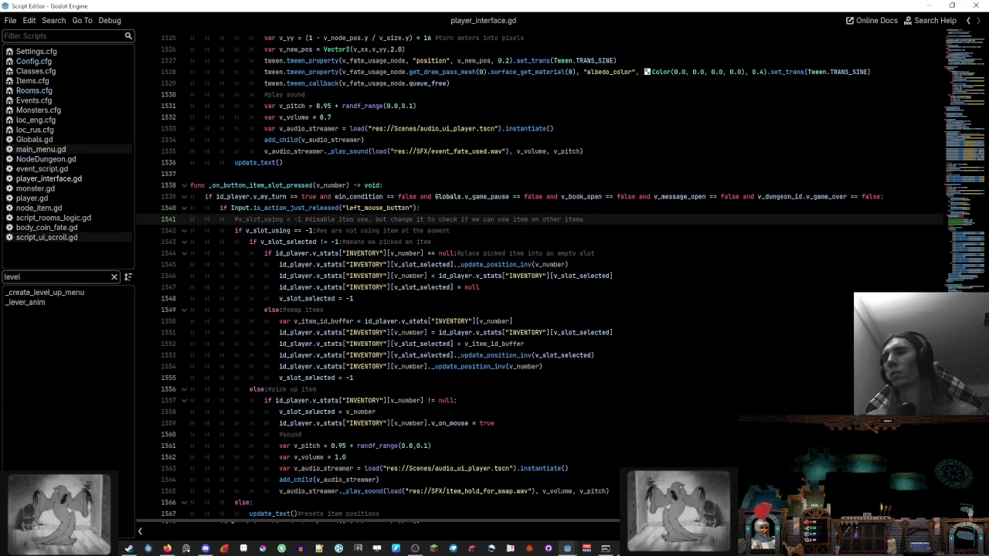
click(70, 292)
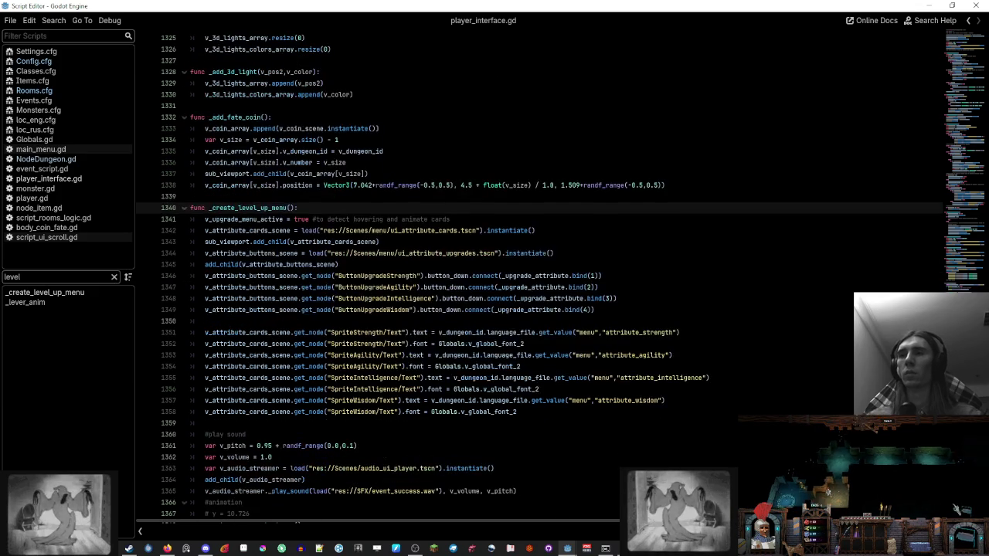
scroll(541, 309, down, 2)
double_click(263, 208)
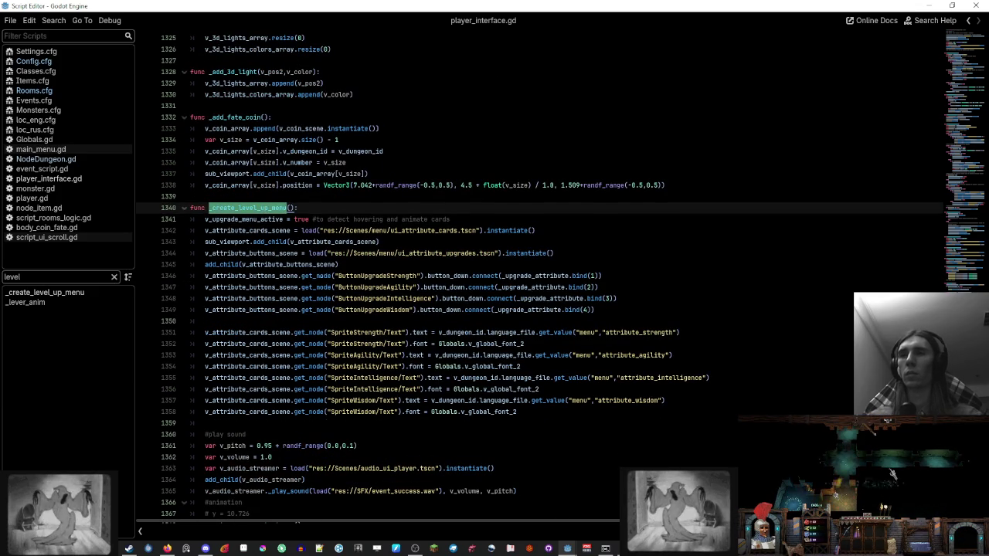
double_click(462, 298)
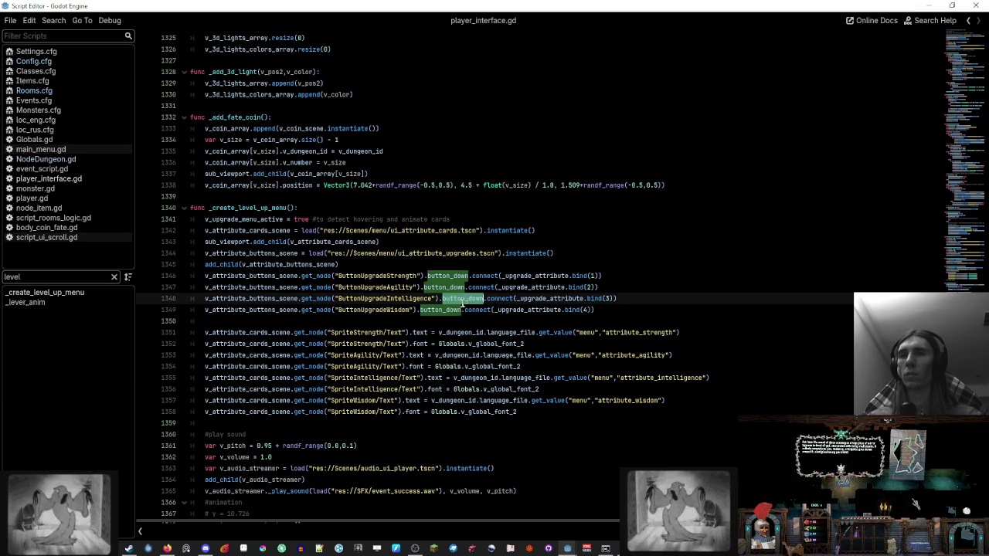
ctrl+click(538, 299)
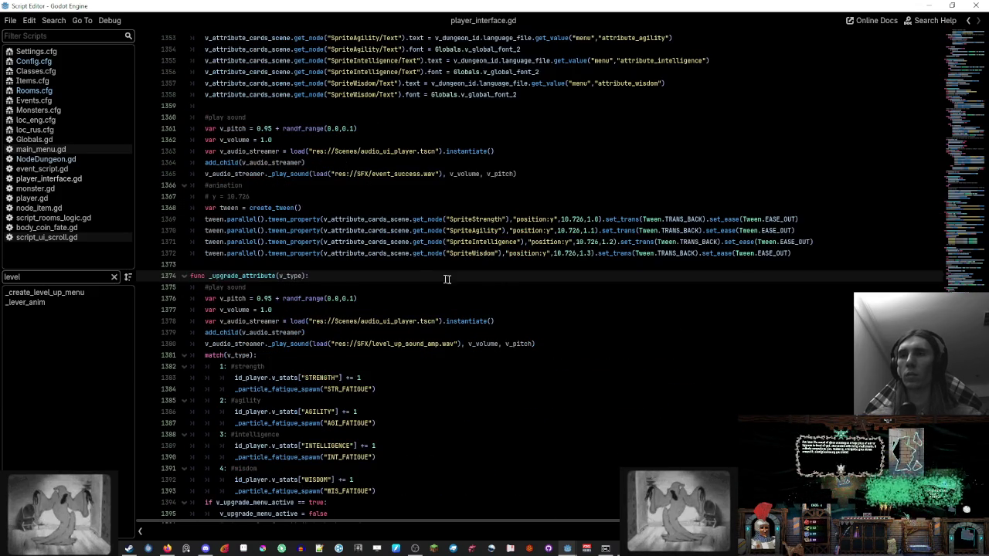
scroll(447, 279, down, 4)
scroll(446, 279, down, 1)
scroll(447, 279, down, 5)
scroll(447, 279, down, 7)
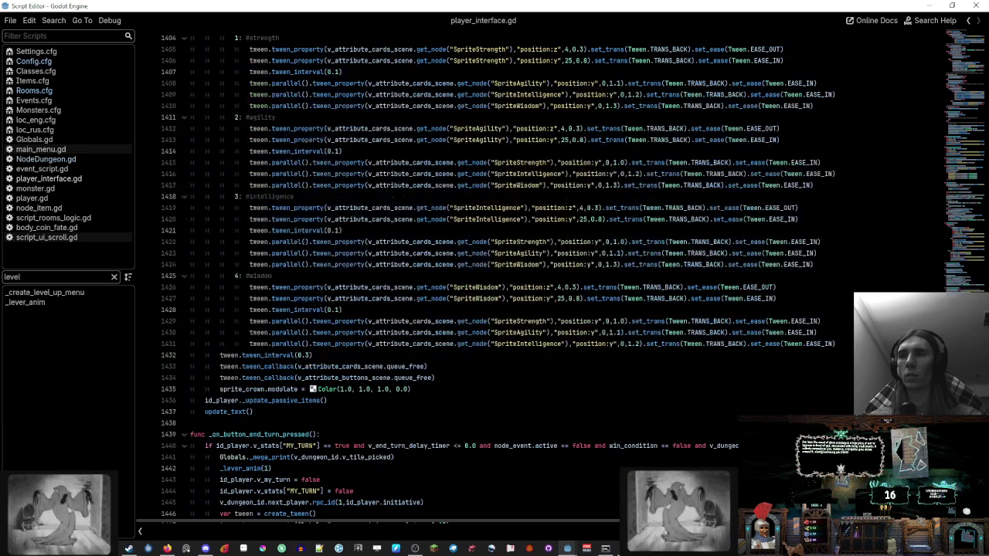
click(254, 411)
scroll(263, 348, up, 7)
scroll(285, 293, up, 7)
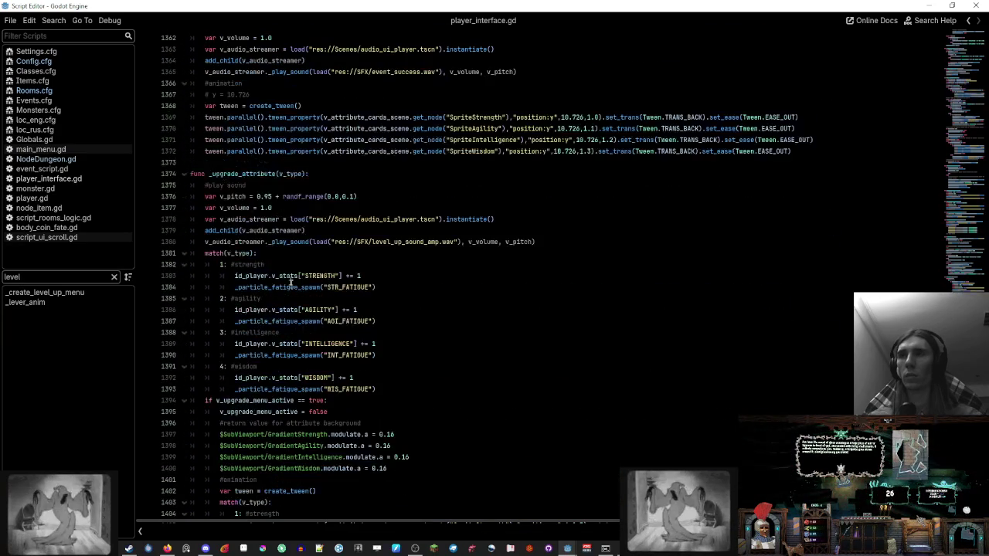
shift+click(193, 185)
key(Tab)
click(309, 174)
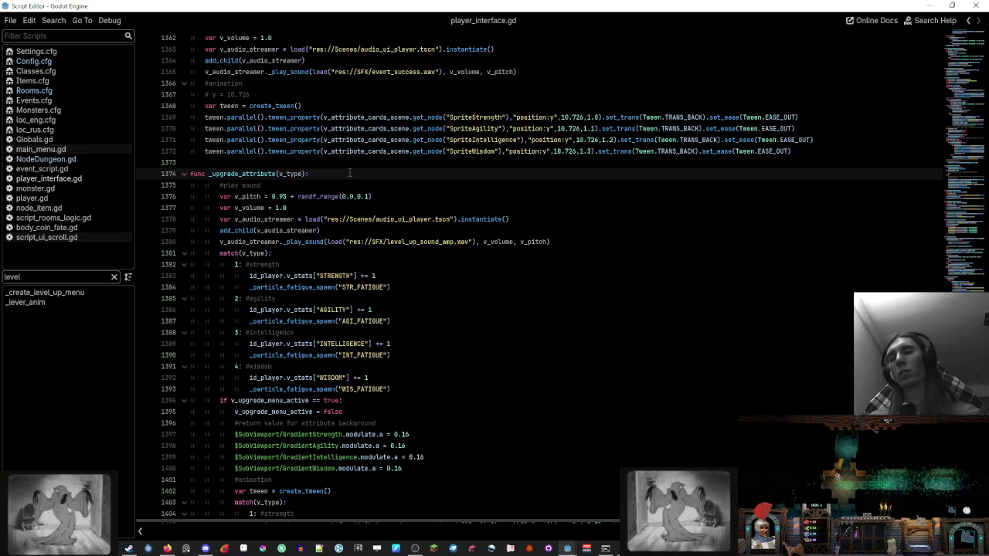
key(Return)
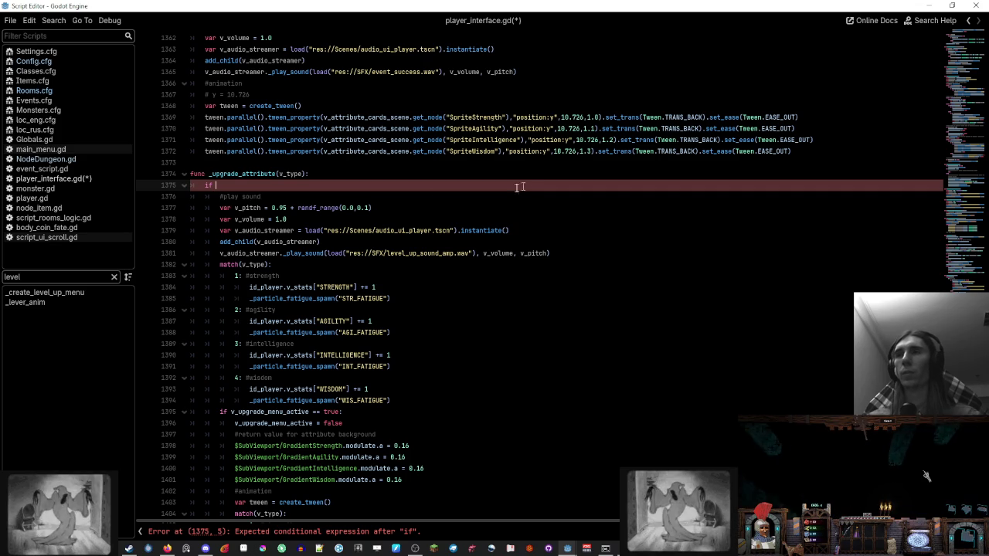
click(378, 198)
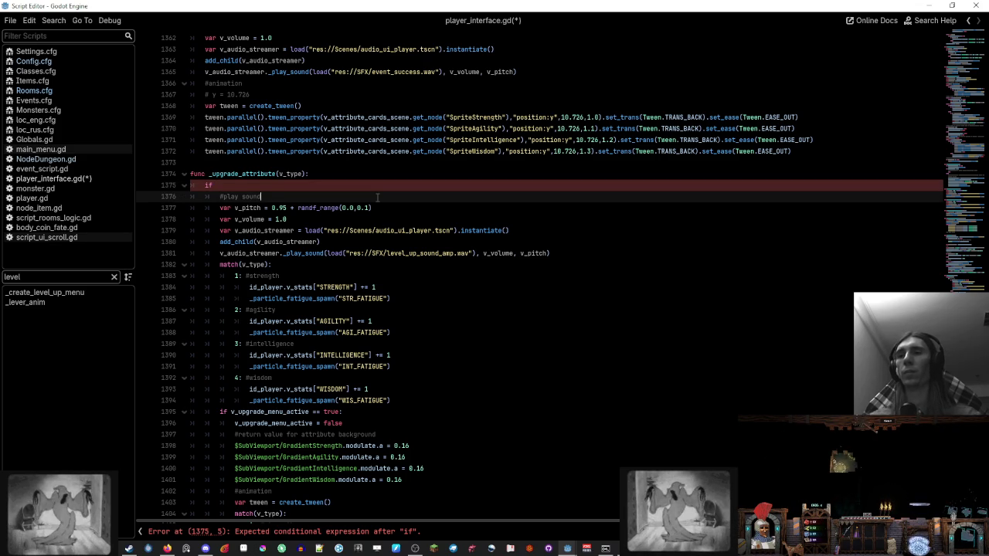
scroll(378, 198, down, 4)
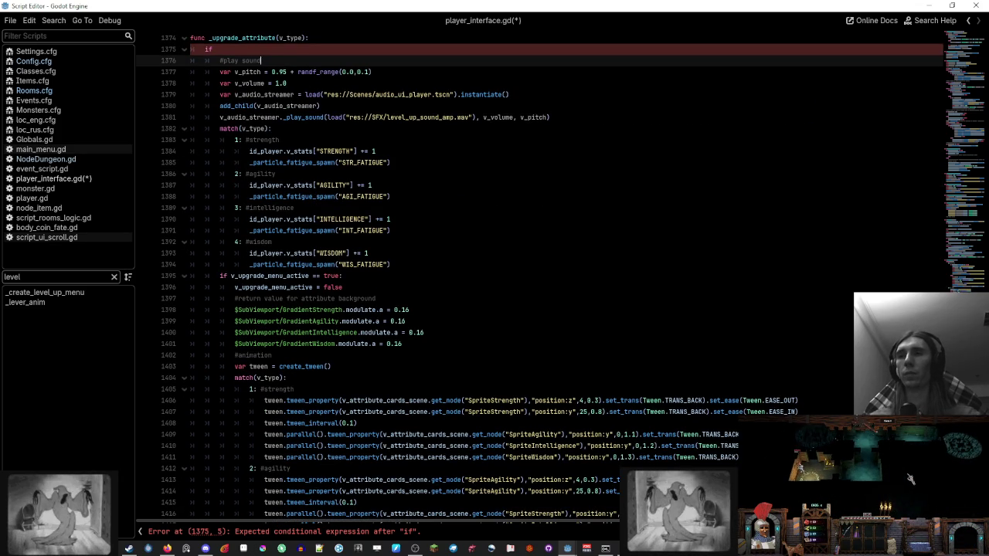
scroll(910, 479, up, 6)
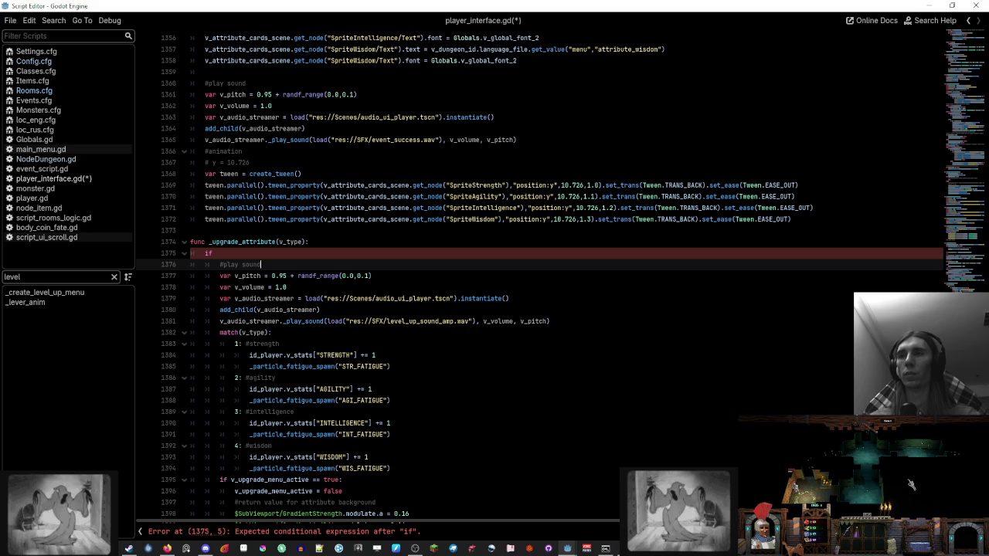
click(348, 253)
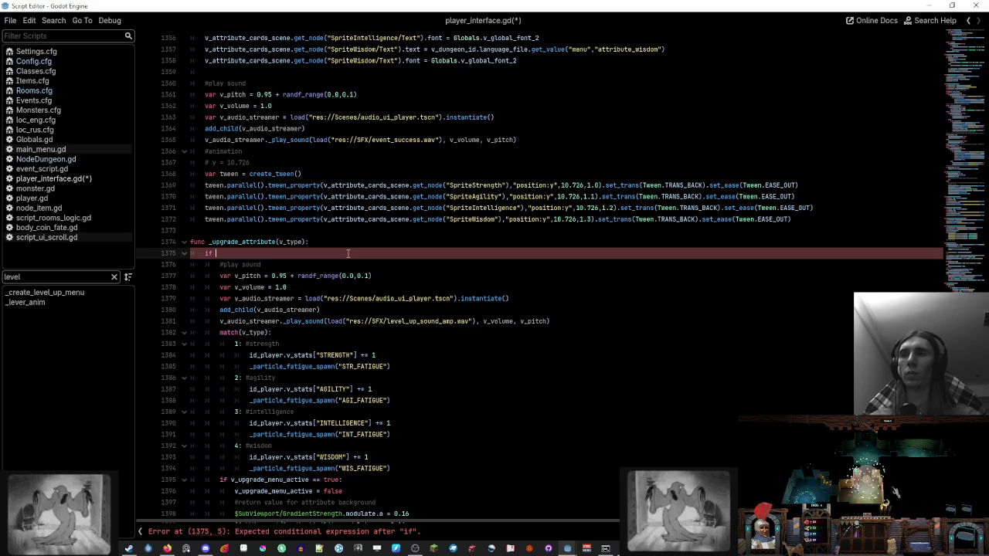
scroll(348, 254, down, 2)
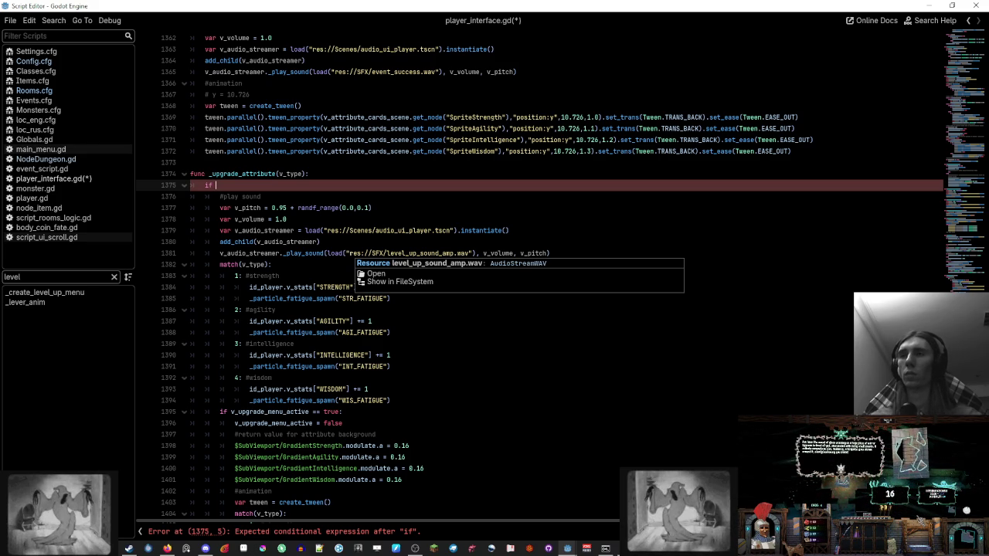
click(397, 209)
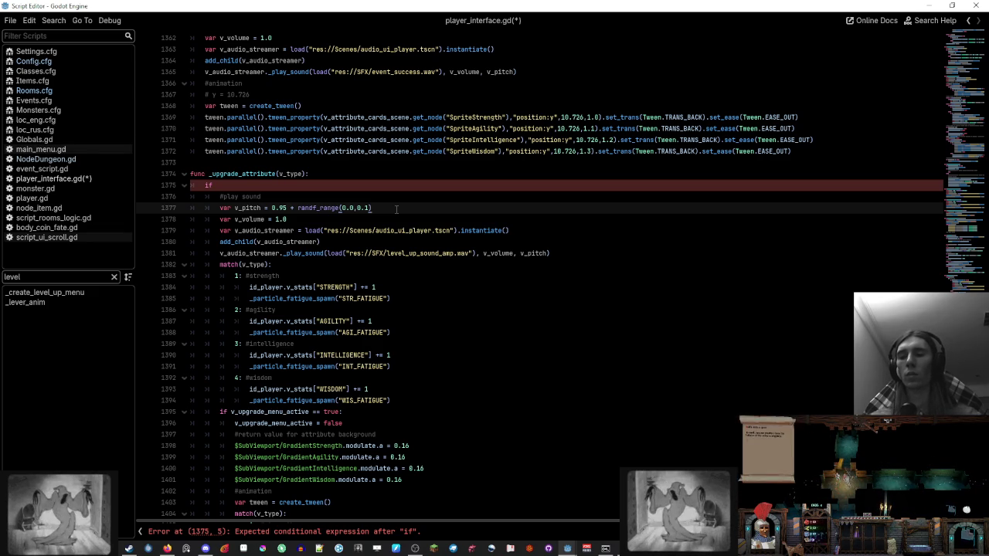
key(ctrl+shift+k)
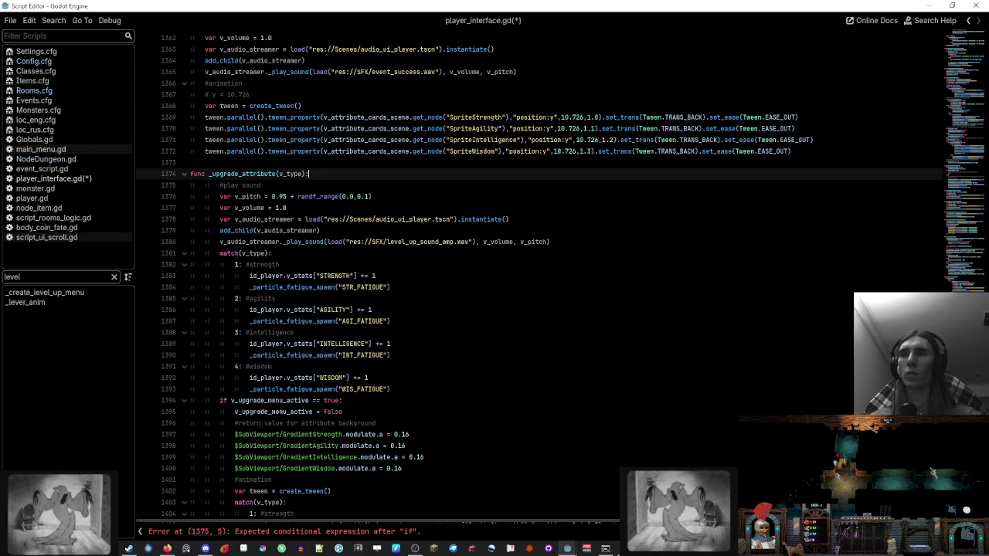
Step: Outdent the function body one level and save player_interface.gd
key(shift+Tab)
key(ctrl+s)
scroll(541, 278, down, 4)
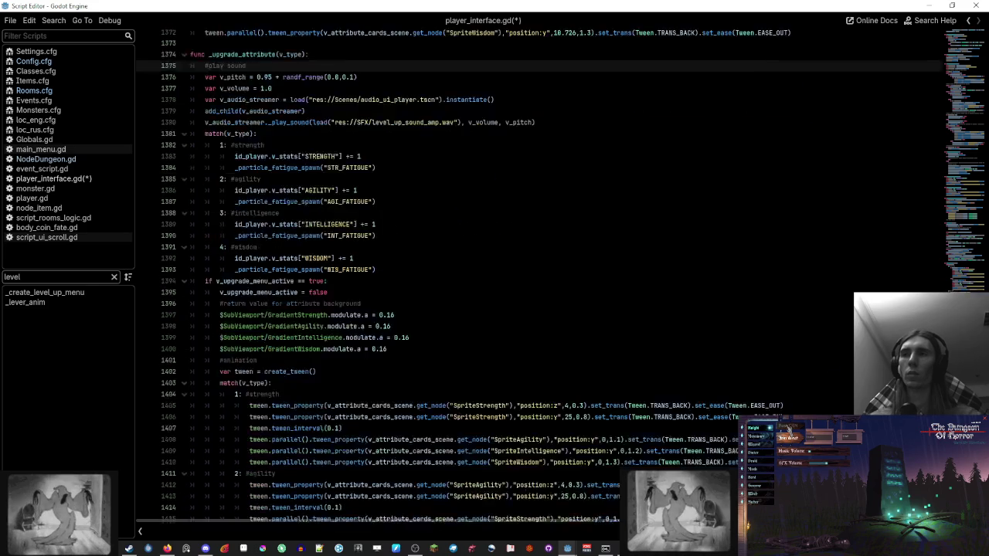
scroll(541, 279, down, 3)
scroll(541, 278, down, 4)
scroll(541, 278, down, 2)
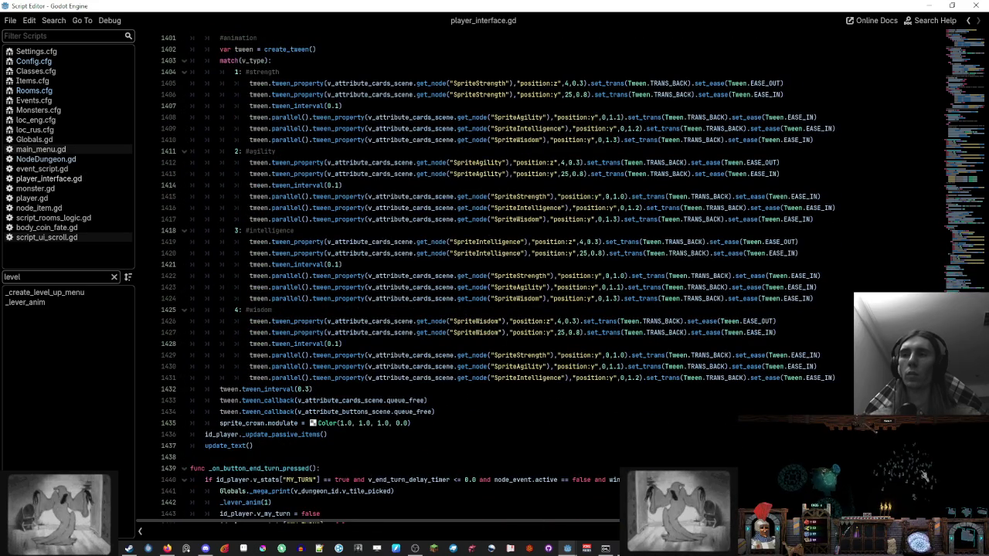
scroll(541, 278, up, 4)
scroll(541, 279, up, 4)
scroll(541, 278, up, 4)
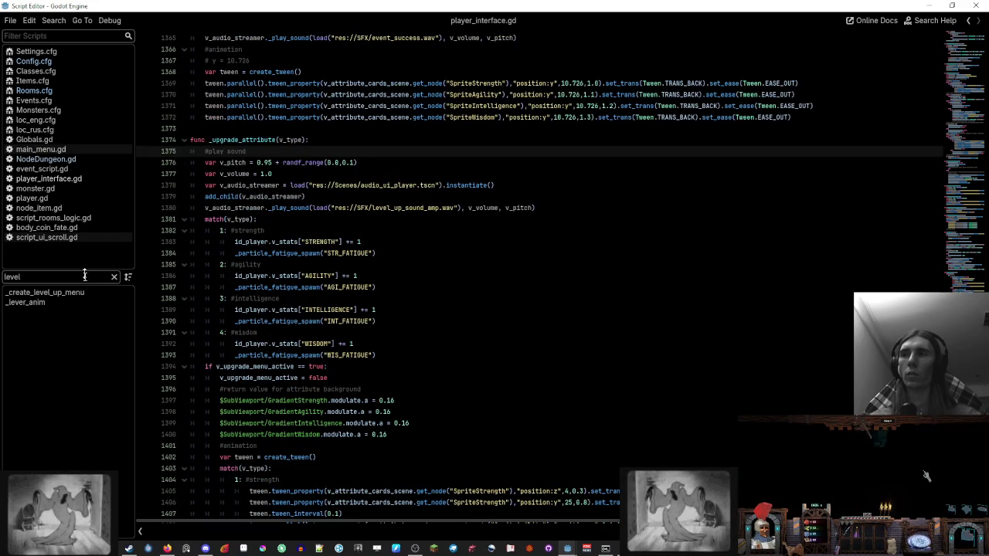
Step: Go to _create_level_up_menu and highlight uses of _upgrade_attribute, connect and v_attribute_buttons_scene
click(87, 293)
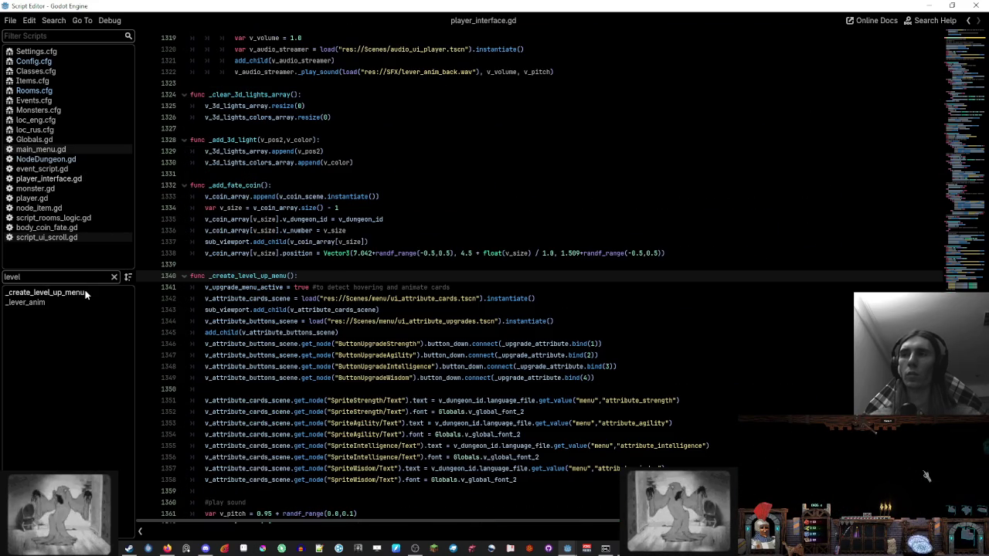
double_click(547, 366)
double_click(498, 366)
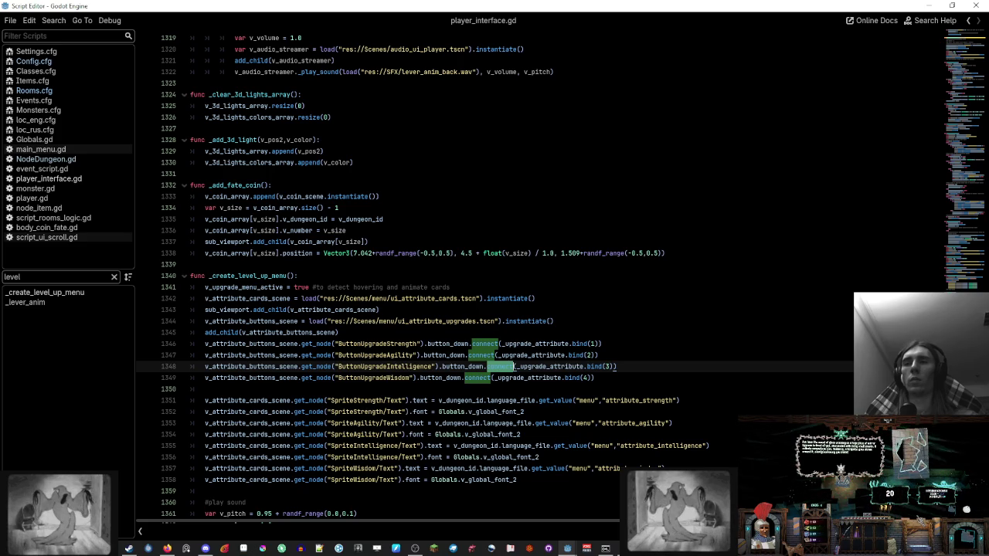
double_click(263, 343)
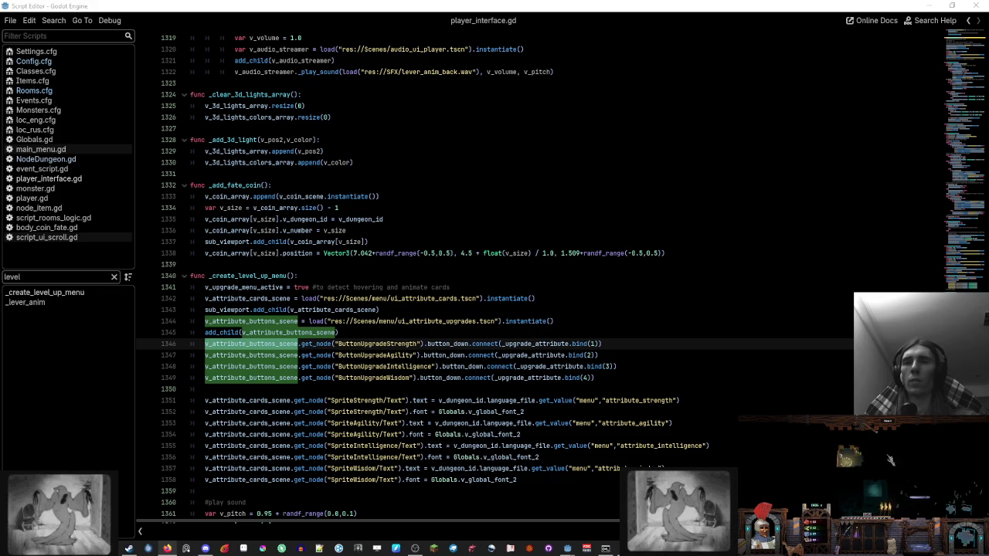
click(589, 320)
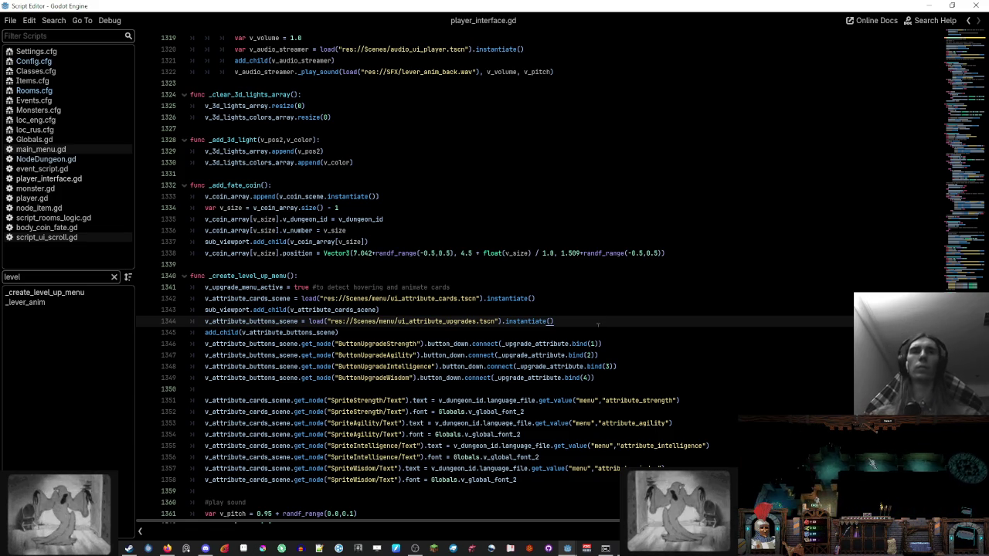
click(557, 300)
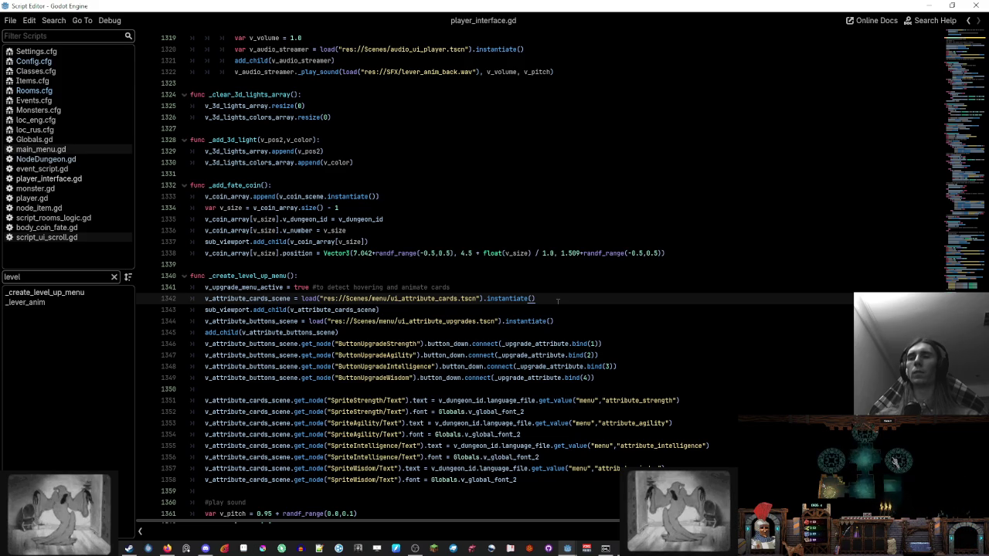
click(529, 344)
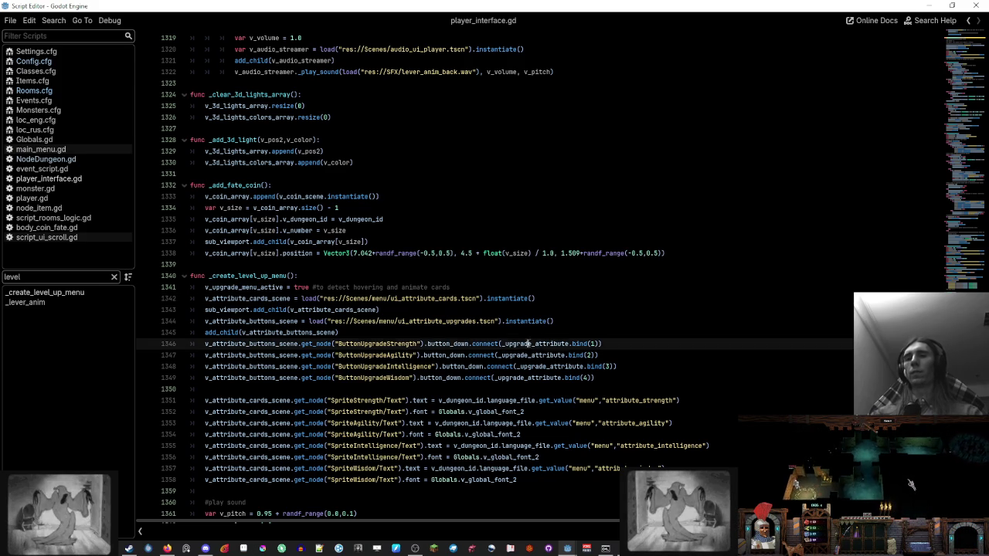
double_click(485, 344)
double_click(447, 344)
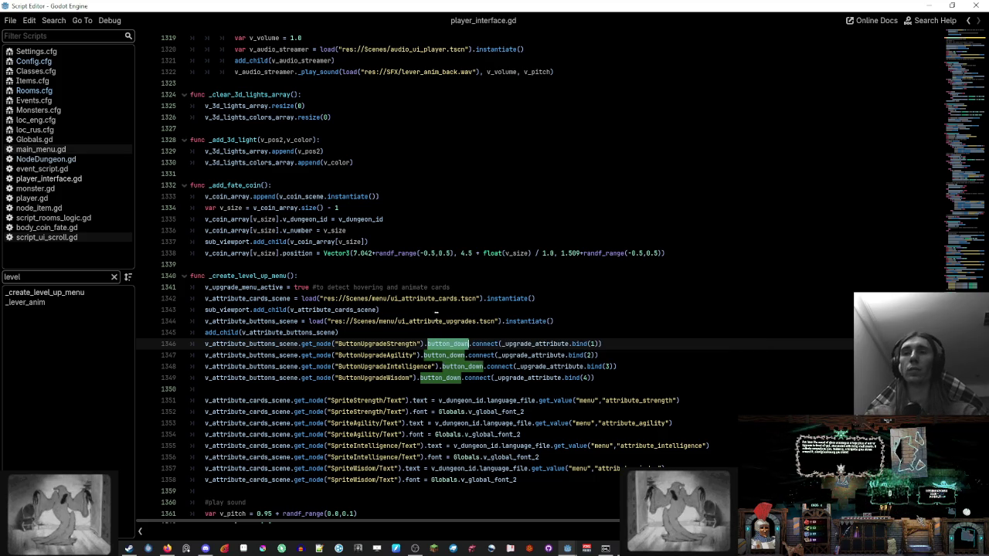
click(435, 321)
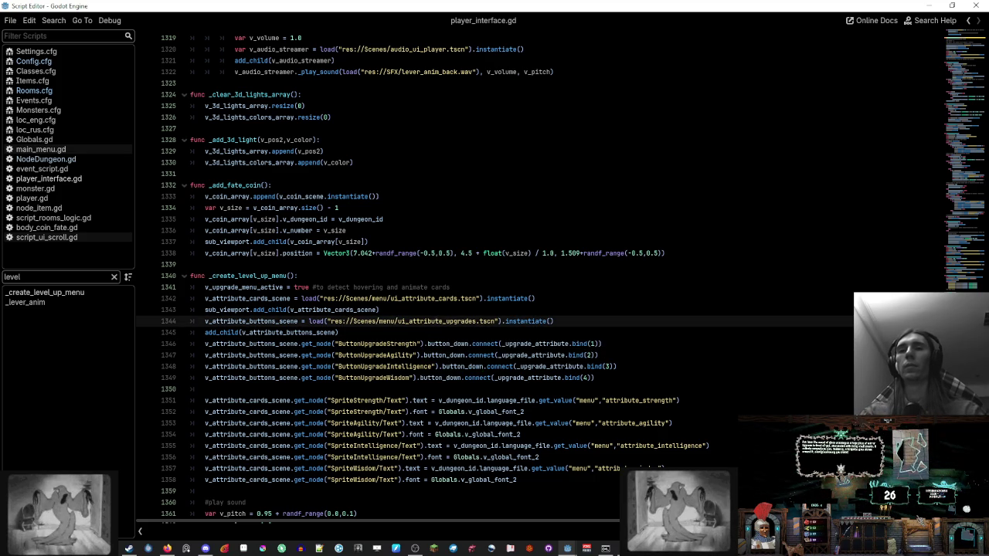
click(571, 344)
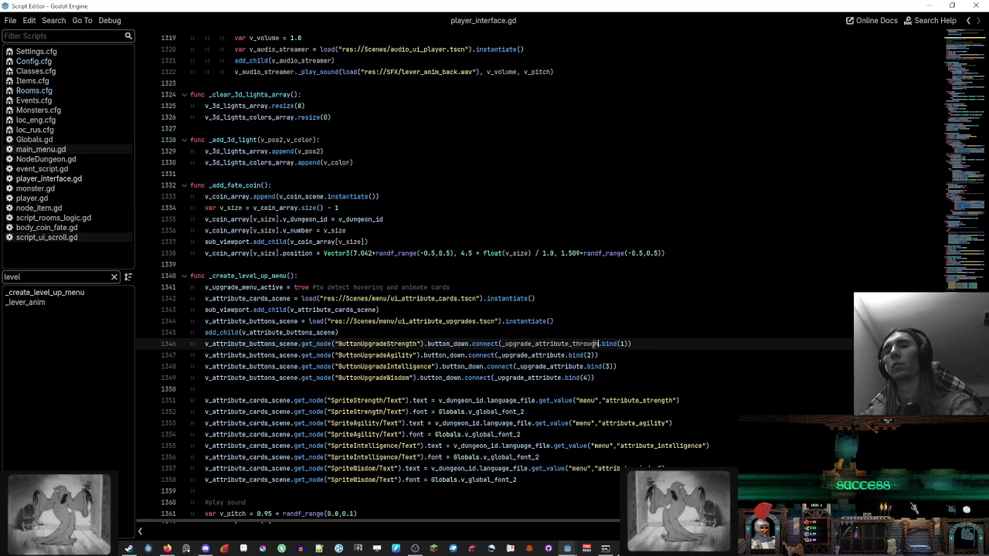
Step: Point the Strength and Agility upgrade connections to _upgrade_card_attribute and copy that name
text(_card)
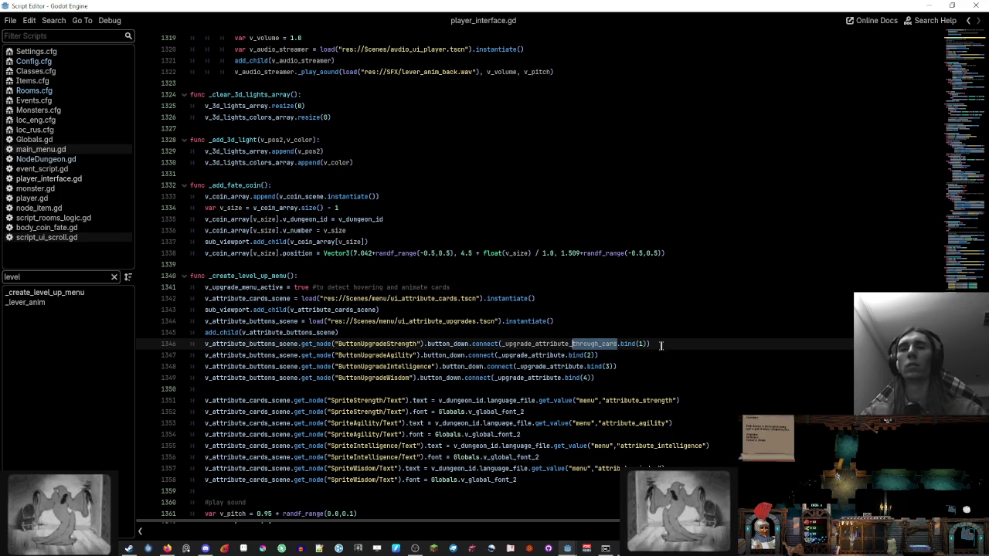
key(BackSpace)
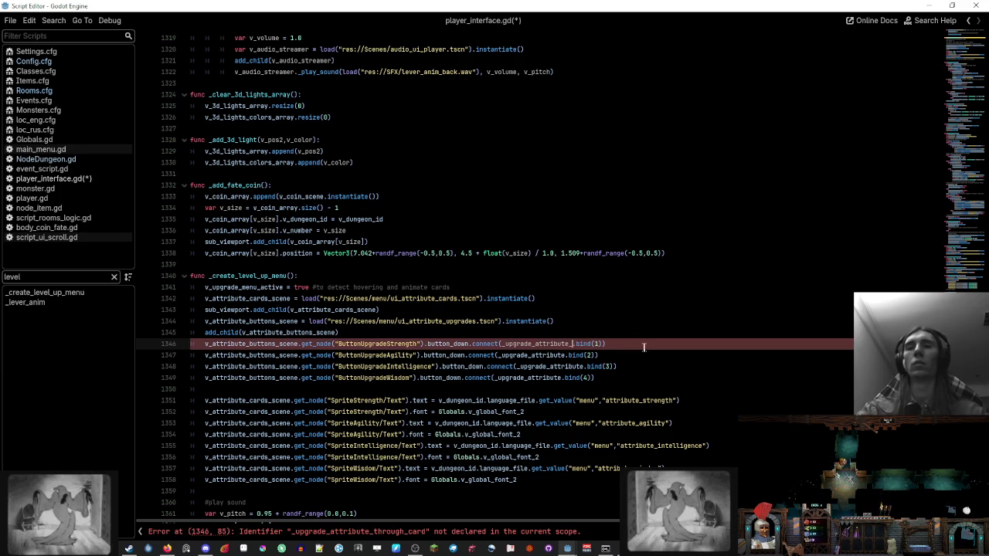
click(537, 346)
text(card_)
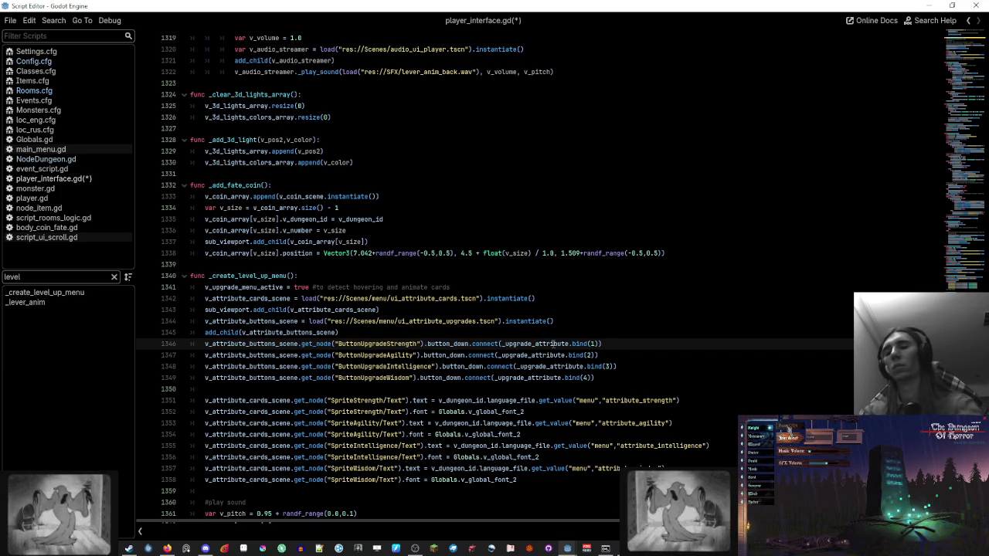
shift+click(534, 345)
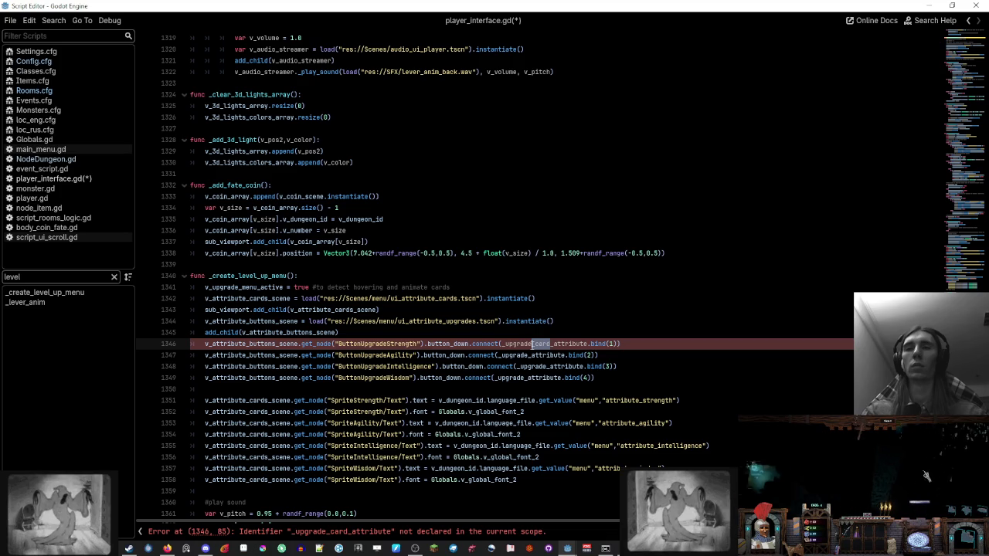
key(Down)
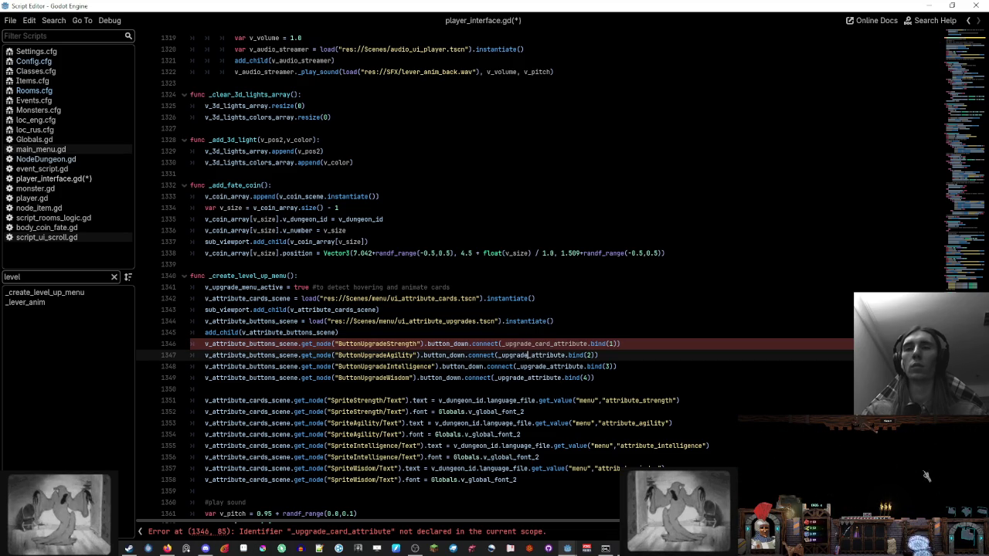
text(_card)
click(681, 353)
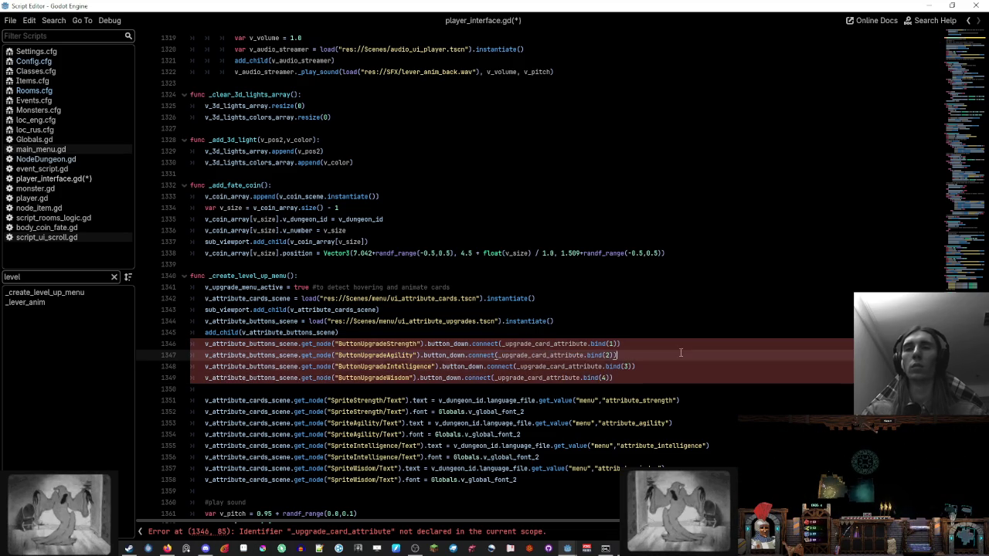
double_click(541, 355)
key(ctrl+c)
Step: Paste _upgrade_card_attribute as a new function name above _upgrade_attribute
scroll(541, 344, down, 5)
scroll(370, 242, down, 3)
scroll(370, 242, down, 1)
scroll(370, 242, down, 3)
click(370, 242)
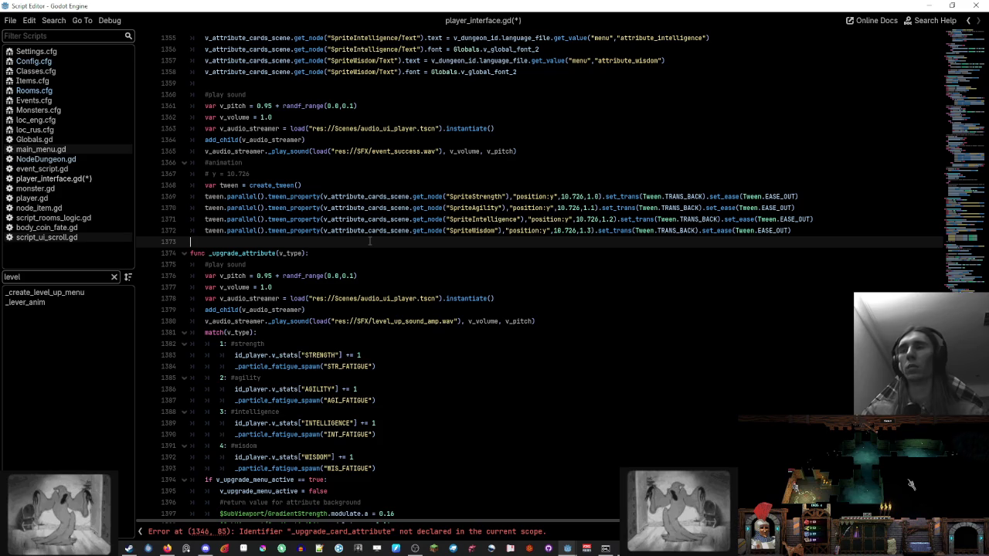
key(Return)
key(Up)
key(Return)
key(ctrl+v)
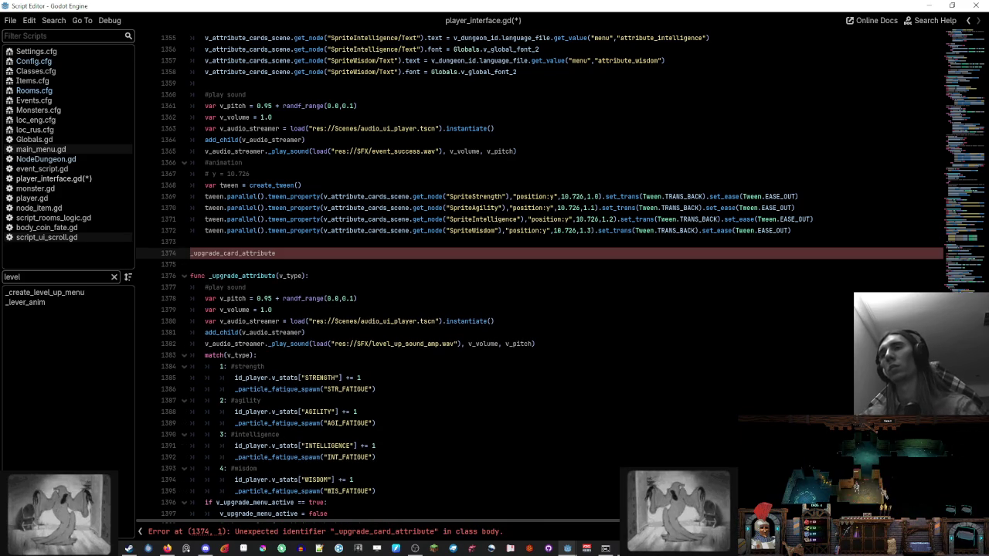
Step: Complete the signature as func _upgrade_card_attribute(v_type):
text(#)
key(End)
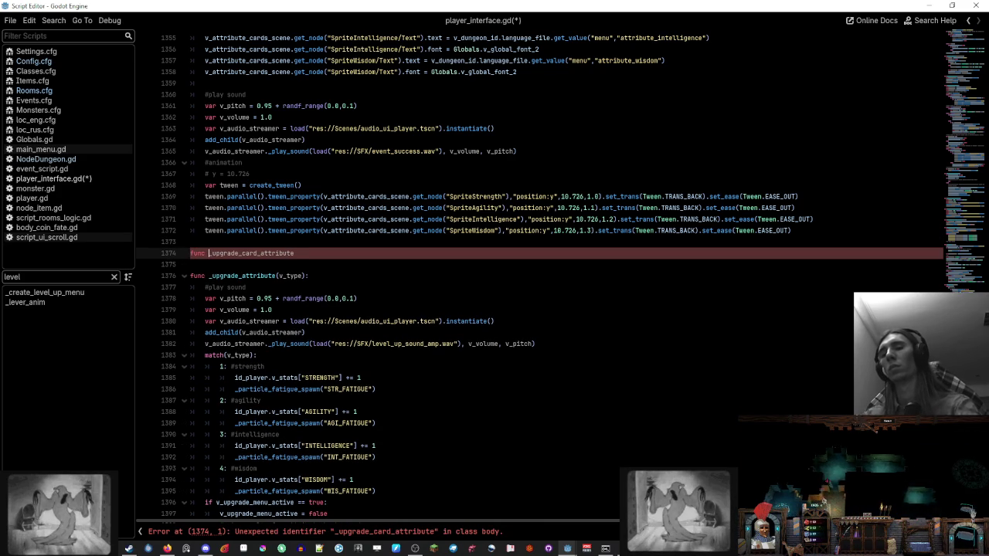
text())
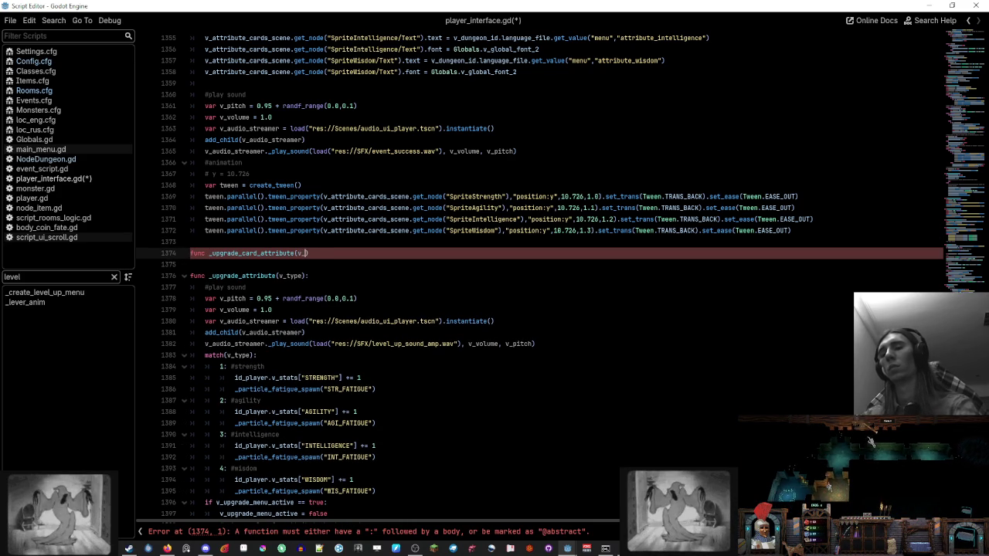
text(type)
key(End)
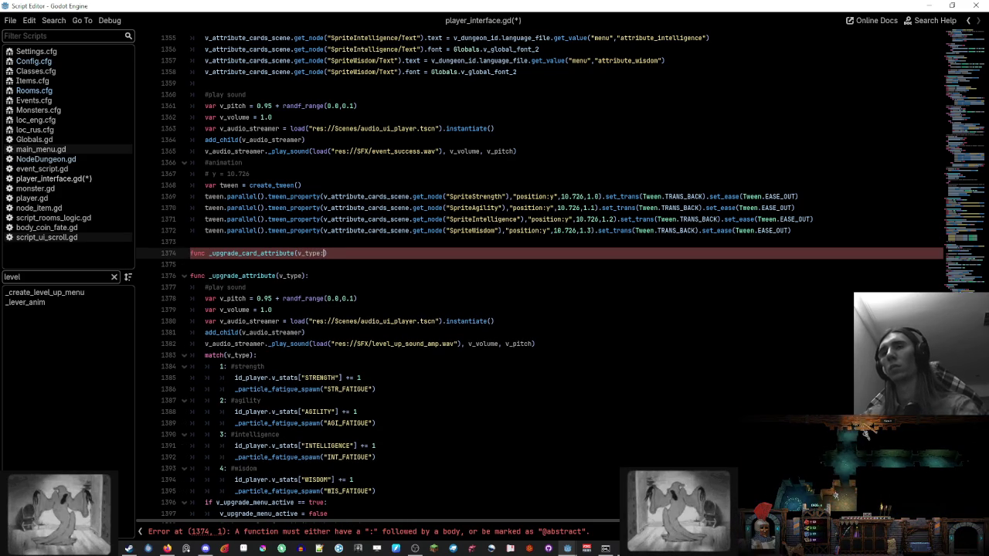
text(:)
key(Return)
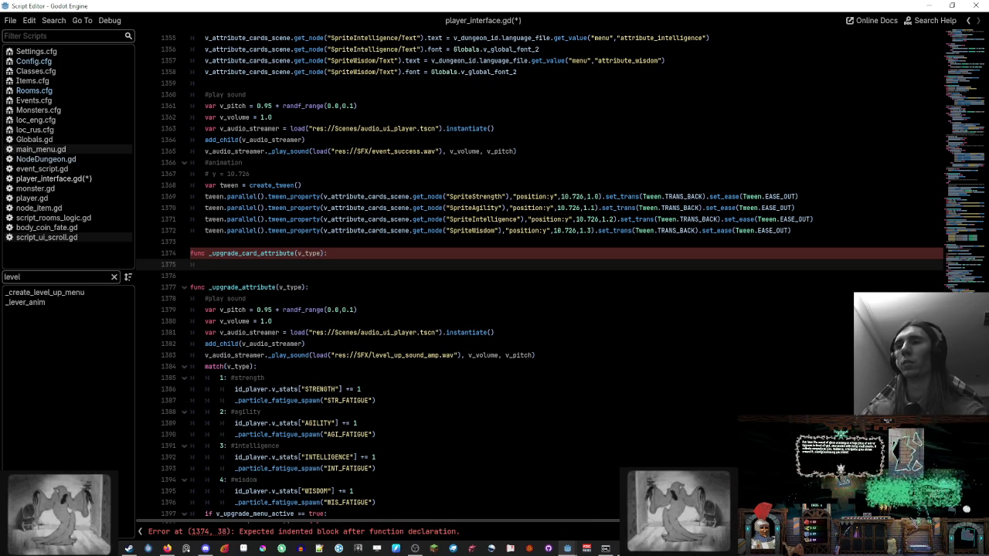
Step: Add a placeholder if block in the body that calls _upgrade_attribute(v_type)
text(if bla bla bla)
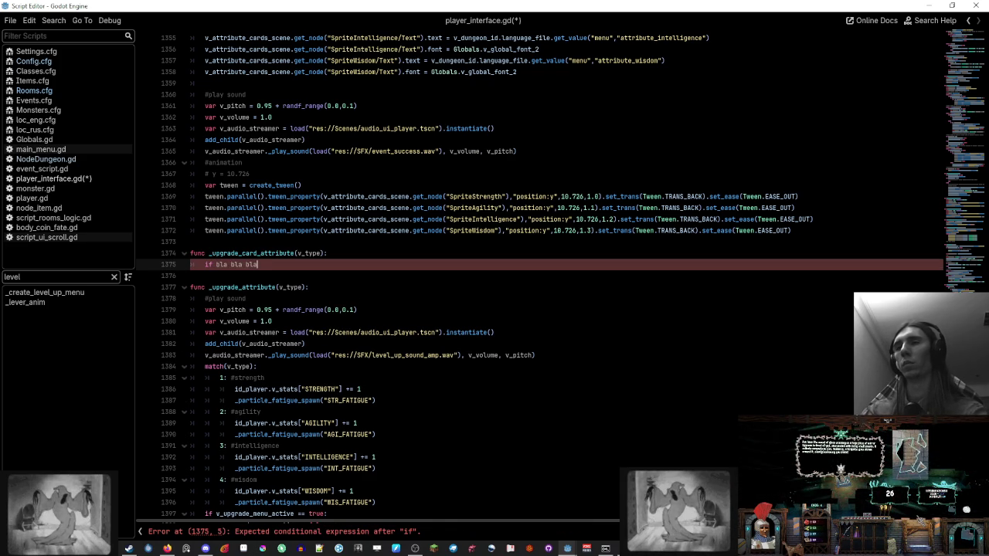
text(:)
key(Return)
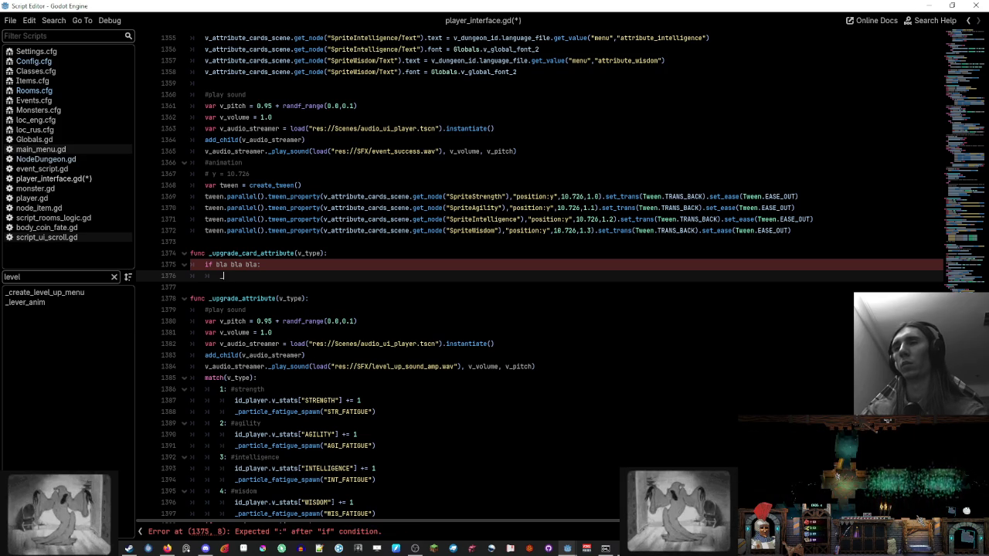
text(_upgrade_a)
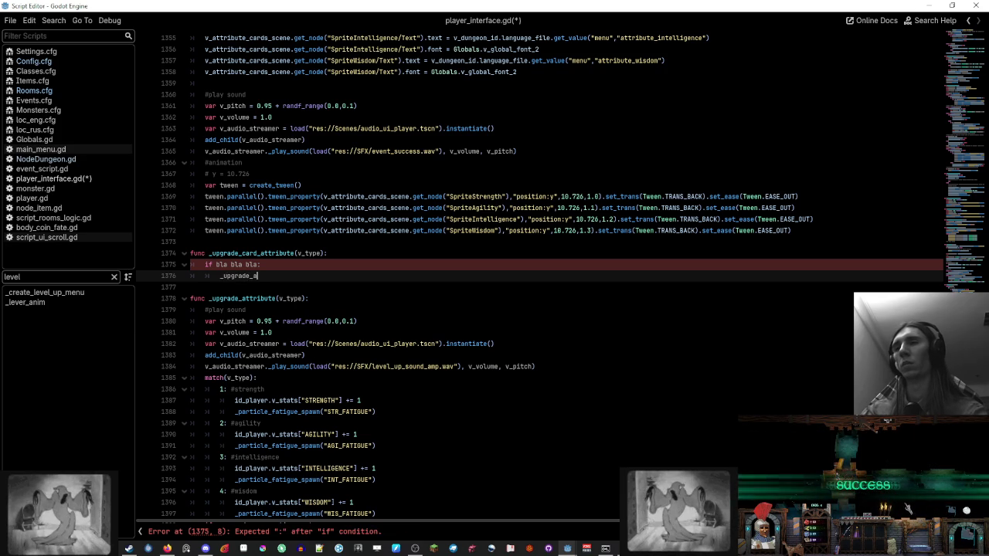
text(tt)
key(Return)
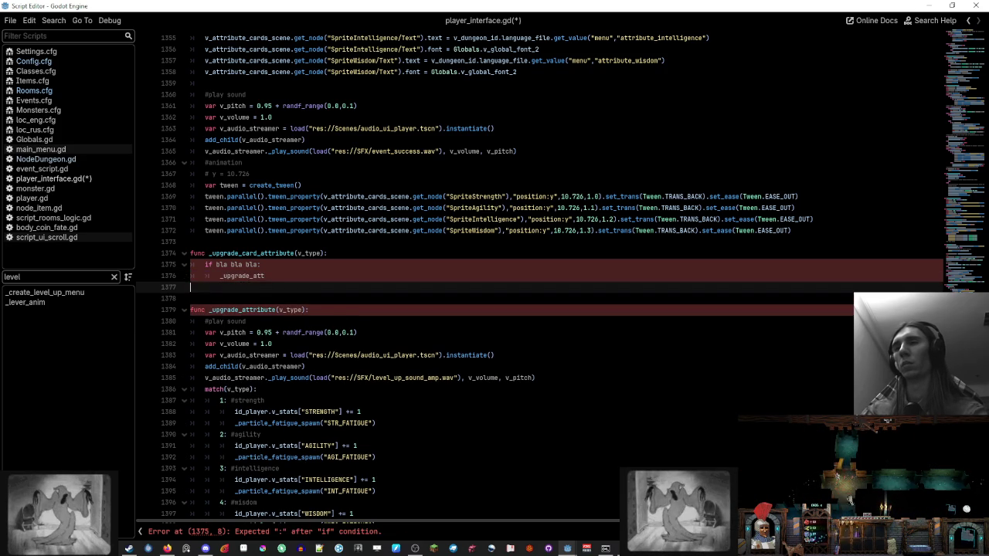
key(BackSpace)
text(ribute)
text((v_)
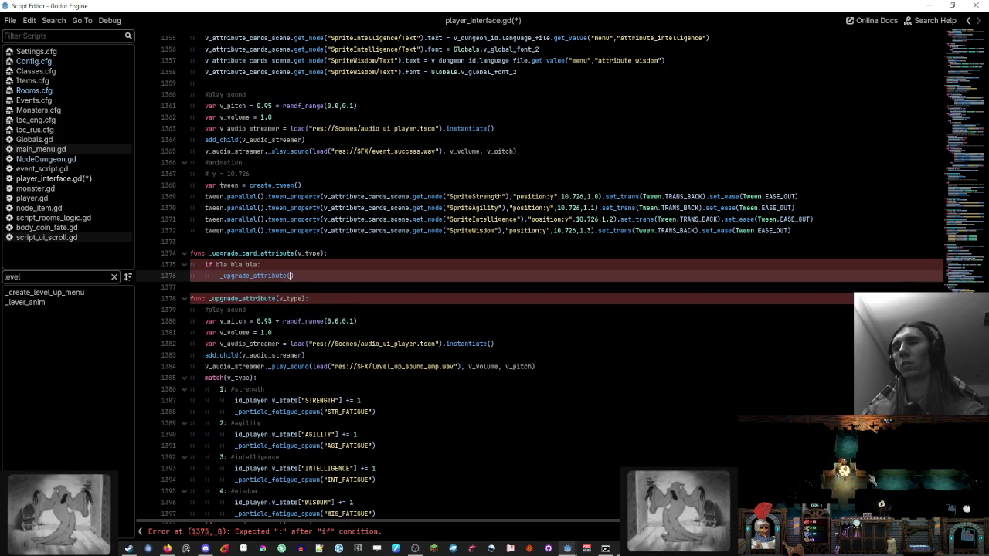
text(type)
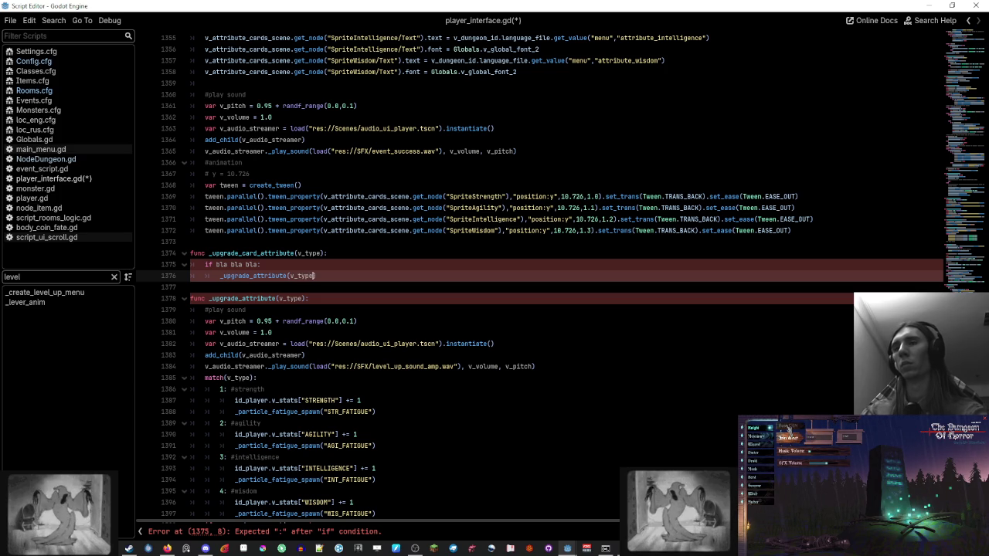
key(Up)
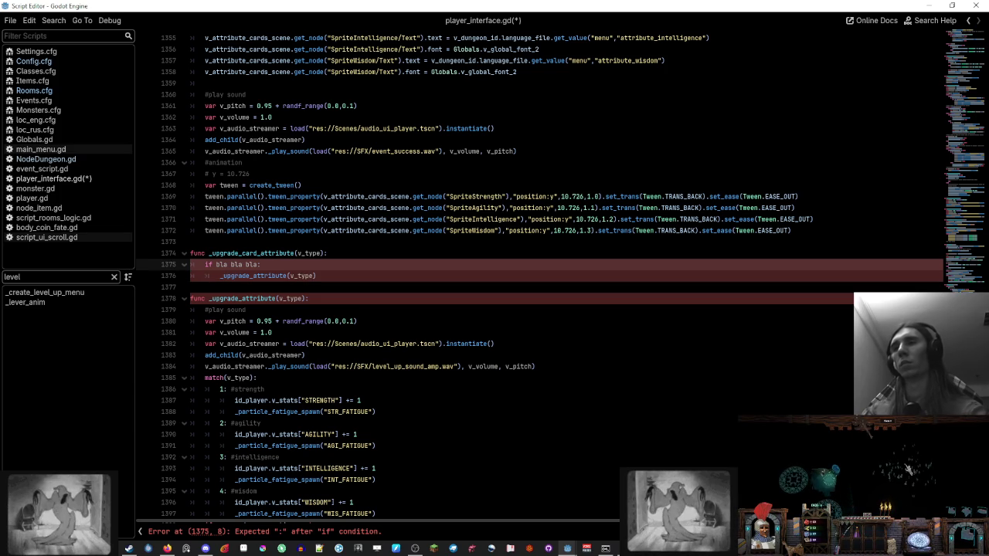
scroll(920, 473, down, 10)
scroll(927, 477, down, 8)
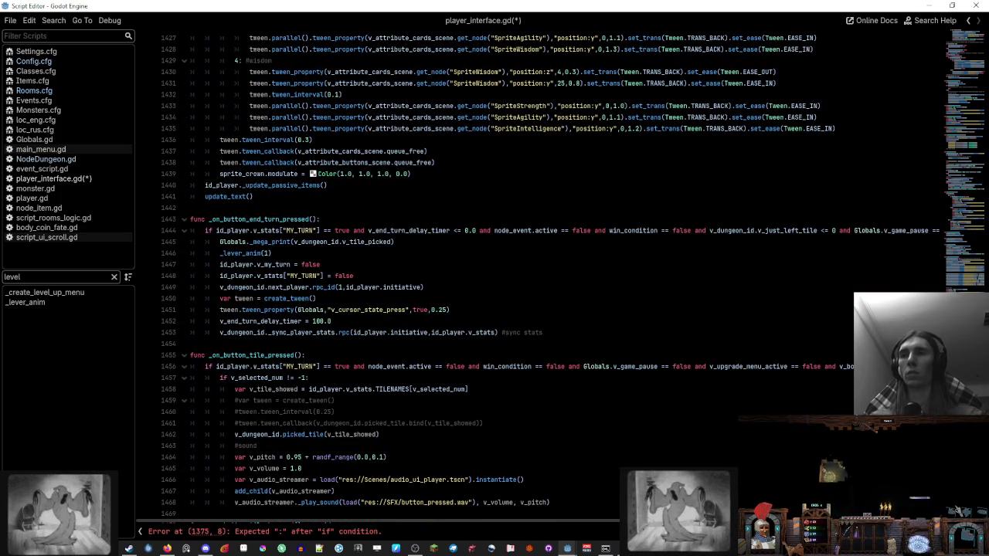
Step: Clear the method filter and cut the v_book_open and v_message_open checks from line 1444's end-turn condition
scroll(541, 309, down, 1)
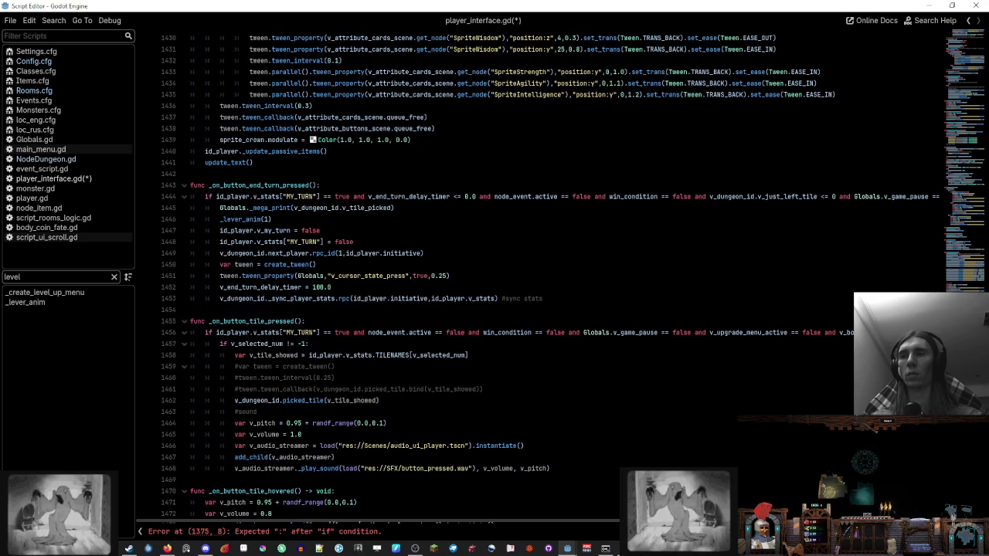
click(115, 277)
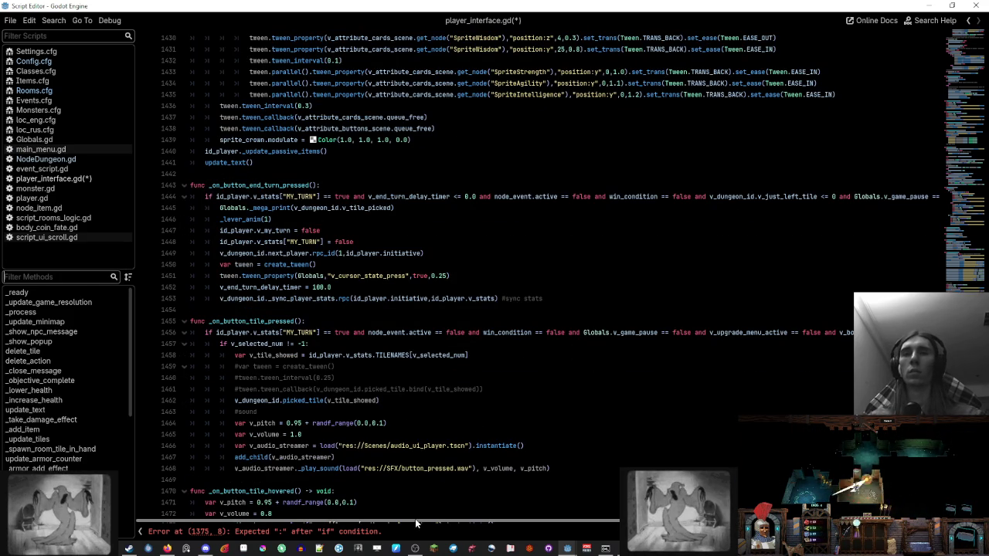
scroll(415, 518, right, 5)
scroll(573, 279, right, 2)
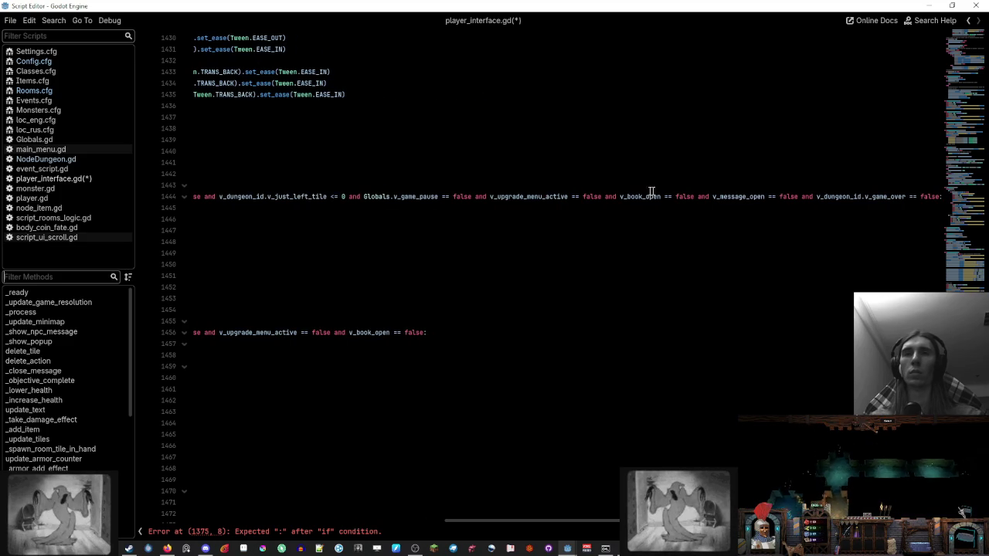
click(626, 196)
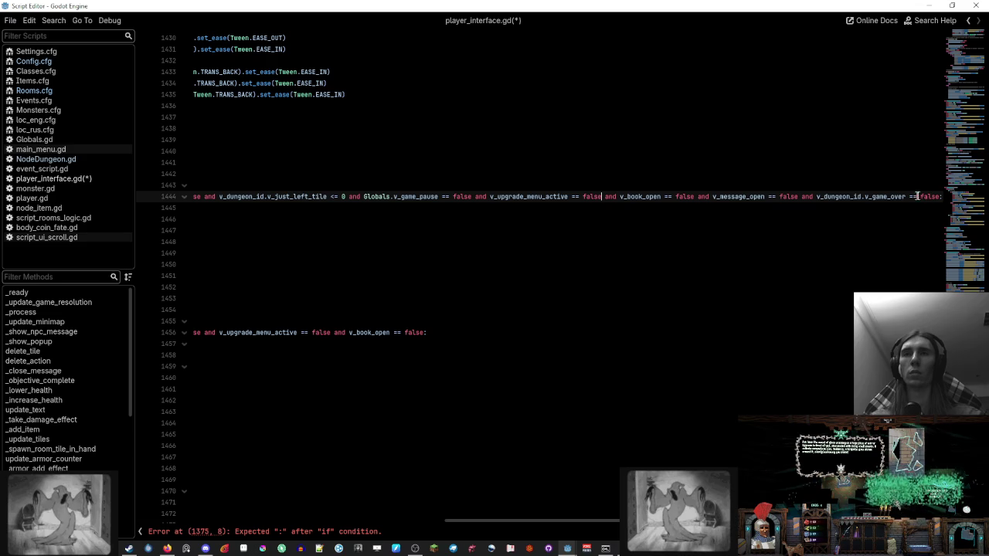
shift+click(816, 196)
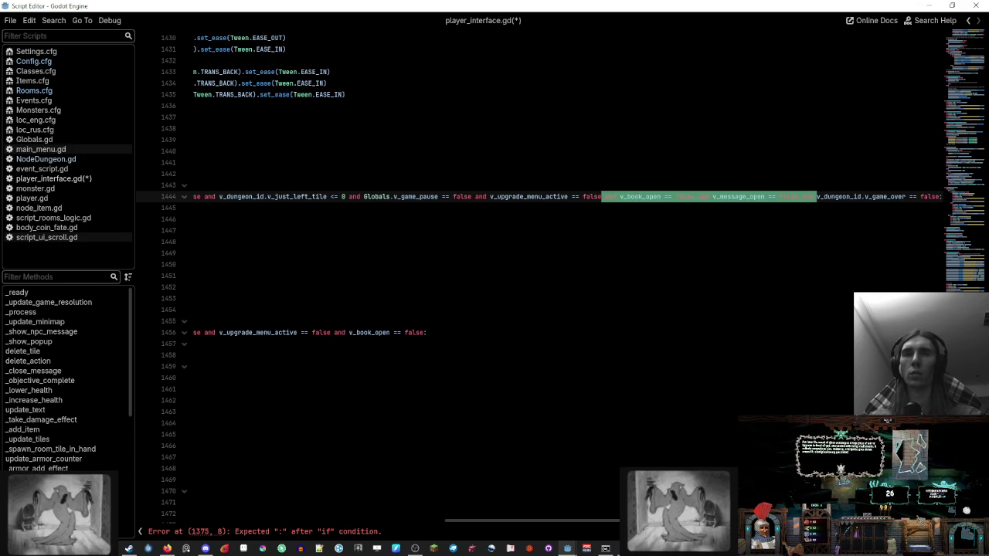
key(Delete)
scroll(453, 404, up, 5)
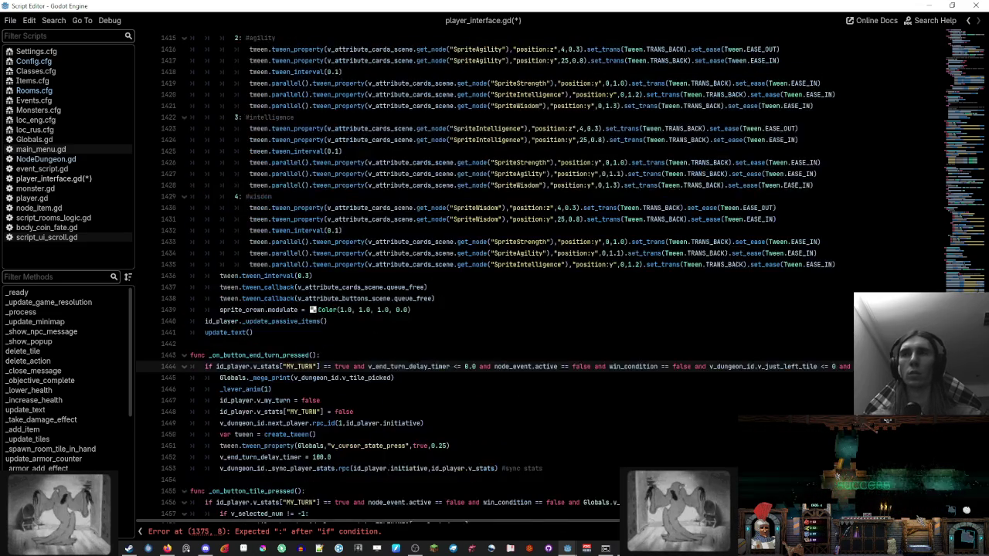
scroll(453, 404, up, 8)
scroll(470, 307, up, 4)
scroll(470, 306, up, 5)
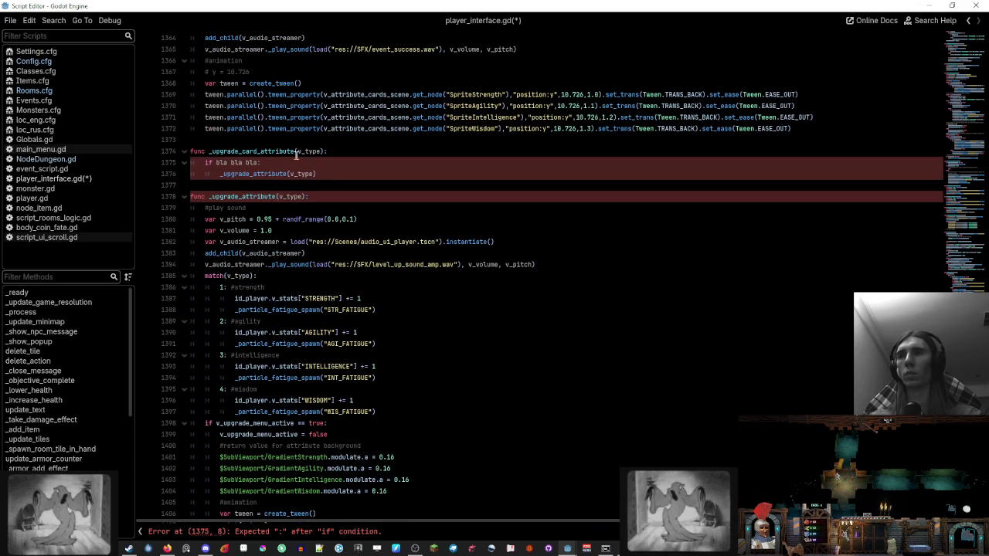
Step: Replace the 'bla bla bla' placeholder with the v_book_open and v_message_open checks, removing stray 'and's
drag(216, 162, 259, 162)
text(and v_book_open == false and v_message_open == false and)
click(235, 162)
key(BackSpace)
key(BackSpace)
key(BackSpace)
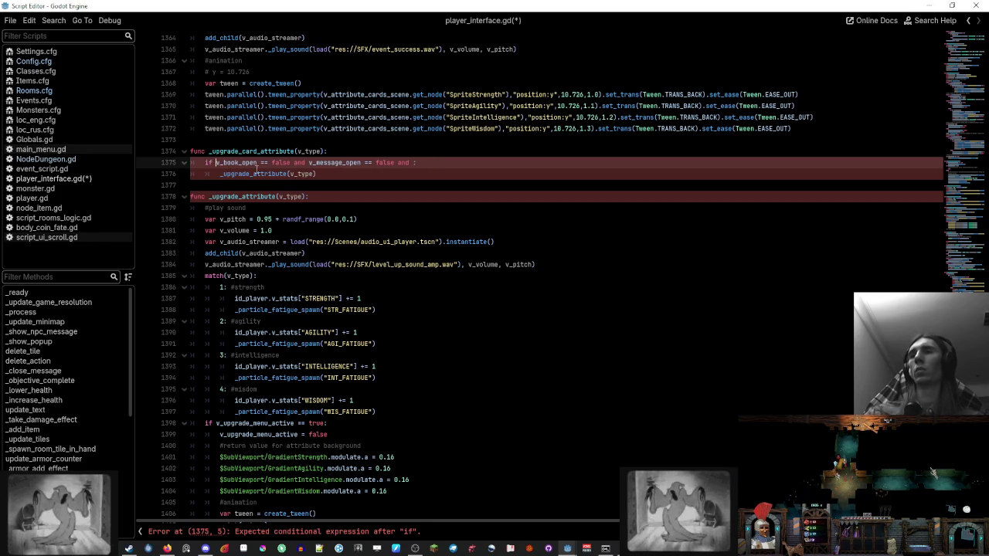
click(414, 163)
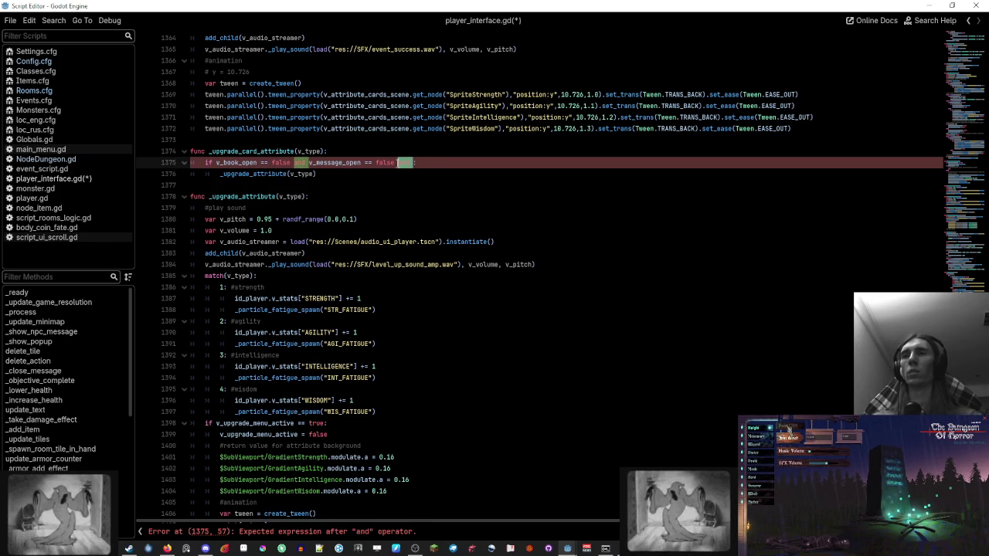
key(BackSpace)
key(BackSpace)
key(BackSpace)
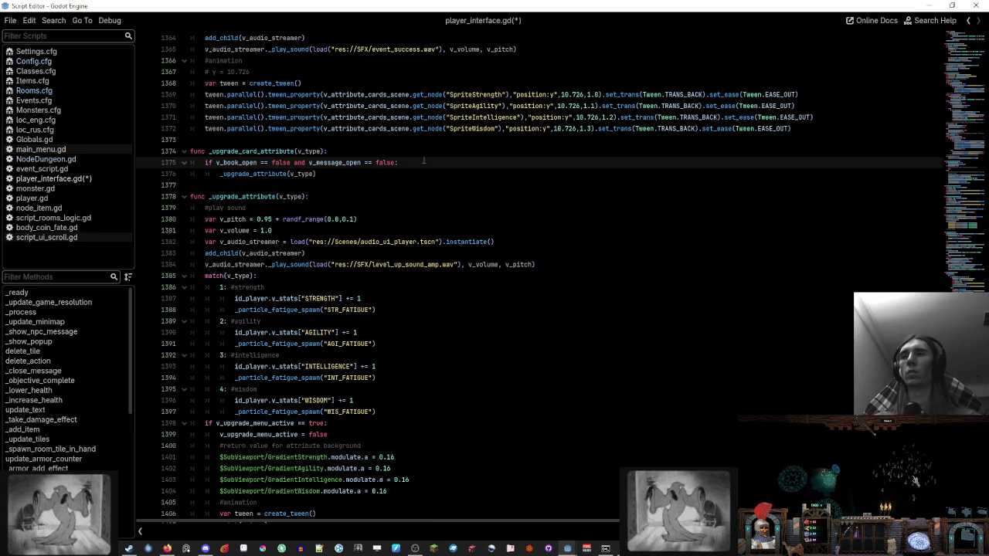
Step: Add a '#buffer' comment explaining the check and save the script
key(Down)
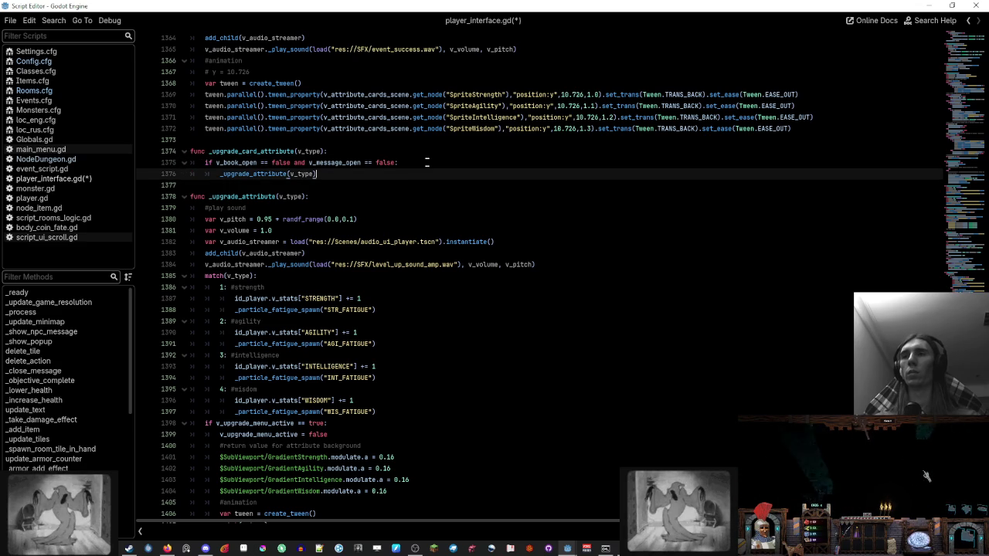
click(427, 162)
key(ctrl+s)
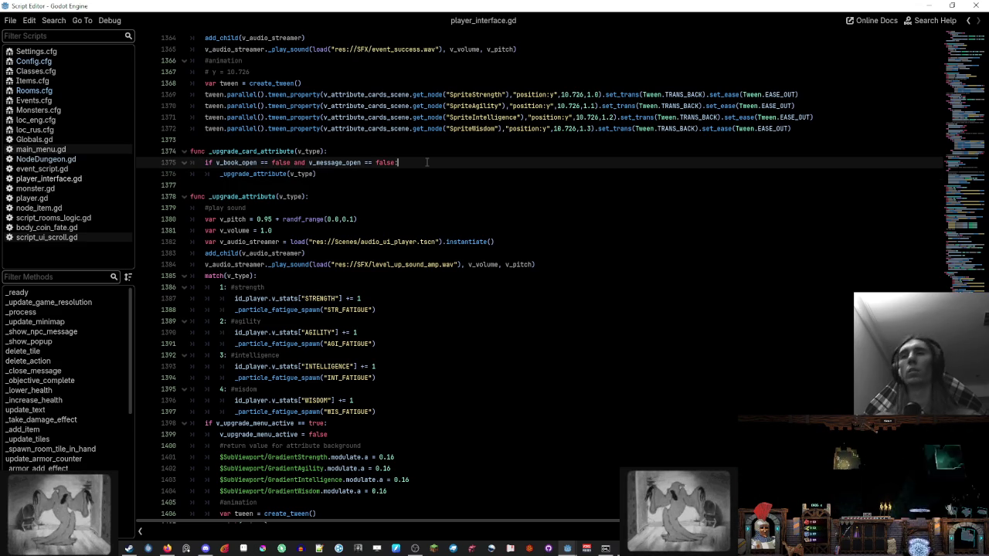
text(#buffer t)
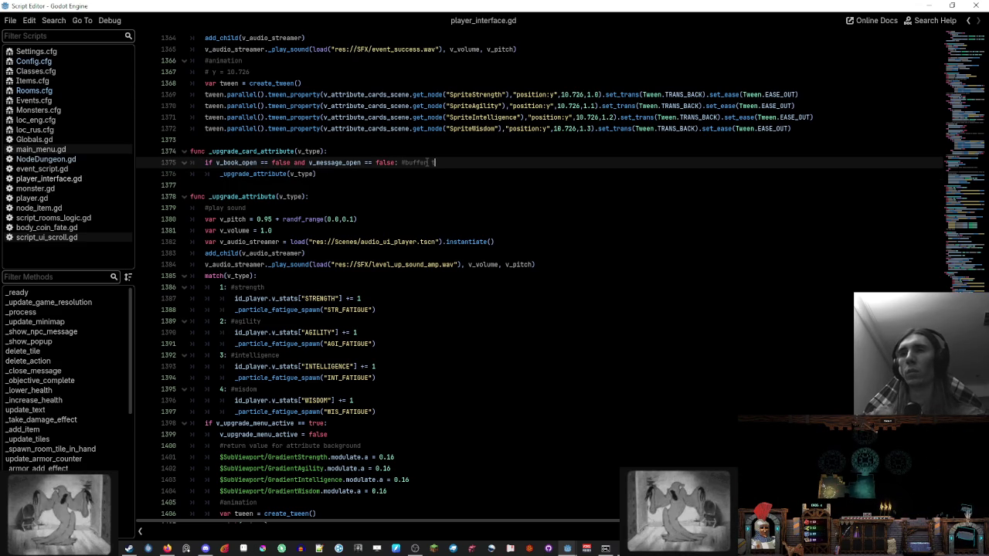
text(o check if nothing is)
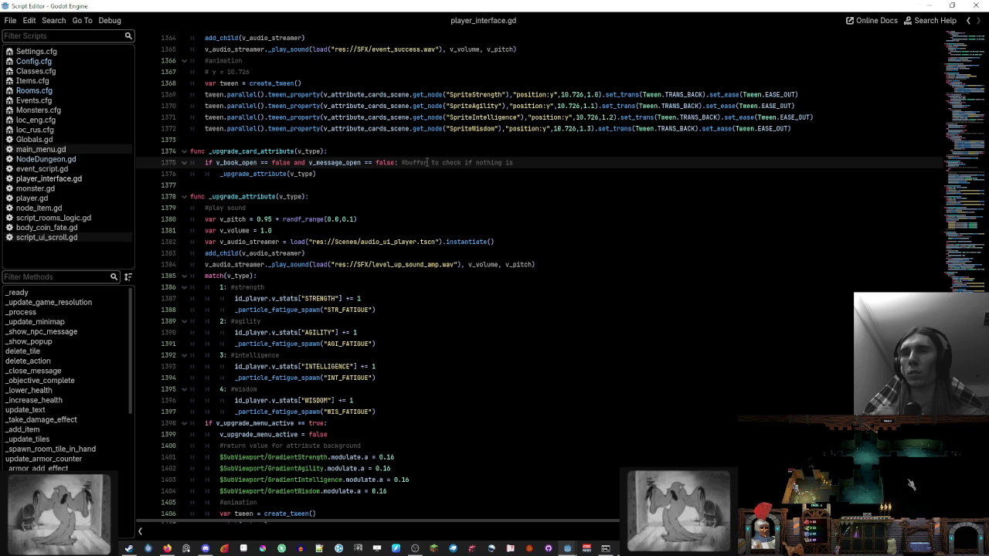
text(re)
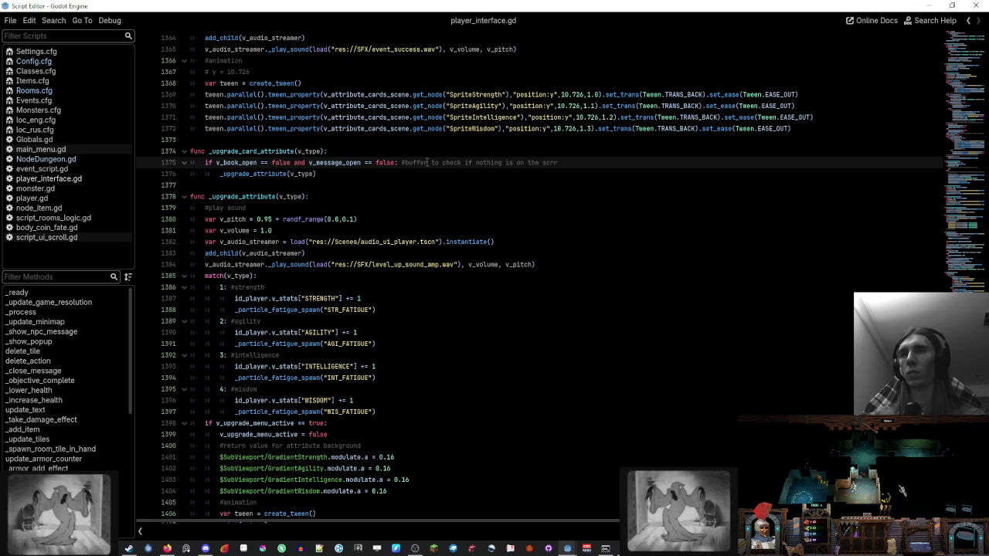
text(en)
text(e moment)
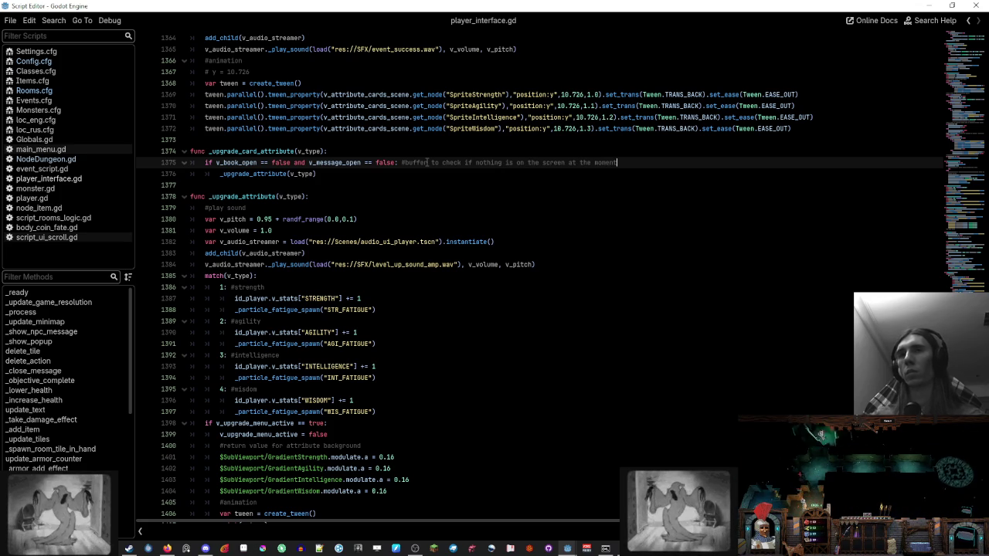
click(435, 173)
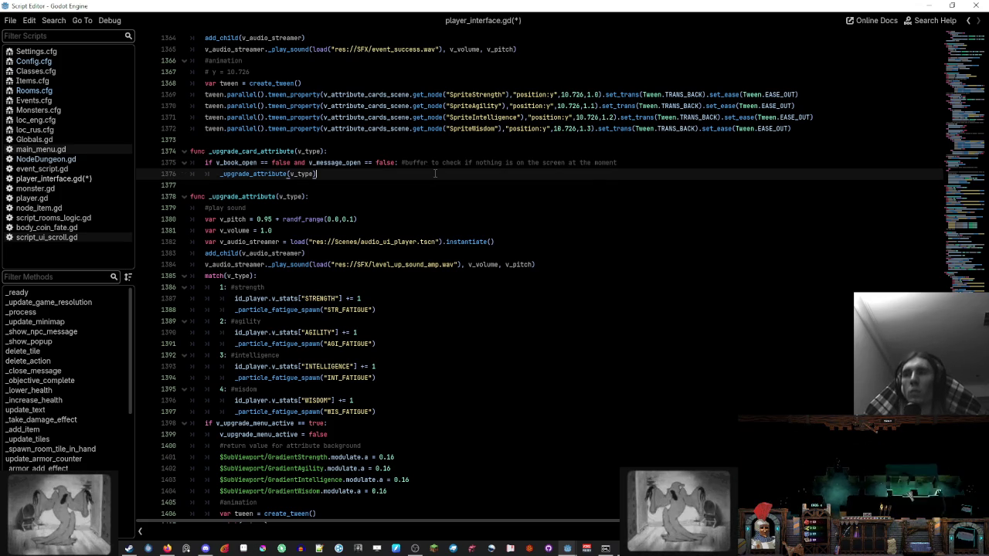
key(ctrl+s)
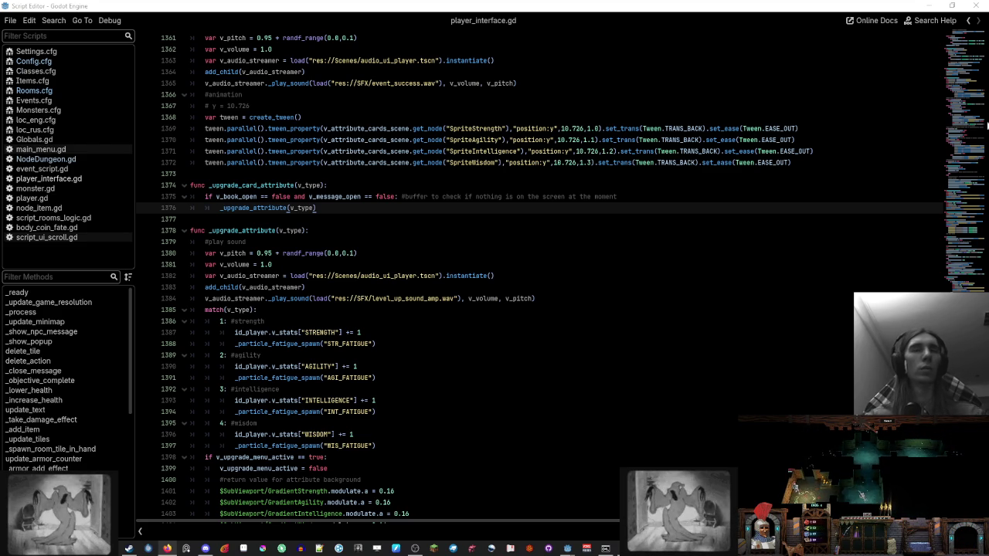
Step: Leave player_interface.gd and bring Aseprite's Home tab forward from the taskbar
key(Down)
key(Down)
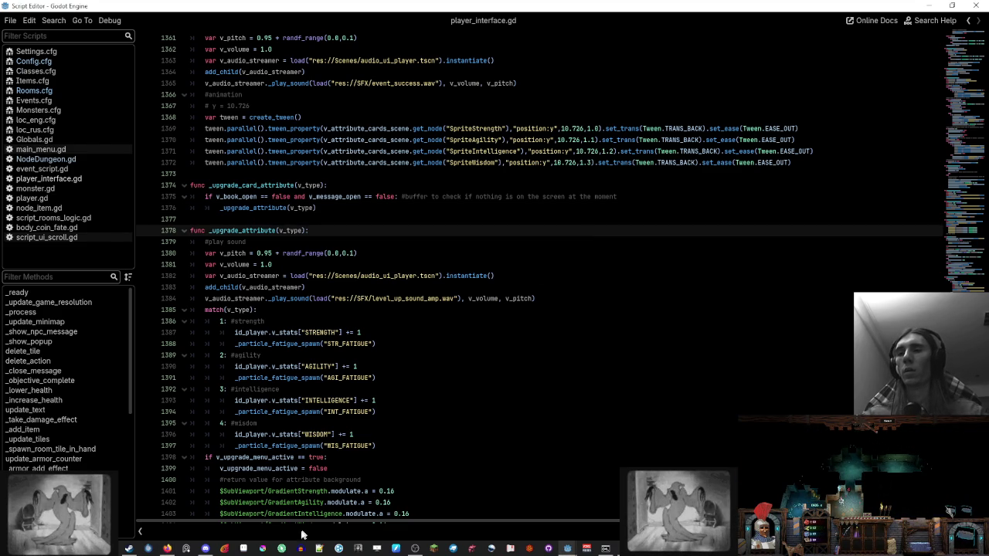
click(244, 548)
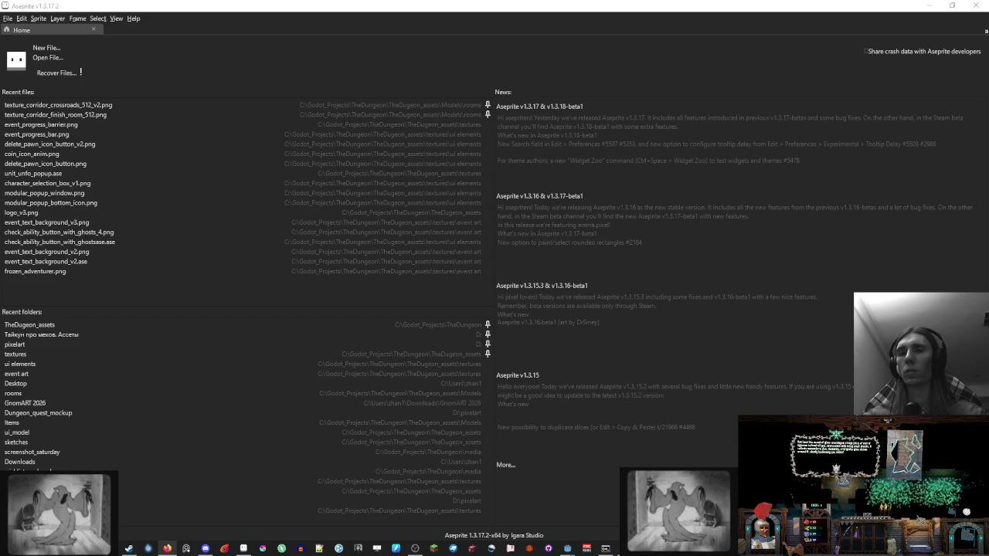
Step: Switch to Blender and dismiss the clock flyout while all_rooms.blend loads
click(129, 548)
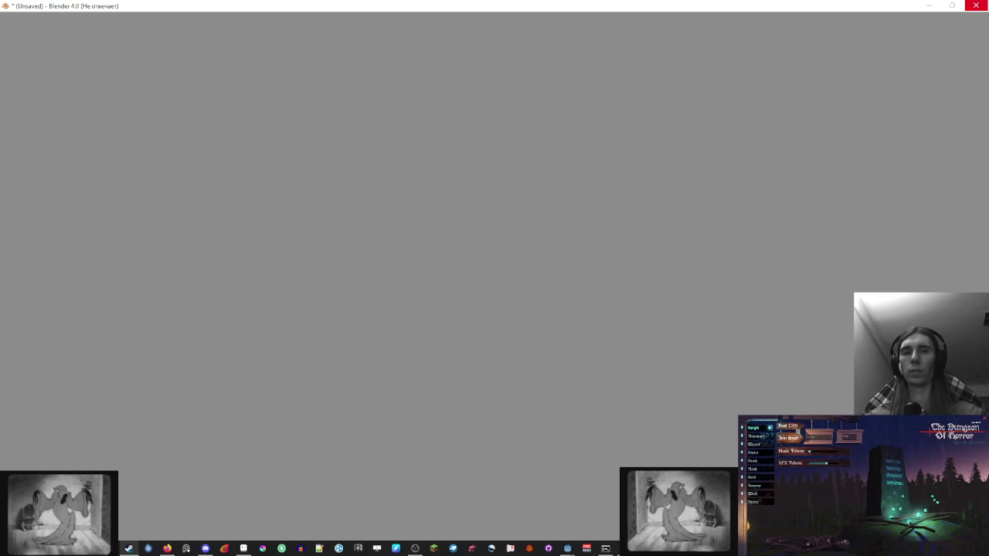
click(958, 549)
click(483, 346)
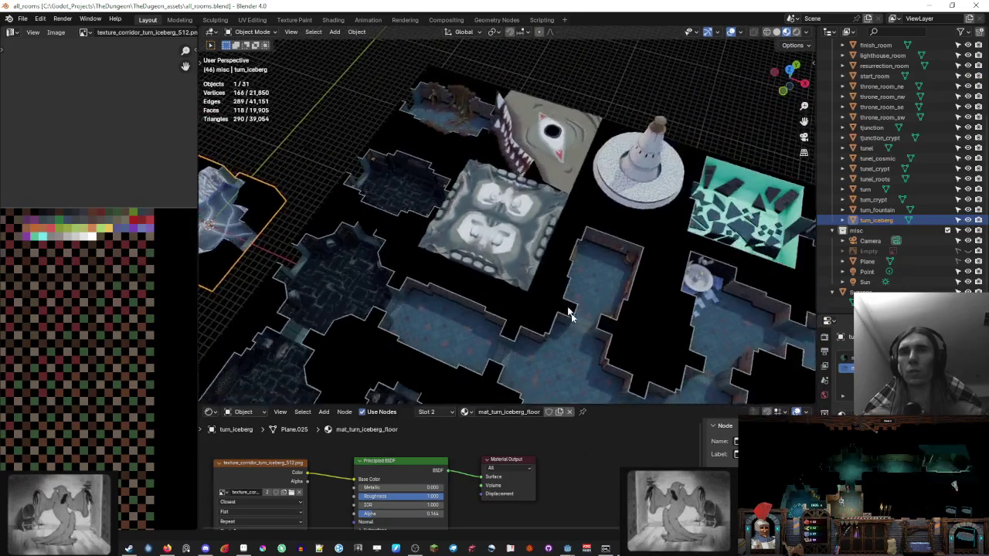
Step: Zoom in on the fountain bowl and view it with rendered shading
scroll(615, 308, up, 10)
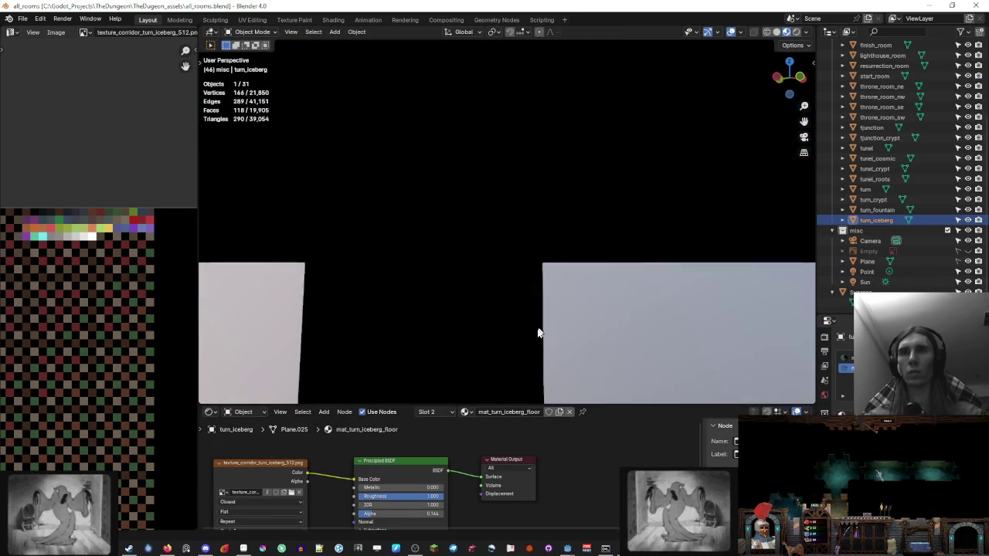
scroll(526, 270, up, 4)
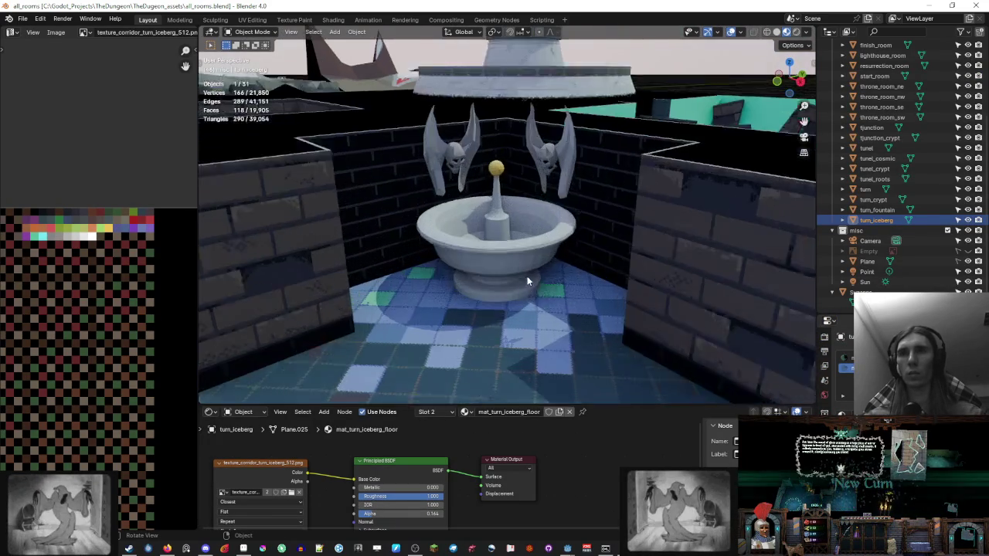
scroll(527, 276, up, 3)
scroll(501, 290, up, 2)
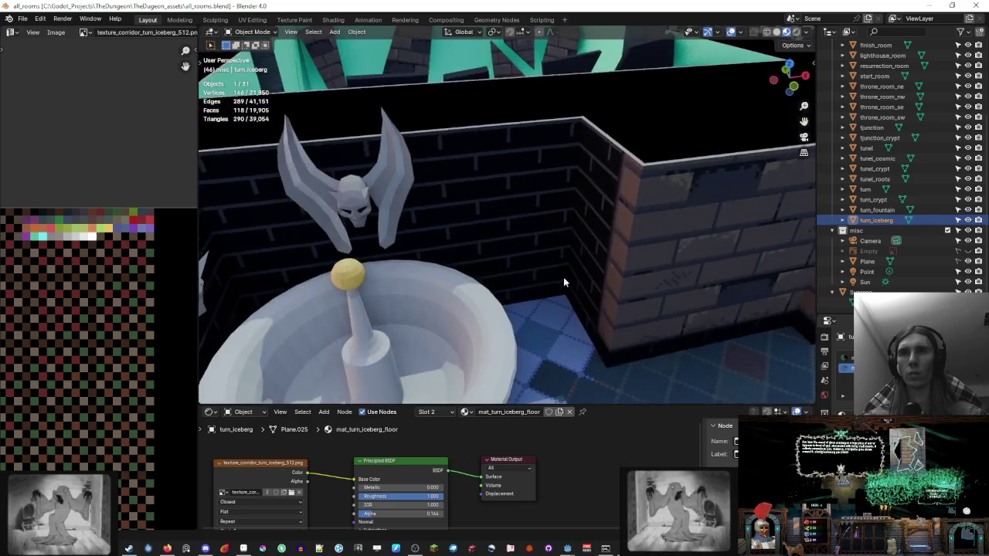
mouse_move(563, 282)
mouse_down()
mouse_move(616, 173)
mouse_move(535, 250)
mouse_move(495, 200)
mouse_move(702, 113)
mouse_up()
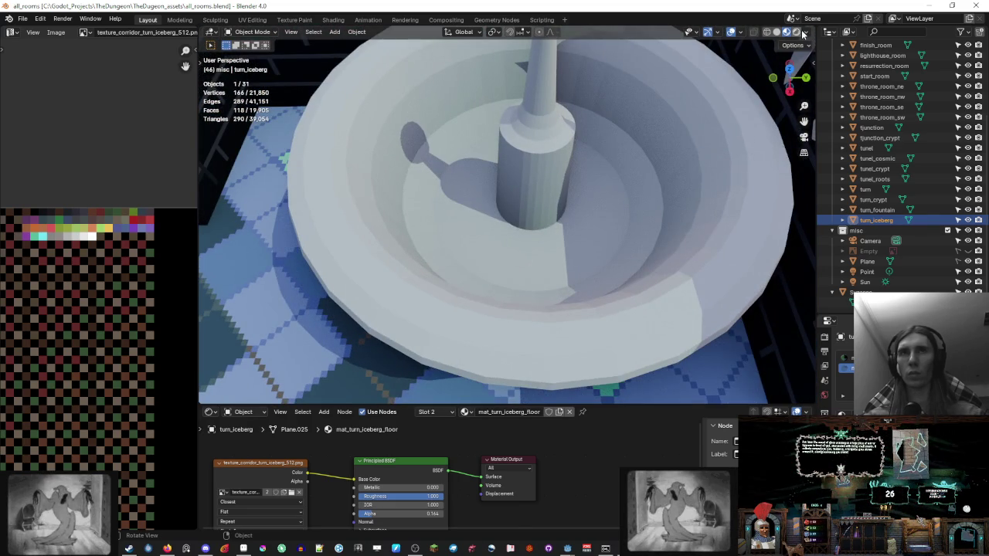
click(799, 32)
mouse_move(530, 187)
mouse_down()
mouse_move(600, 183)
mouse_move(571, 194)
mouse_move(596, 201)
mouse_move(583, 201)
mouse_move(713, 199)
mouse_up()
scroll(581, 195, up, 1)
scroll(588, 193, up, 1)
scroll(581, 194, up, 1)
scroll(562, 201, up, 1)
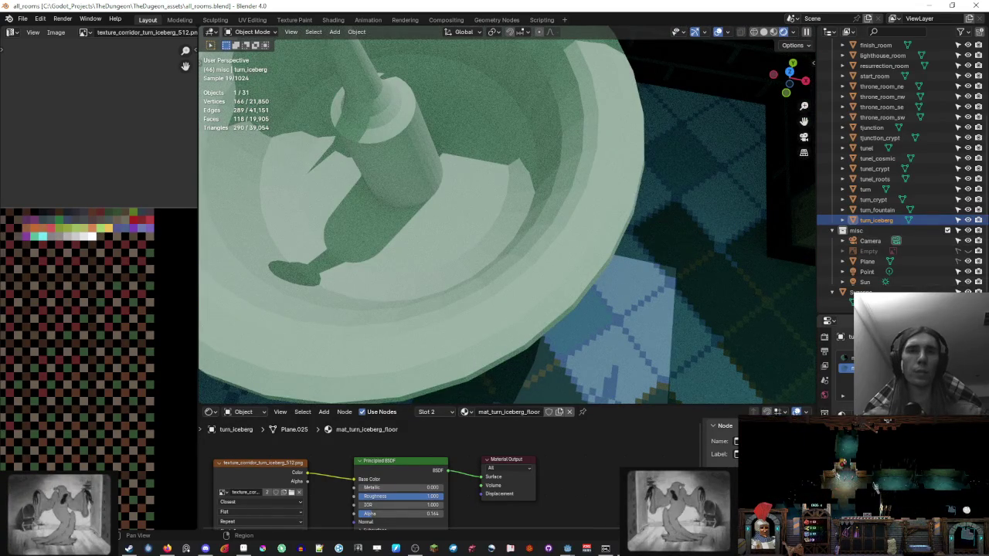
Step: Hide the Sun lamp, switch to material preview, and frame the whole bowl
click(968, 282)
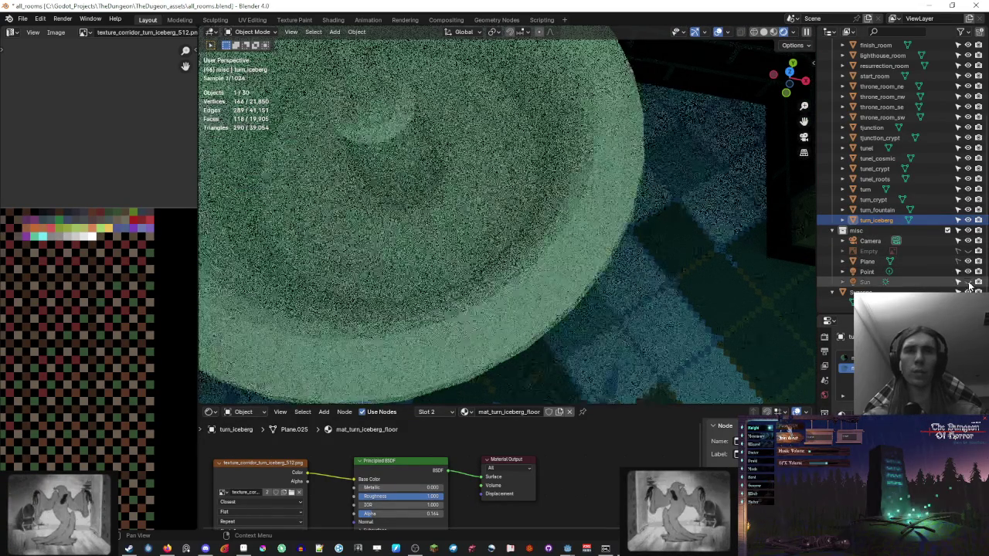
scroll(595, 167, up, 1)
drag(595, 167, 613, 159)
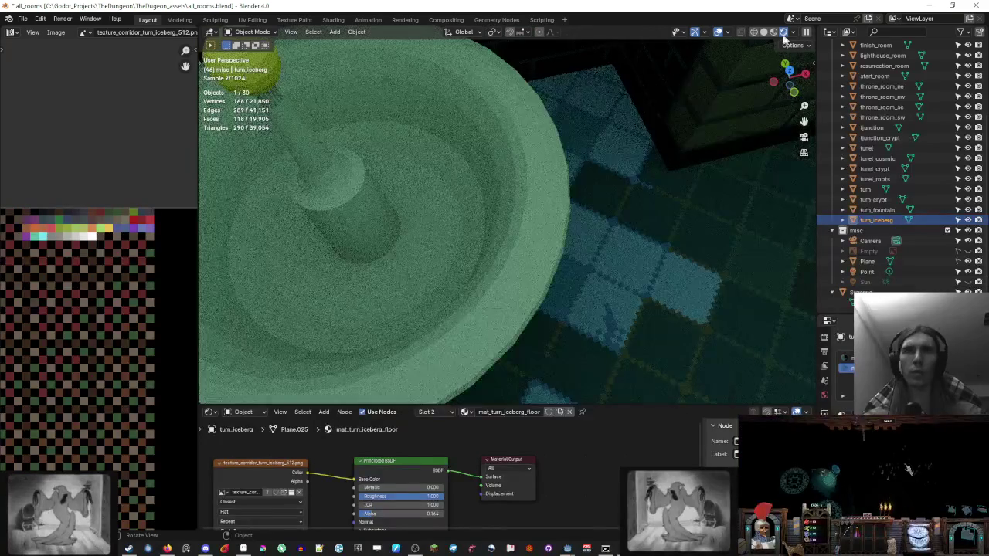
click(773, 33)
mouse_move(608, 159)
mouse_down()
mouse_move(418, 143)
mouse_move(481, 150)
mouse_up()
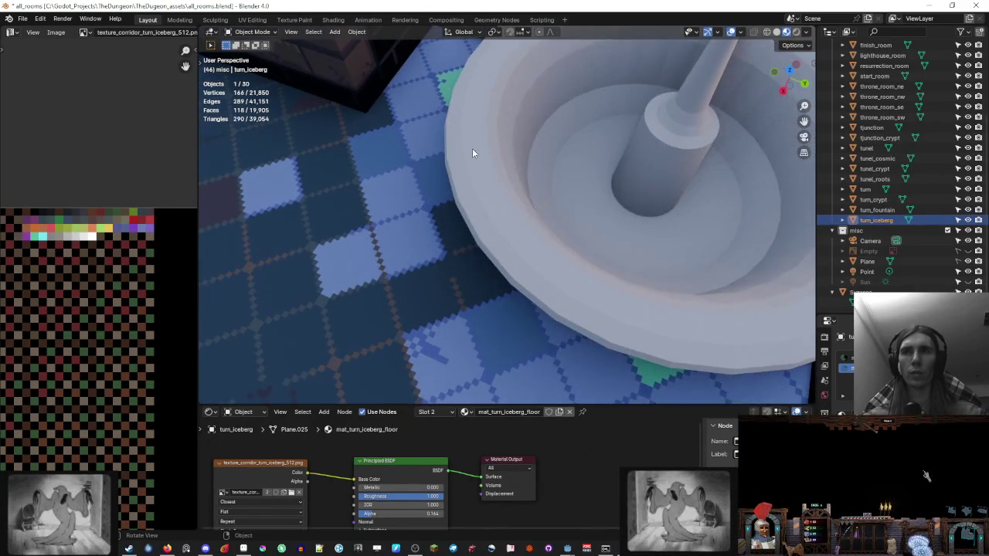
scroll(626, 166, down, 1)
scroll(617, 164, down, 2)
mouse_move(612, 157)
mouse_down()
mouse_move(600, 158)
mouse_move(640, 149)
mouse_up()
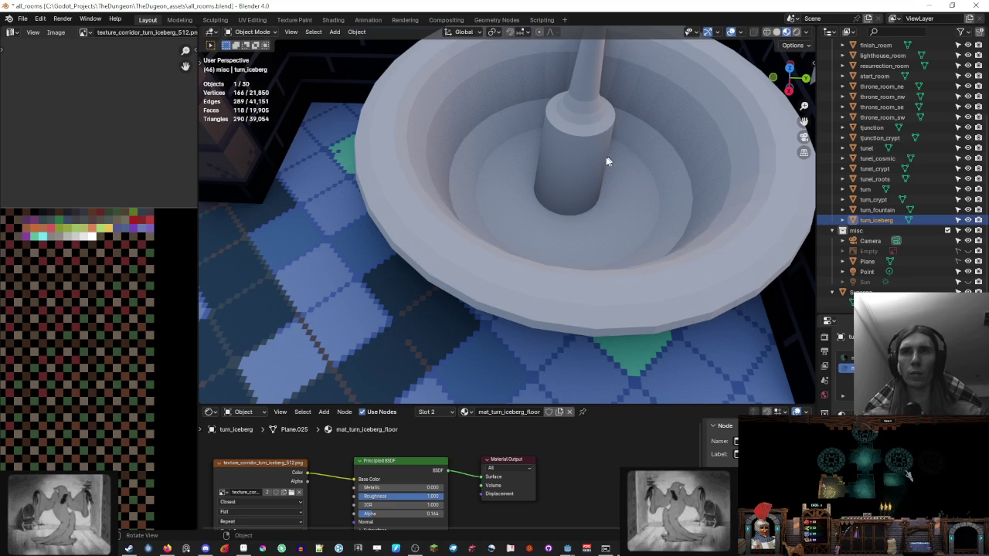
scroll(607, 161, up, 2)
drag(587, 166, 557, 154)
drag(724, 163, 578, 106)
Step: Snip a screenshot of the fountain bowl and return to Aseprite
key(super+shift+s)
drag(603, 65, 354, 400)
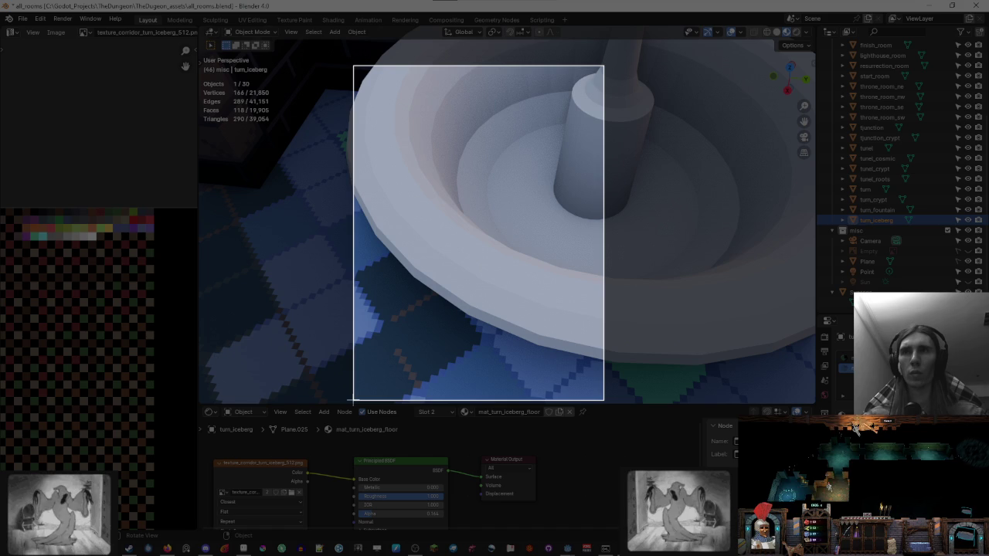
drag(354, 401, 355, 398)
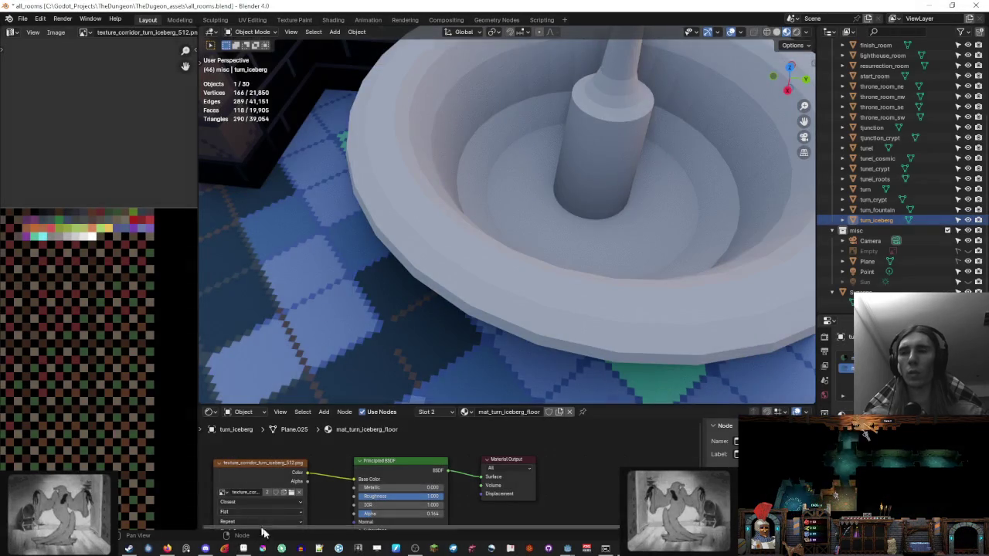
key(alt+Tab)
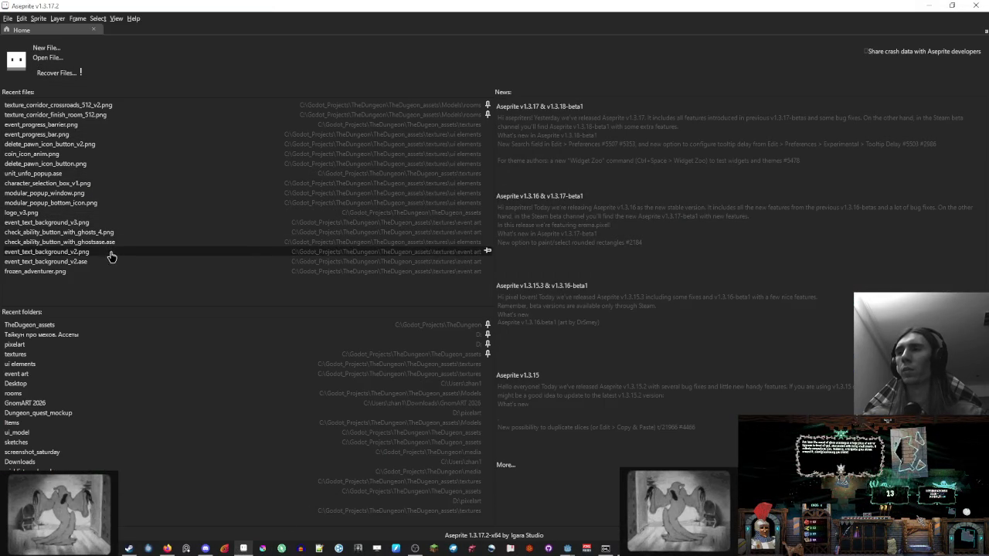
Step: Open frozen_adventurer.png from recent files and create a new 71×101 sprite
click(116, 272)
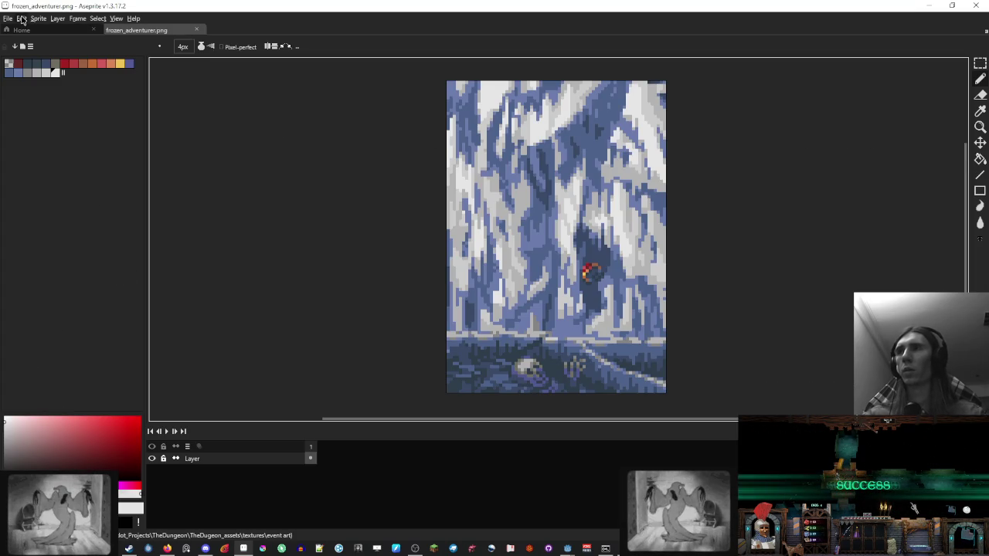
drag(331, 129, 316, 137)
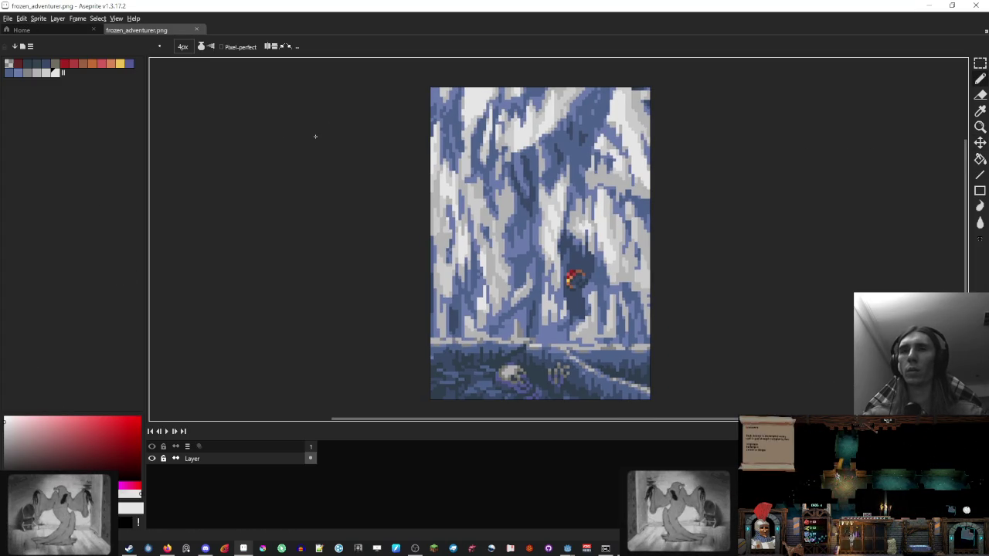
click(8, 18)
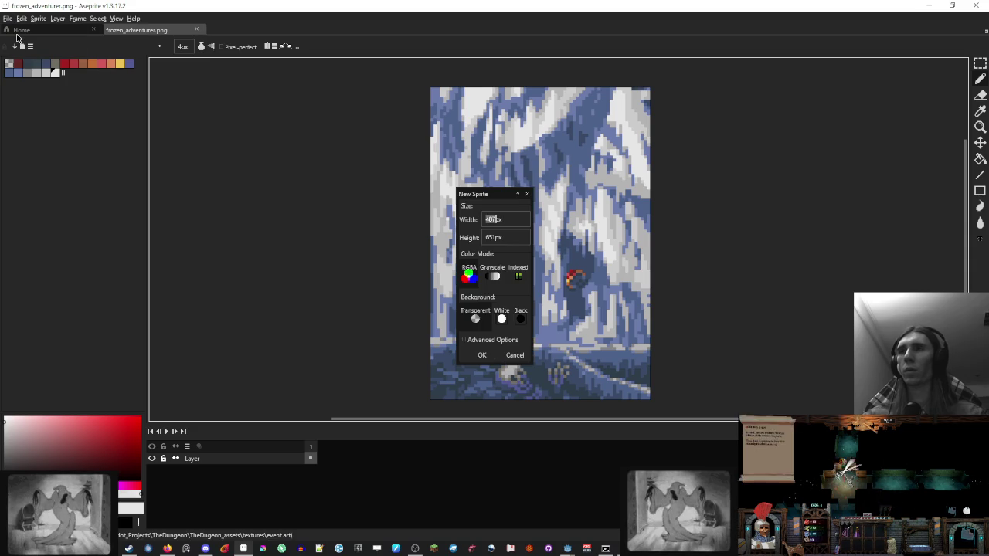
text(710)
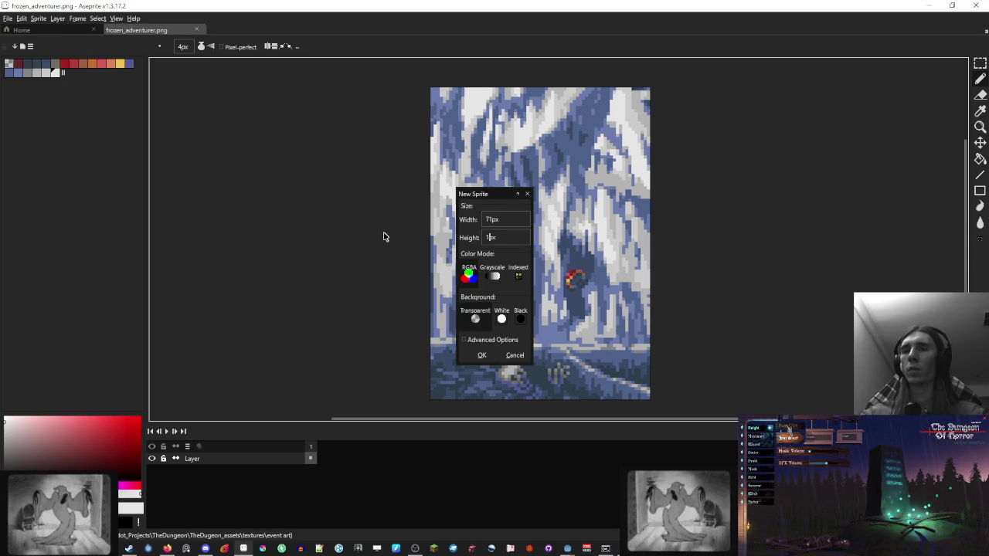
click(481, 354)
Step: Paste the fountain bowl screenshot into the new sprite
key(ctrl+v)
scroll(533, 237, down, 4)
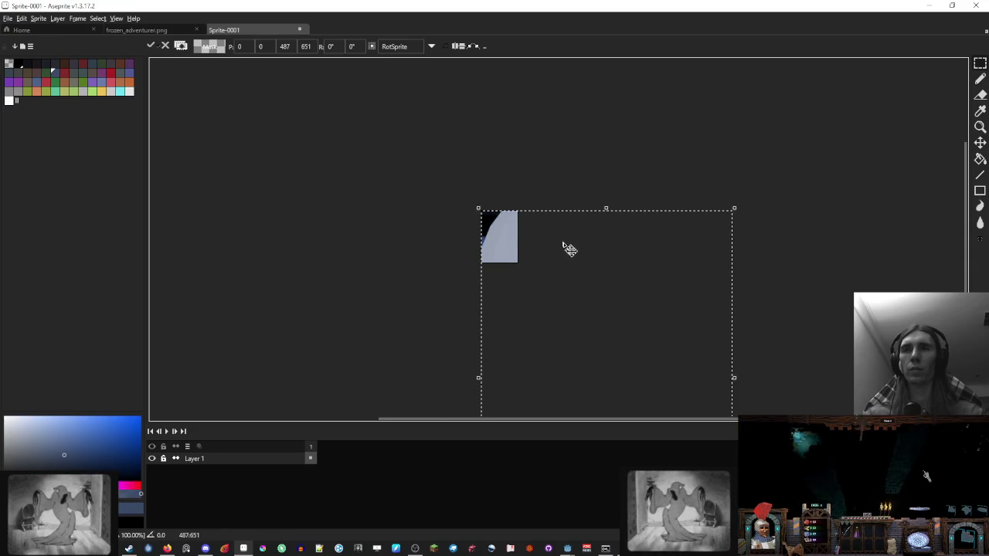
scroll(591, 337, down, 3)
scroll(514, 263, up, 6)
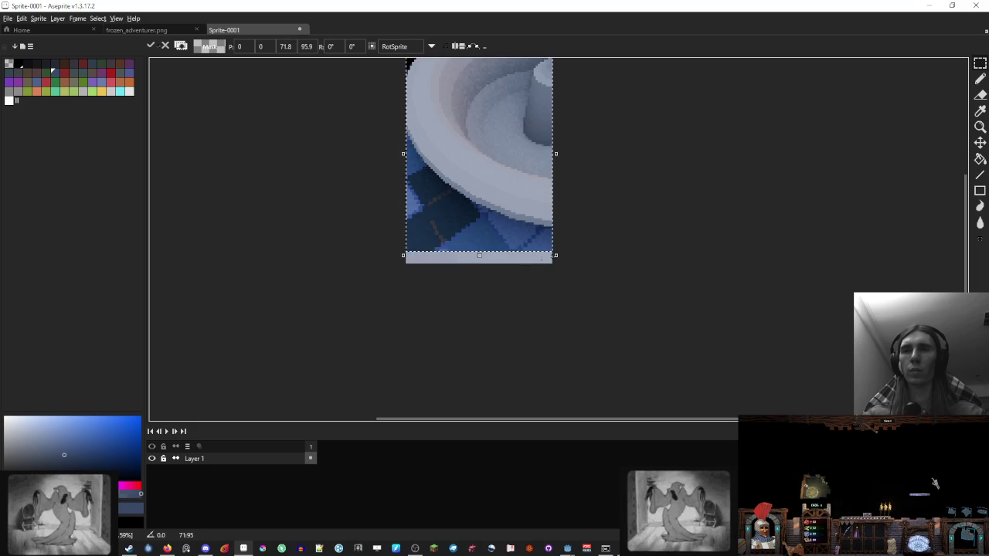
Step: Enlarge the pasted fountain image to about 74×105 px and commit it onto the canvas
drag(564, 265, 511, 271)
key(Return)
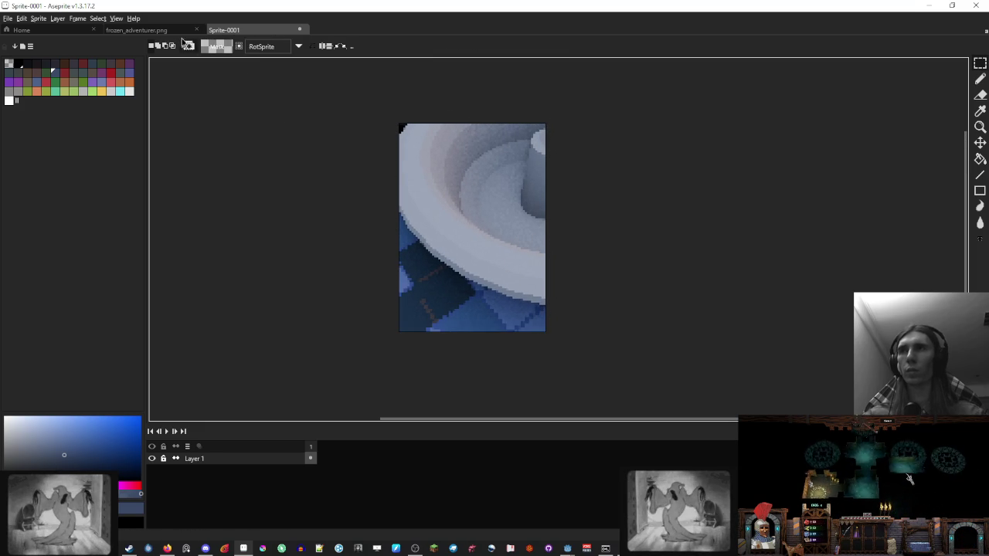
scroll(517, 217, up, 2)
scroll(543, 145, down, 1)
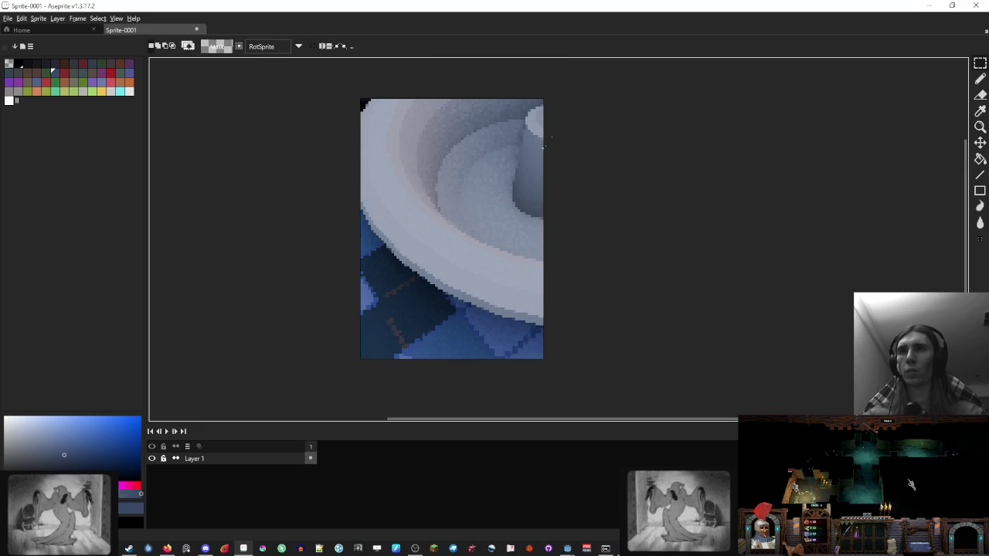
mouse_move(371, 361)
mouse_down()
mouse_move(340, 423)
mouse_move(302, 422)
mouse_move(363, 350)
mouse_move(348, 364)
mouse_up()
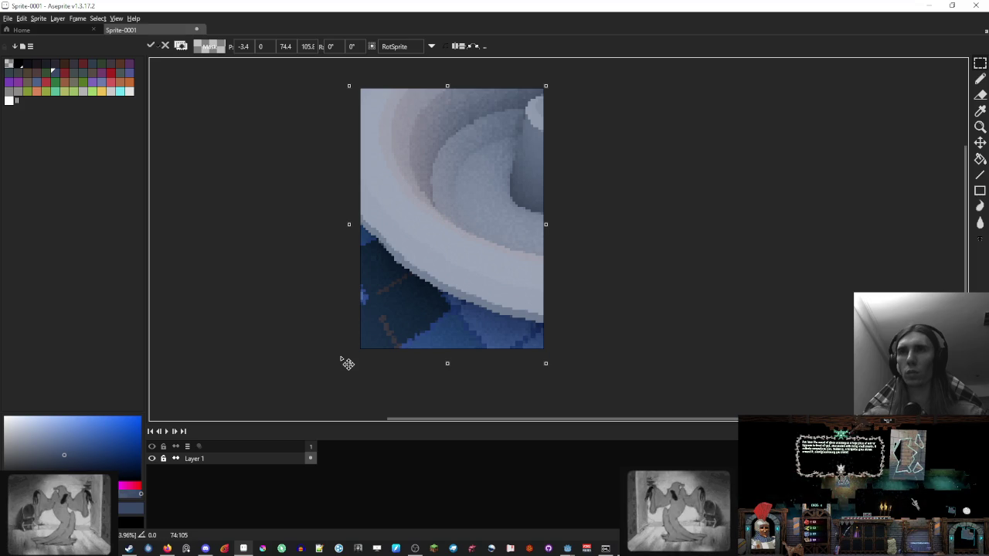
key(Return)
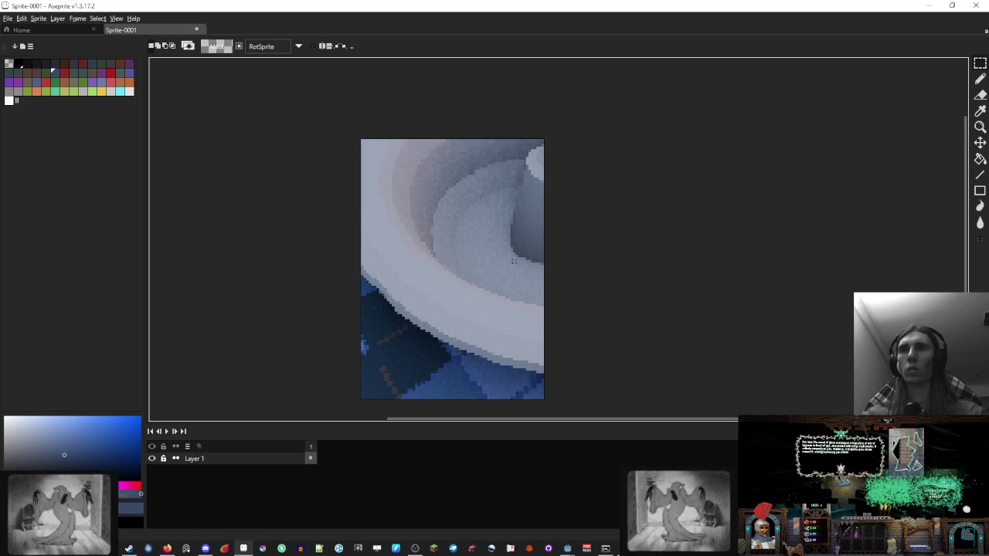
scroll(450, 169, up, 1)
scroll(449, 169, down, 1)
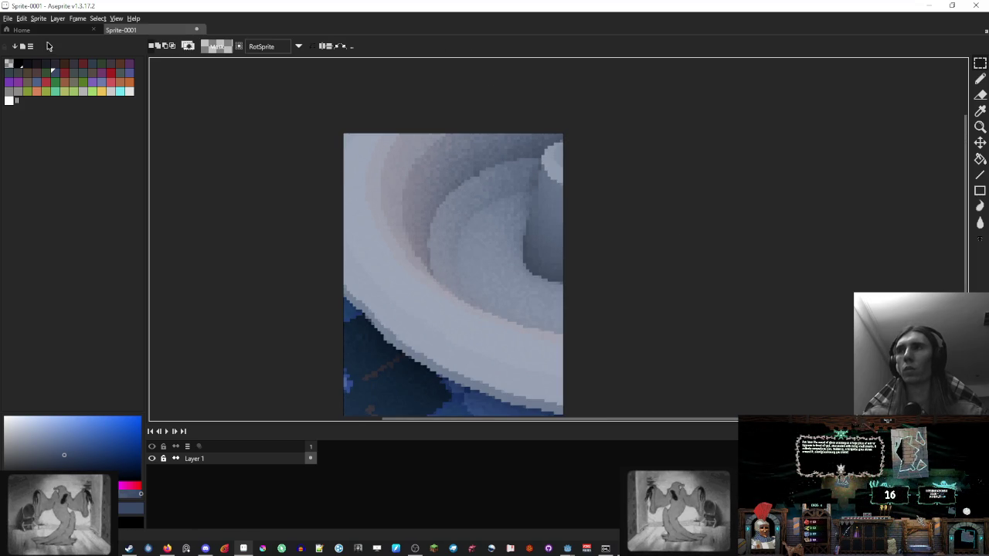
click(39, 18)
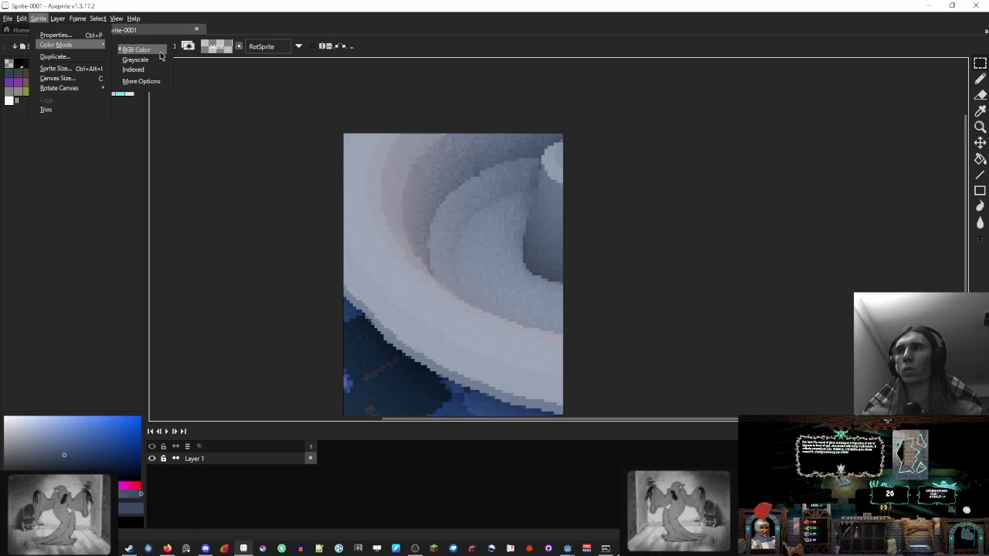
Step: Load a preset palette, pick light grey b3b3b3, and sort swatches by luminance
click(153, 69)
scroll(428, 119, down, 2)
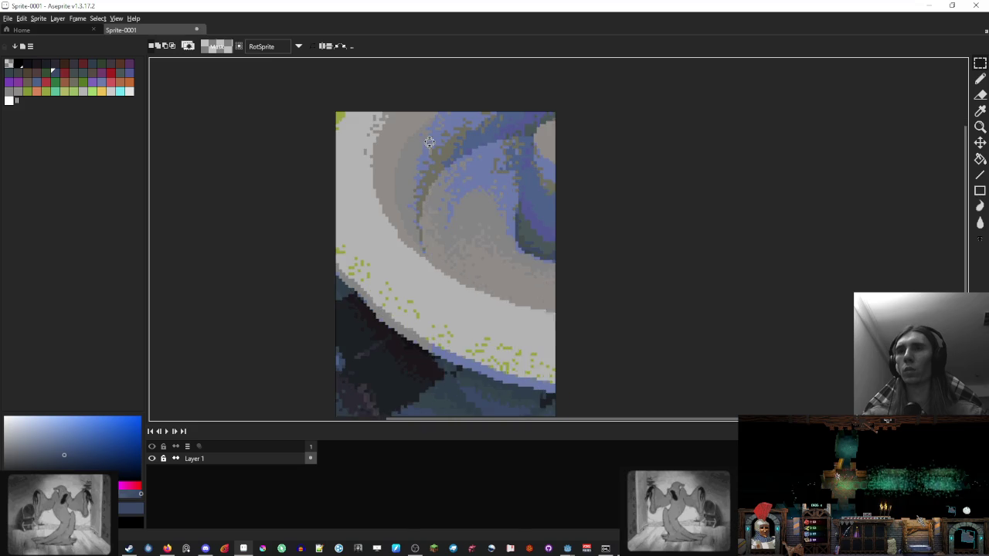
scroll(428, 119, down, 2)
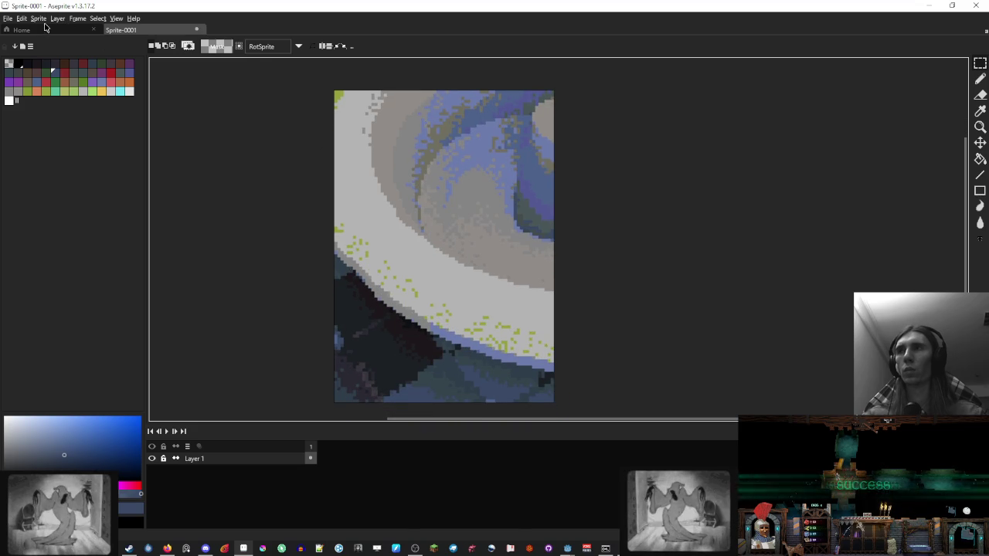
click(38, 18)
click(157, 53)
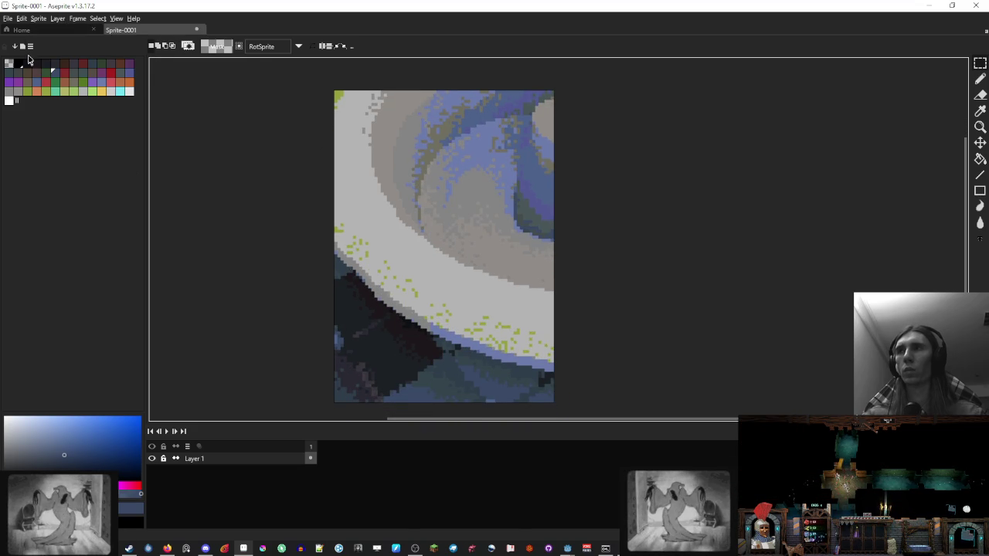
click(22, 45)
double_click(88, 83)
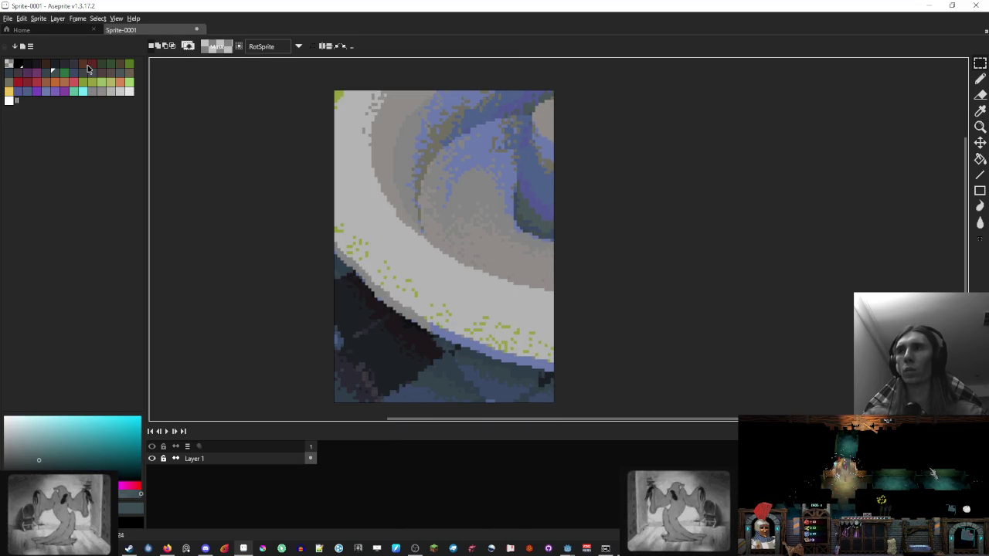
click(111, 92)
click(14, 46)
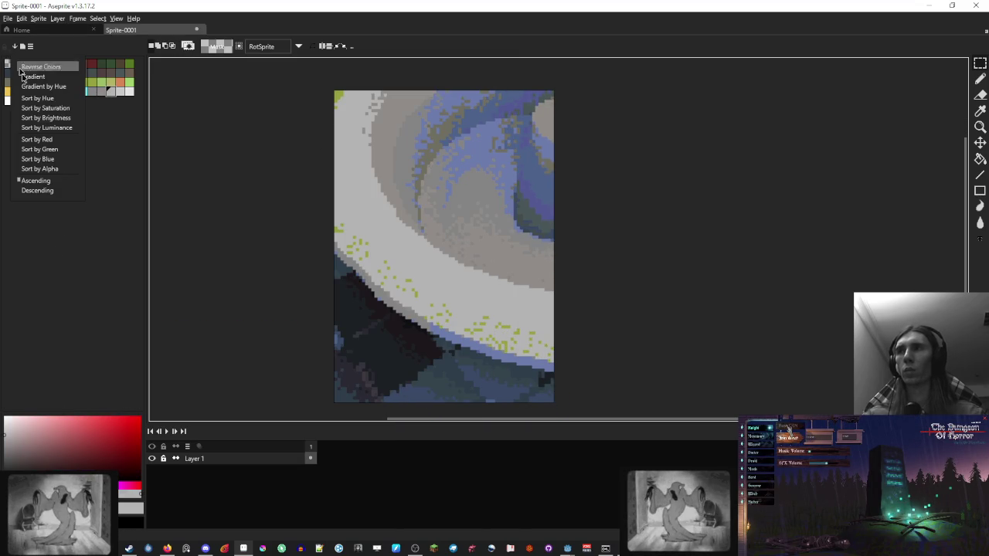
click(39, 128)
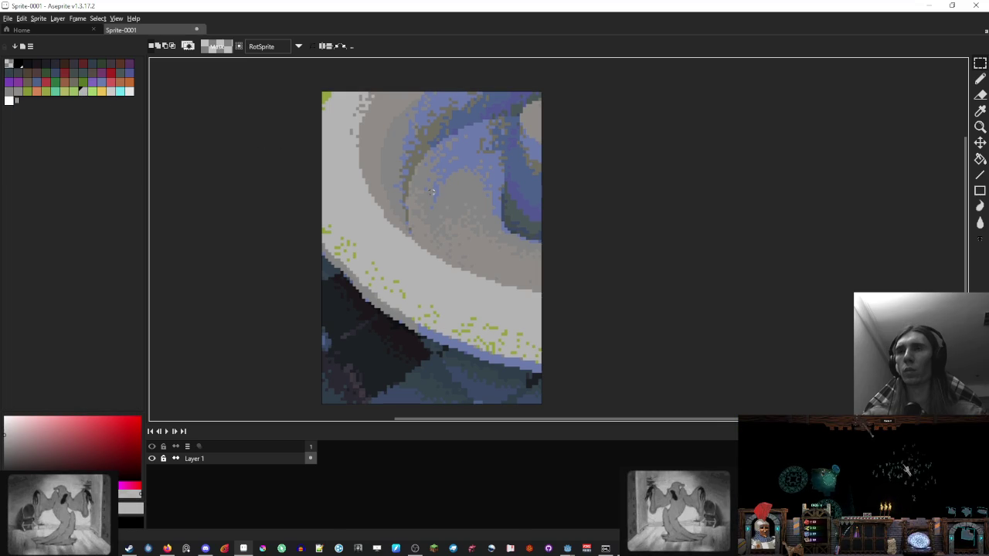
Step: Paint over the yellow-green rim speckles with light grey using the pencil
key(b)
scroll(385, 255, up, 1)
scroll(394, 225, down, 1)
drag(338, 242, 524, 343)
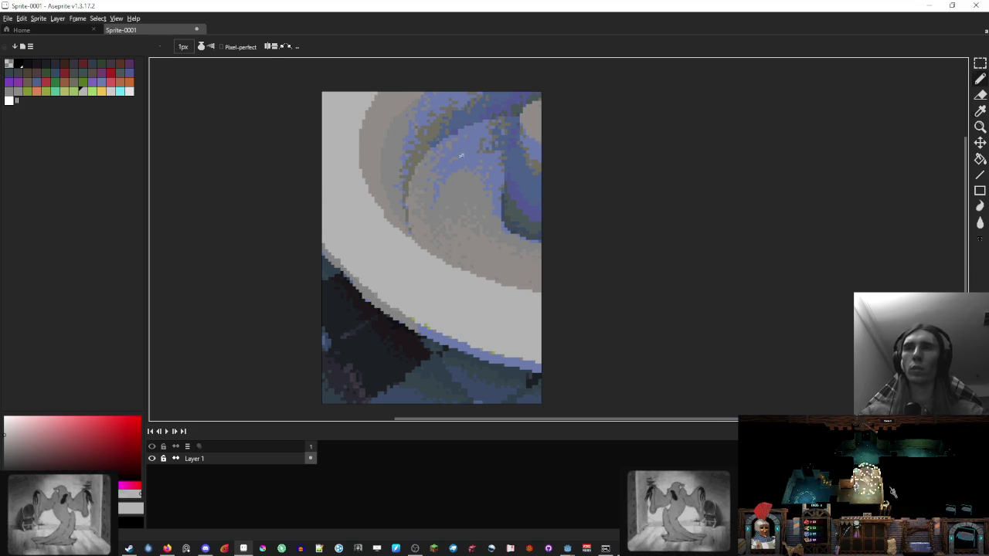
Step: Fill the tan inner band with periwinkle blue sampled from the canvas
alt+click(419, 123)
key(g)
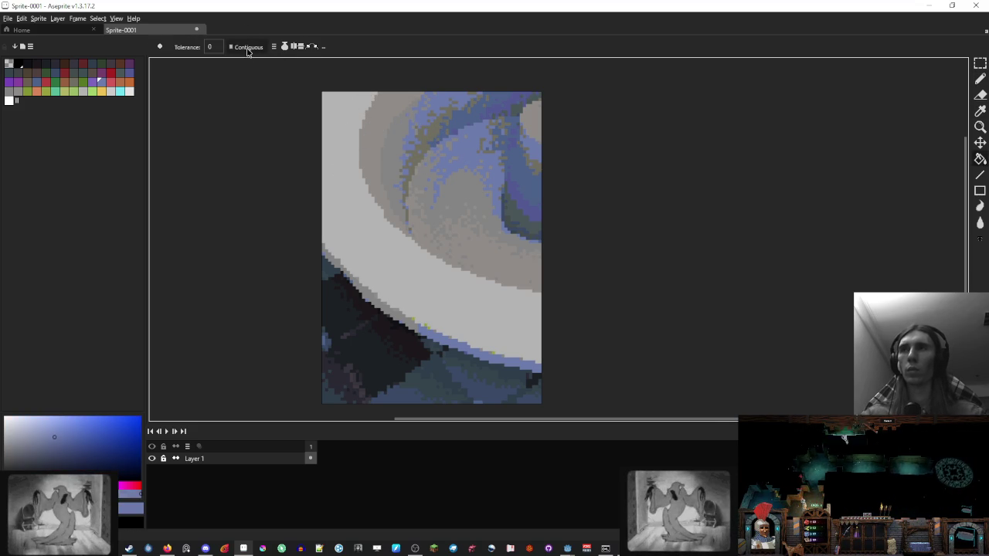
click(388, 139)
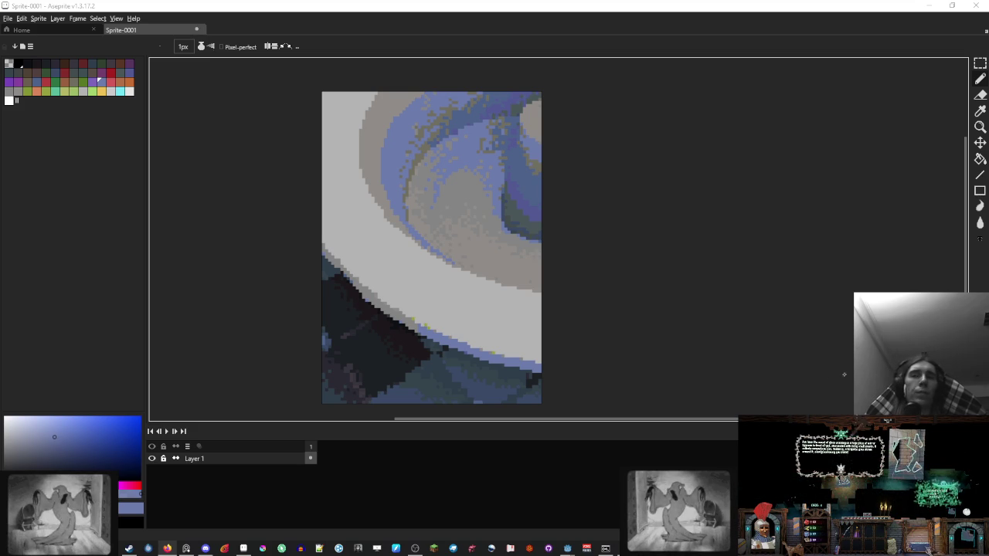
key(alt+Tab)
Step: Drag the empty PureRef board to the left side, then switch to Godot
mouse_move(962, 260)
mouse_down()
mouse_move(188, 349)
mouse_move(184, 304)
mouse_up()
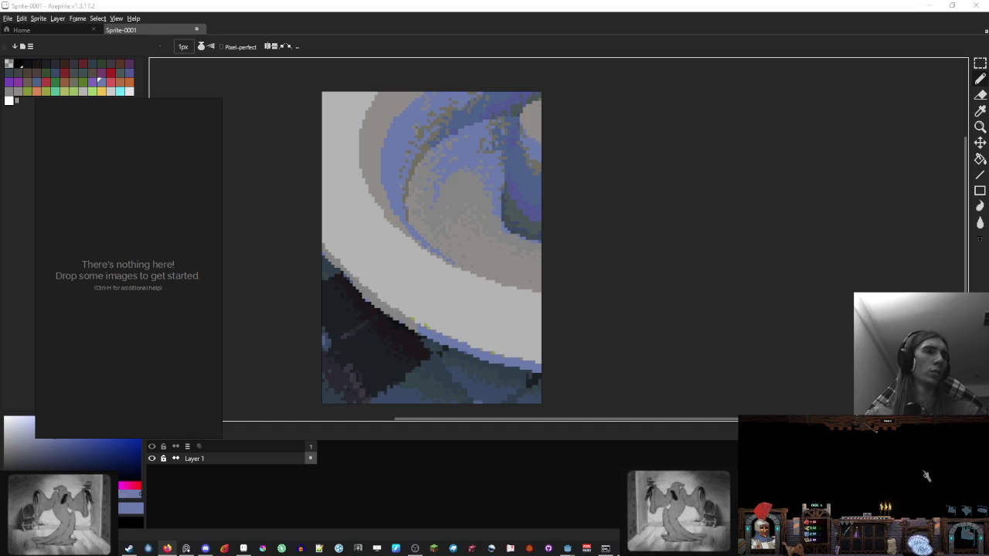
mouse_move(567, 548)
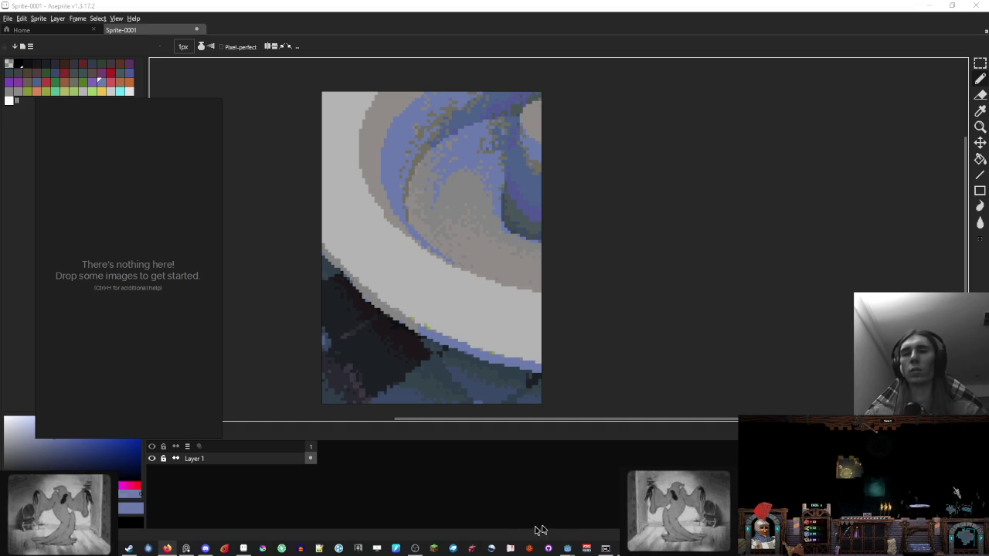
click(502, 502)
Step: Filter files for 'fountain', open room_pyramid_corner_fountain.tscn and enlarge the 3D view
click(85, 329)
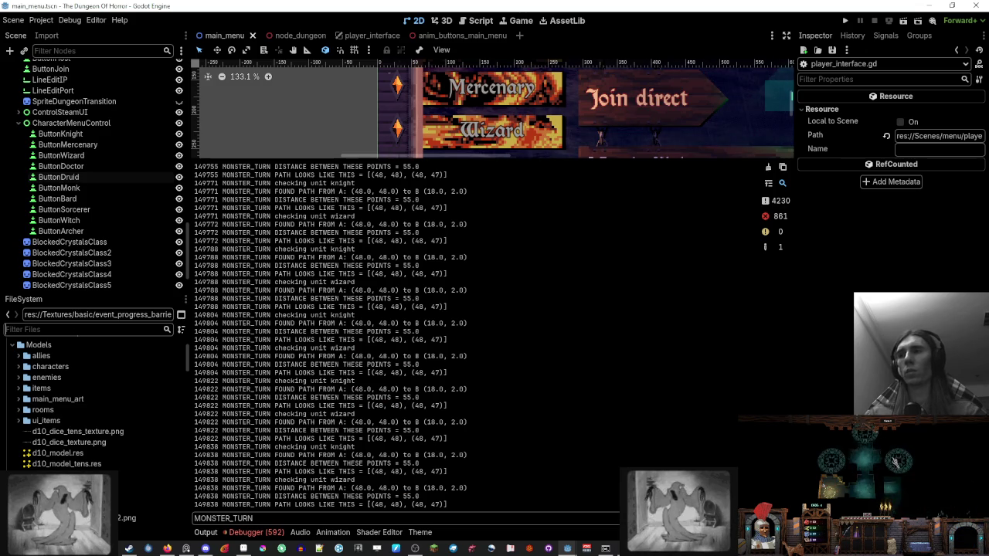
text(fountain)
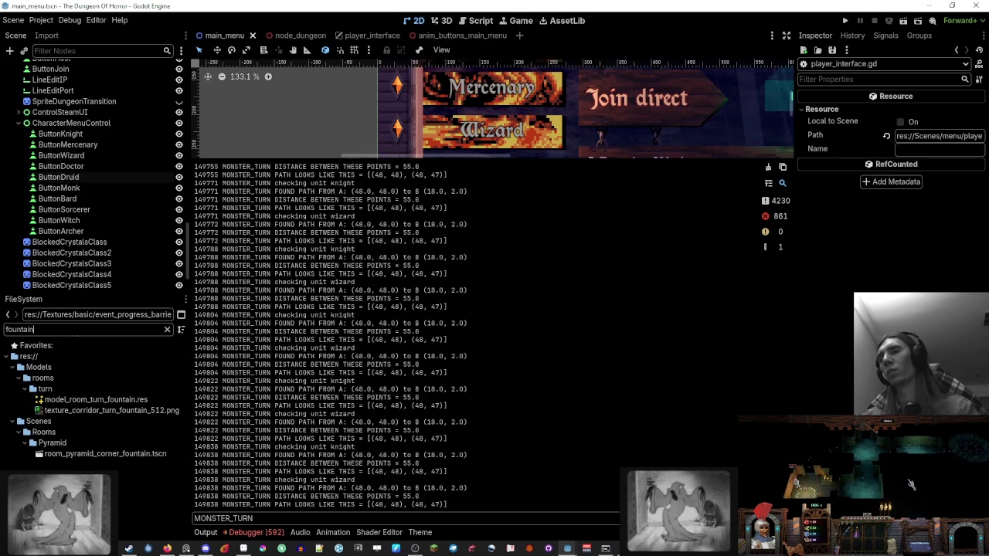
double_click(135, 453)
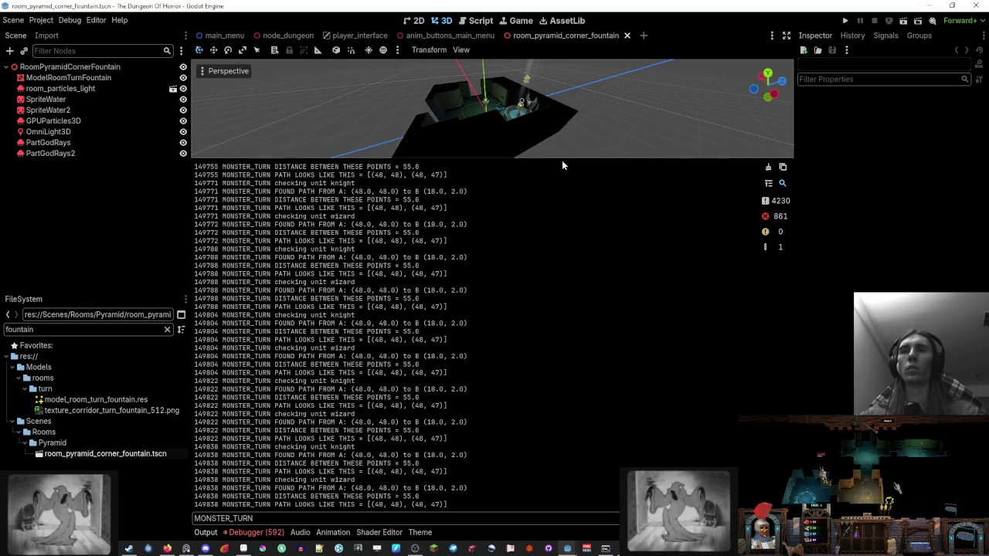
drag(562, 160, 567, 486)
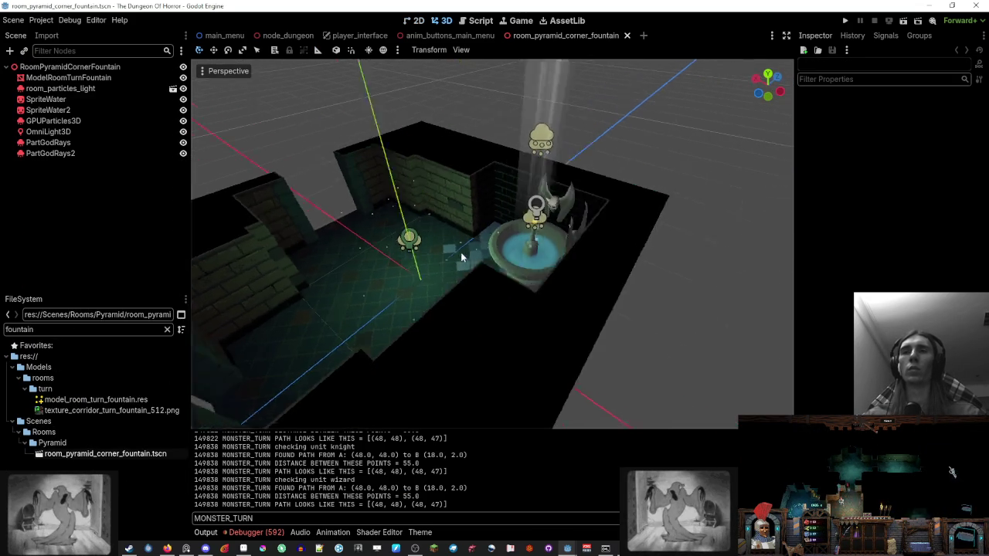
Step: Orbit and zoom around the fountain basin to inspect it from several angles
scroll(460, 255, up, 5)
scroll(582, 255, up, 4)
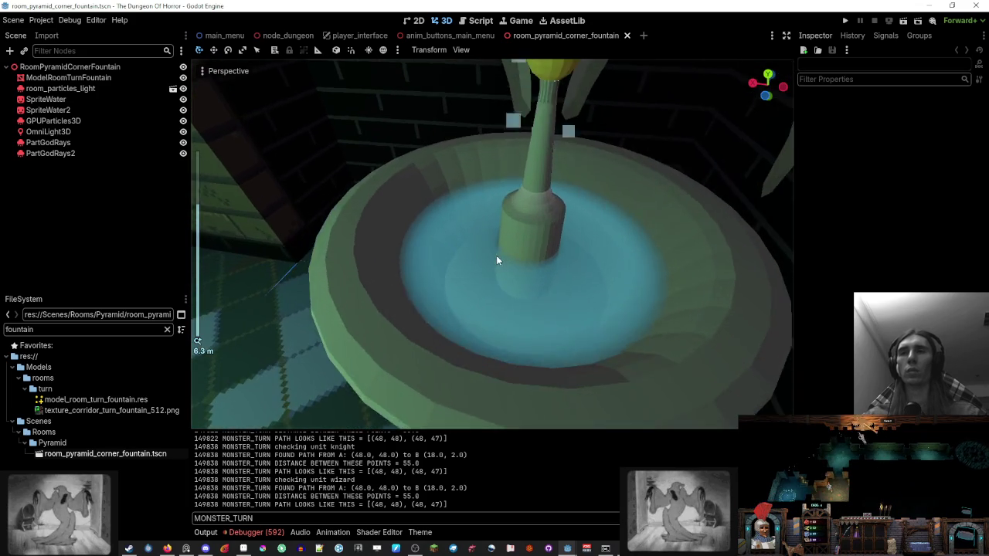
drag(513, 232, 528, 239)
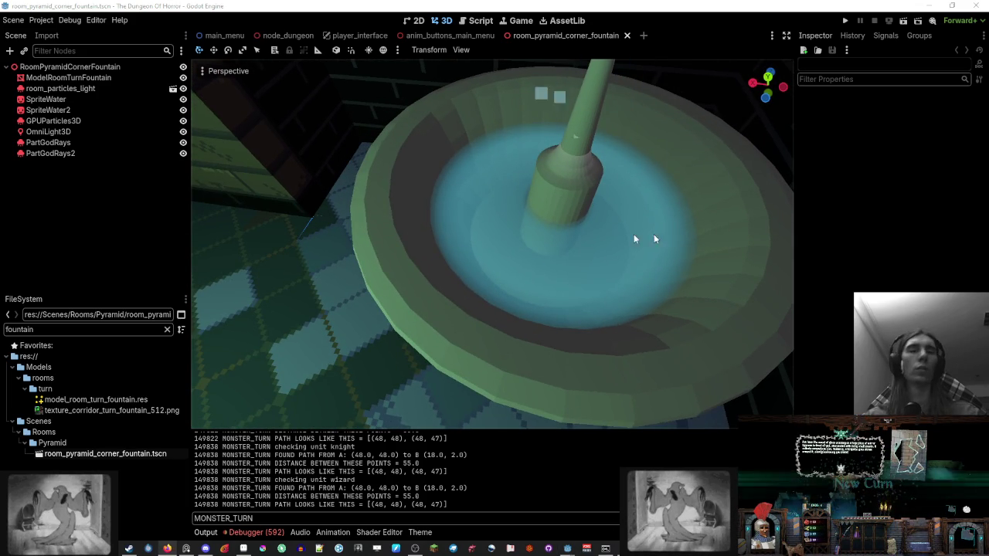
scroll(536, 240, down, 2)
scroll(537, 232, down, 3)
scroll(539, 224, down, 10)
mouse_move(536, 221)
mouse_down()
mouse_move(624, 222)
mouse_move(457, 221)
mouse_move(496, 221)
mouse_up()
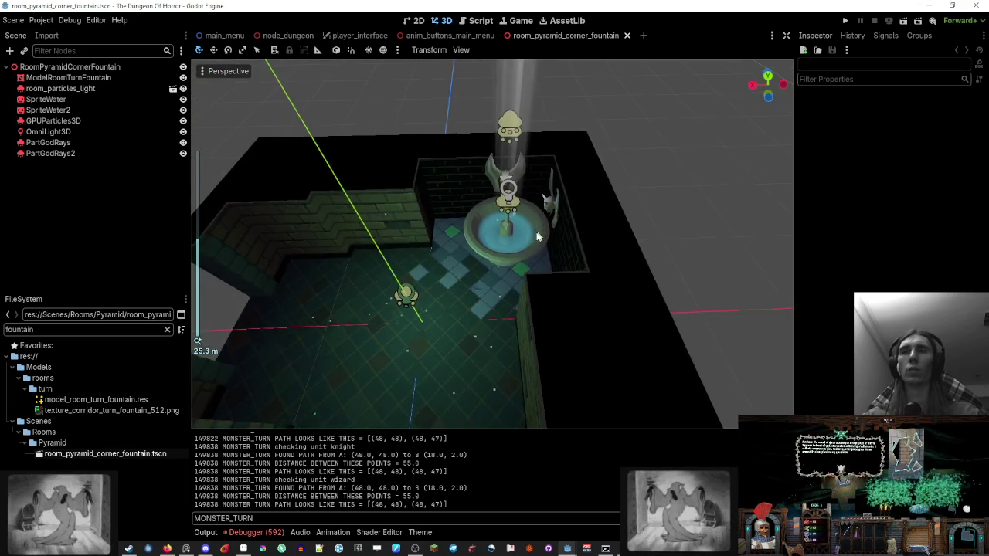
scroll(456, 221, up, 8)
scroll(536, 252, up, 3)
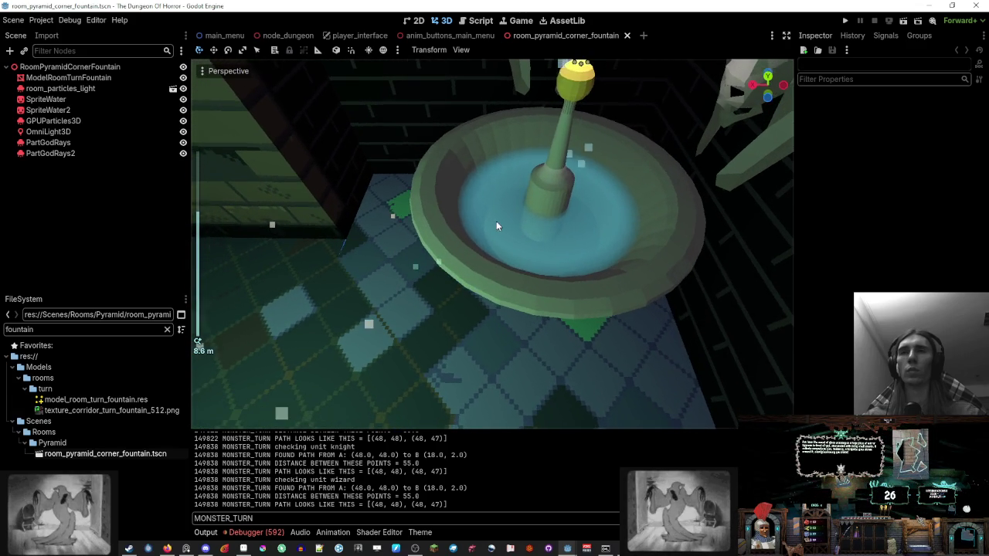
mouse_move(409, 380)
mouse_down()
mouse_move(468, 278)
mouse_move(416, 394)
mouse_move(476, 363)
mouse_move(471, 333)
mouse_move(456, 402)
mouse_up()
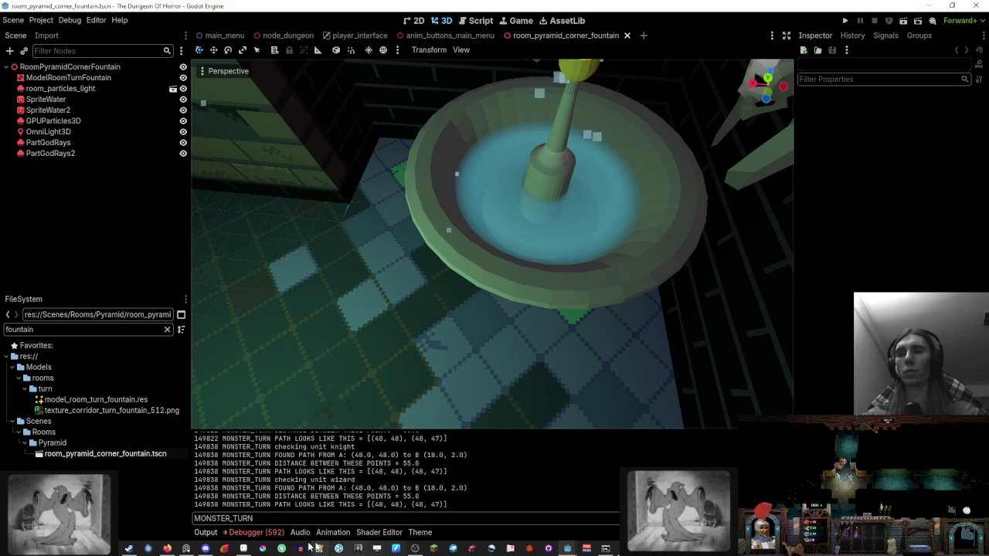
click(244, 548)
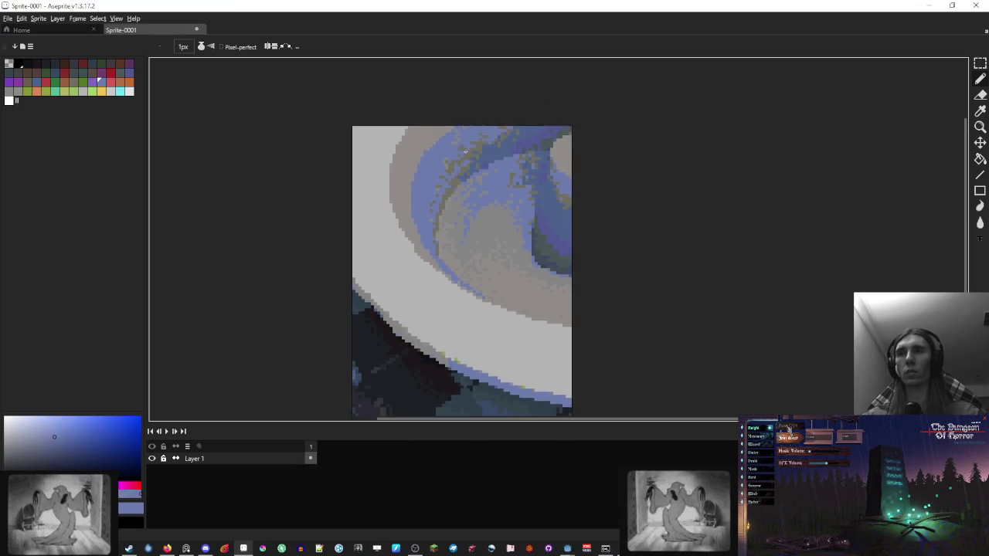
Step: Pick a dark blue-purple from the canvas and dab it onto the blue band with the pencil
scroll(459, 151, up, 1)
alt+click(513, 158)
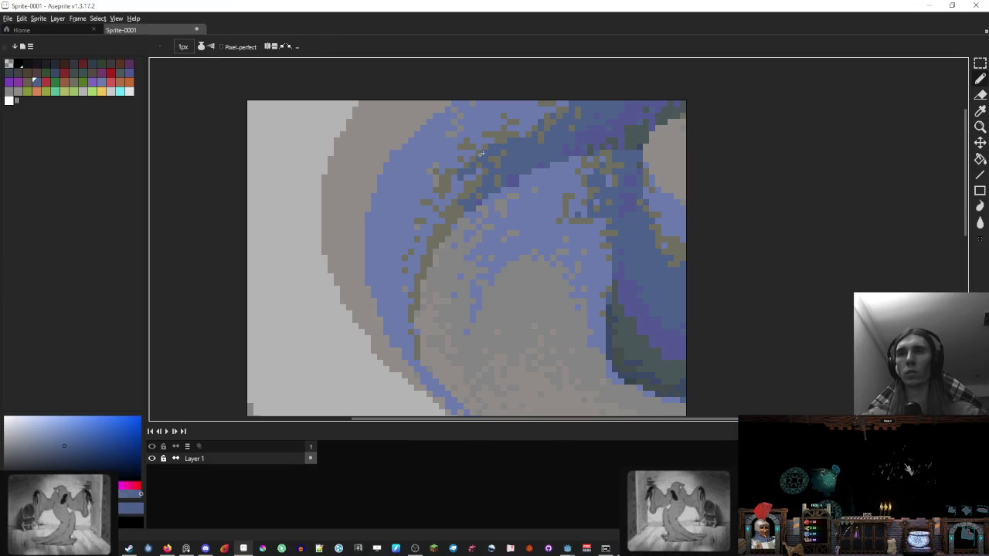
scroll(405, 272, down, 1)
key(g)
key(b)
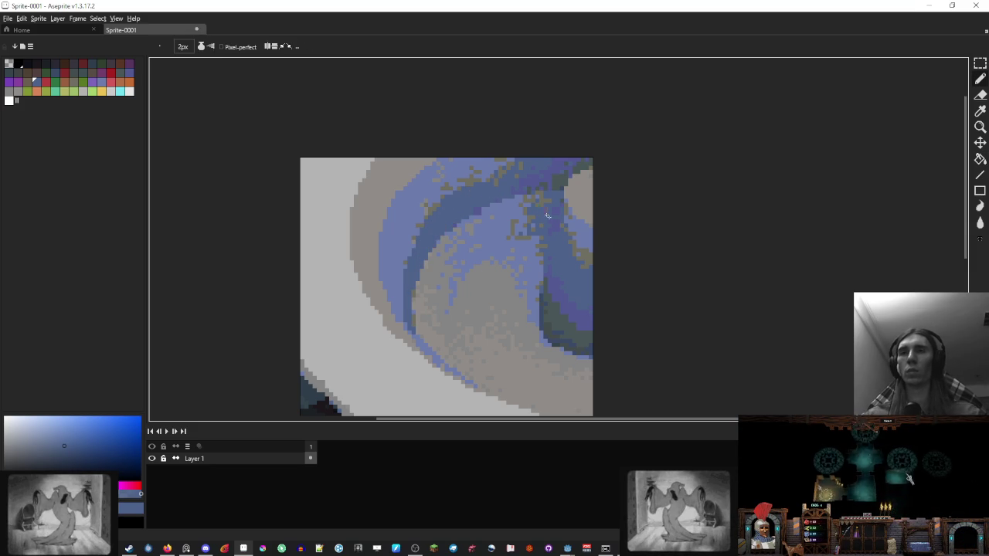
alt+click(561, 296)
click(480, 219)
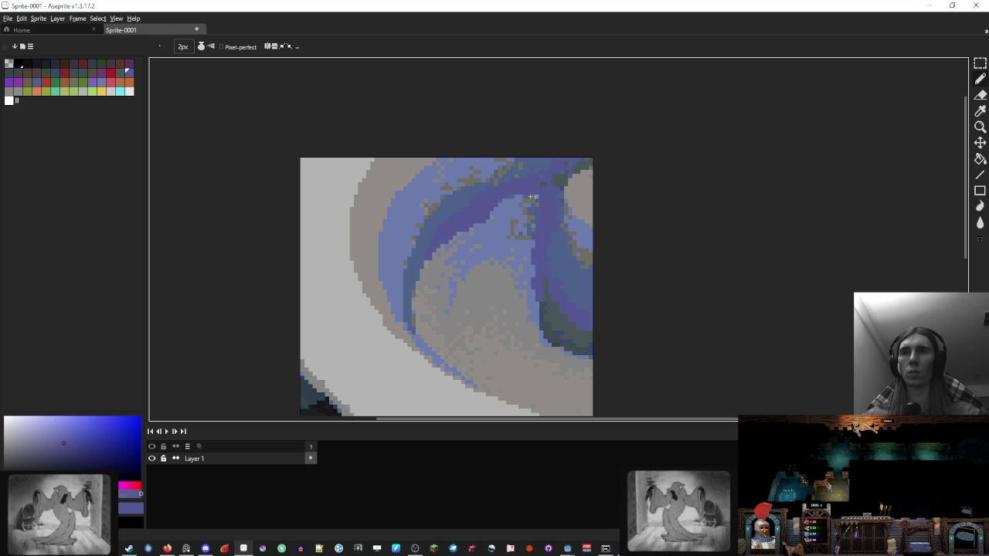
Step: Sample the light grey and paint it along the texture's upper-right edge
scroll(595, 194, down, 6)
scroll(598, 191, up, 2)
scroll(578, 193, up, 4)
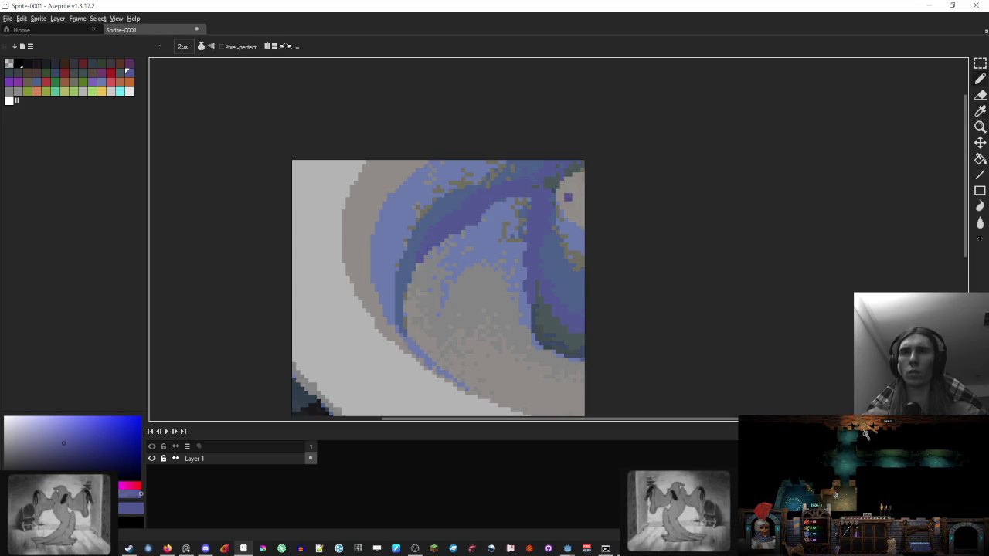
alt+click(568, 197)
drag(508, 5, 511, 5)
scroll(595, 189, up, 1)
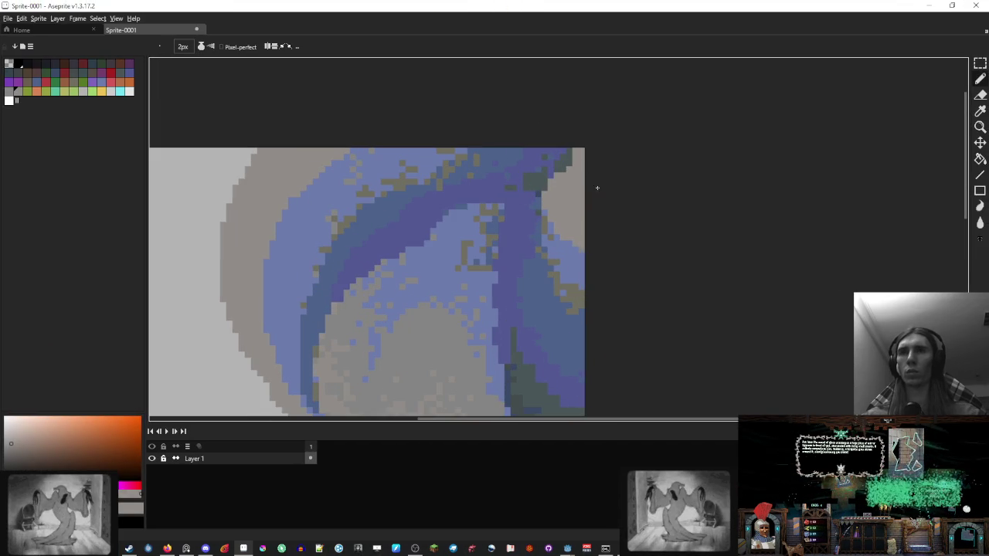
alt+click(566, 198)
drag(567, 198, 556, 199)
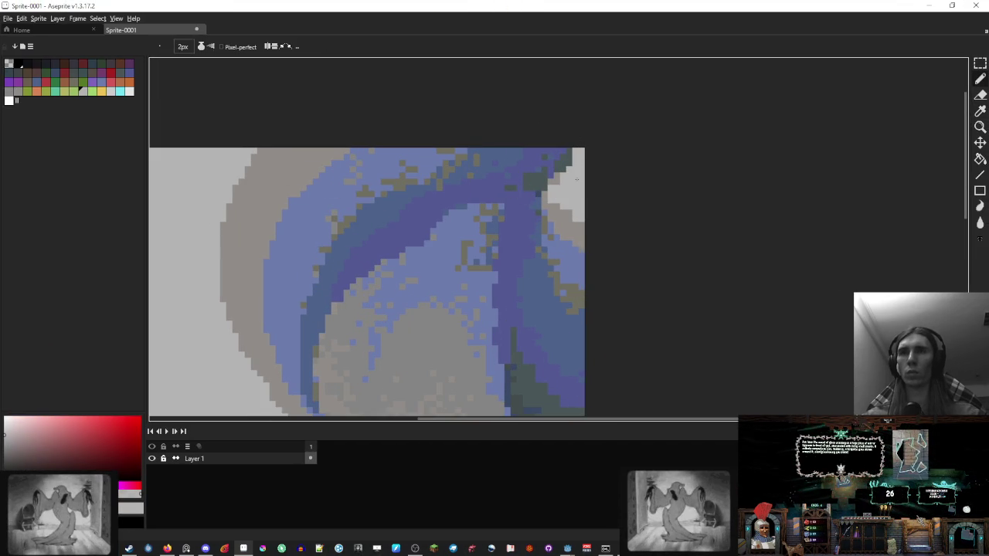
Step: Sample a greyish-orange tone and move the Aseprite window aside to reveal Godot
alt+click(560, 246)
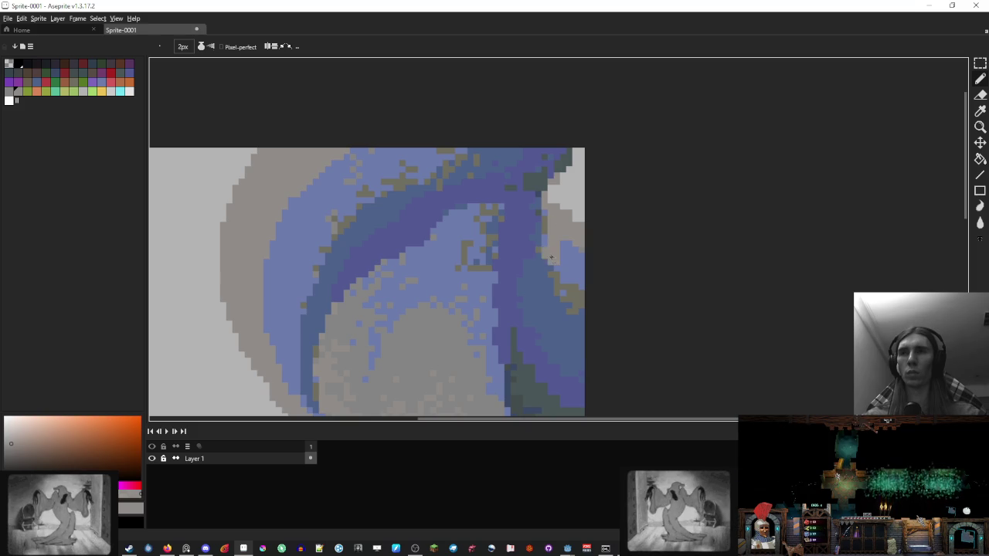
scroll(551, 258, down, 2)
drag(431, 5, 414, 377)
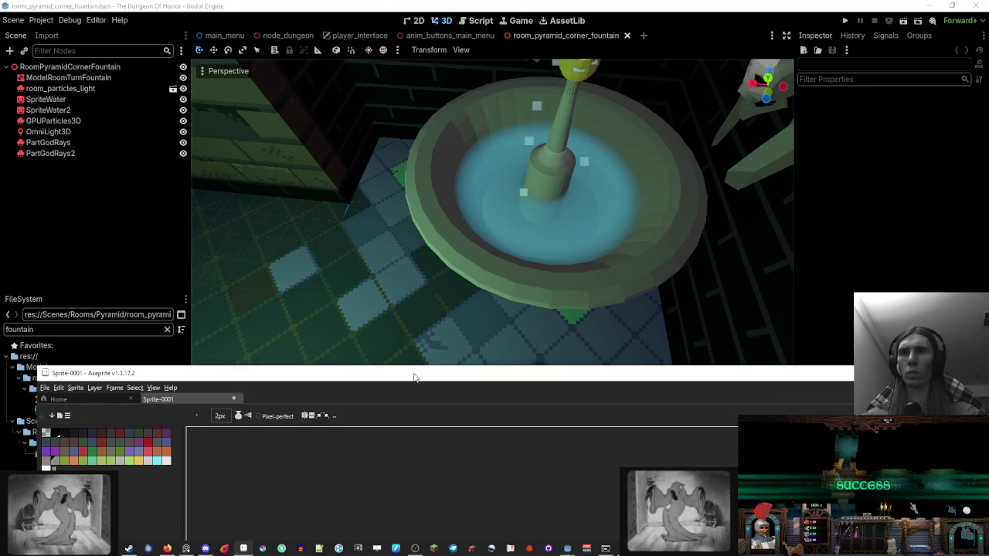
Step: Show the desktop, bring Aseprite back, and minimize Blender
key(super+d)
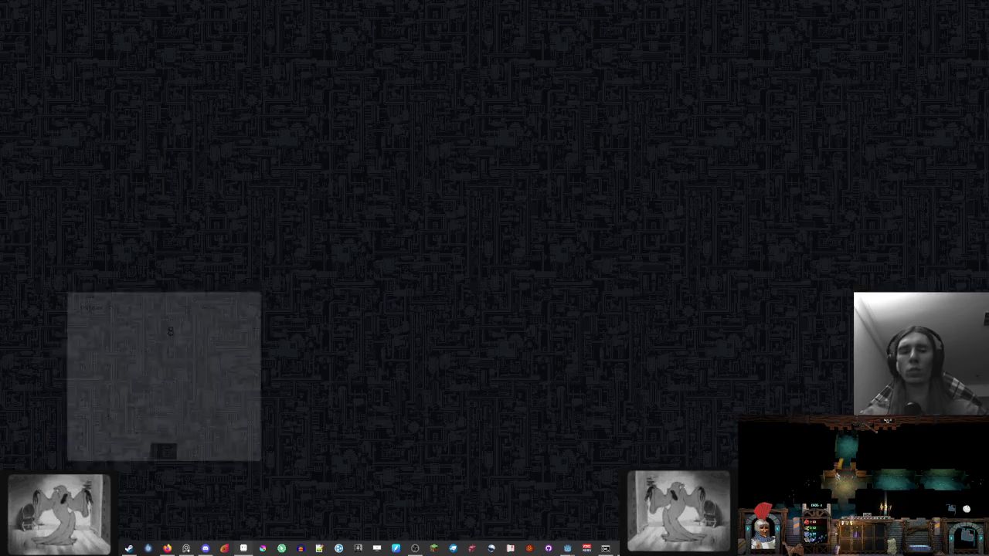
click(157, 548)
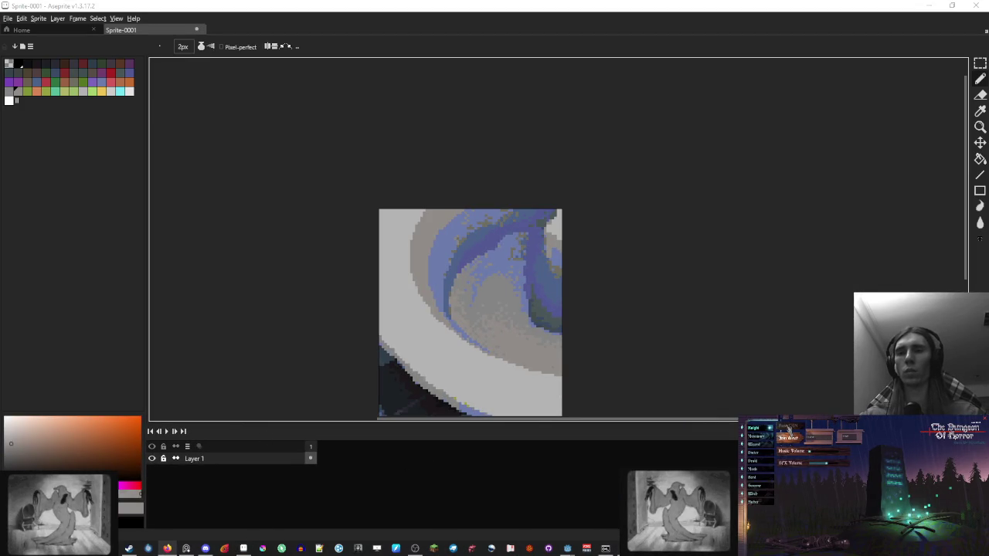
key(alt+Tab)
click(934, 5)
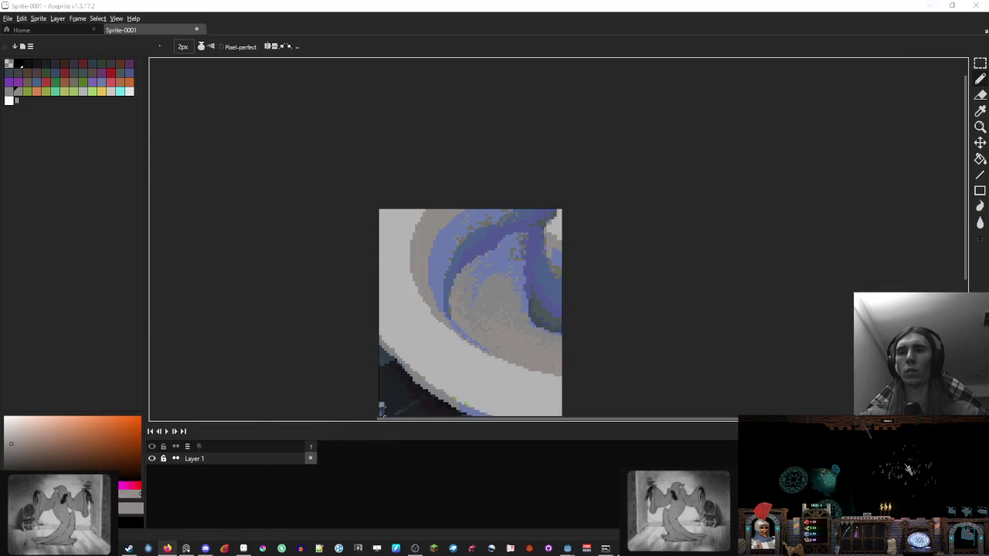
Step: Check the Godot fountain scene and script editor, then return to the Aseprite sprite
click(569, 547)
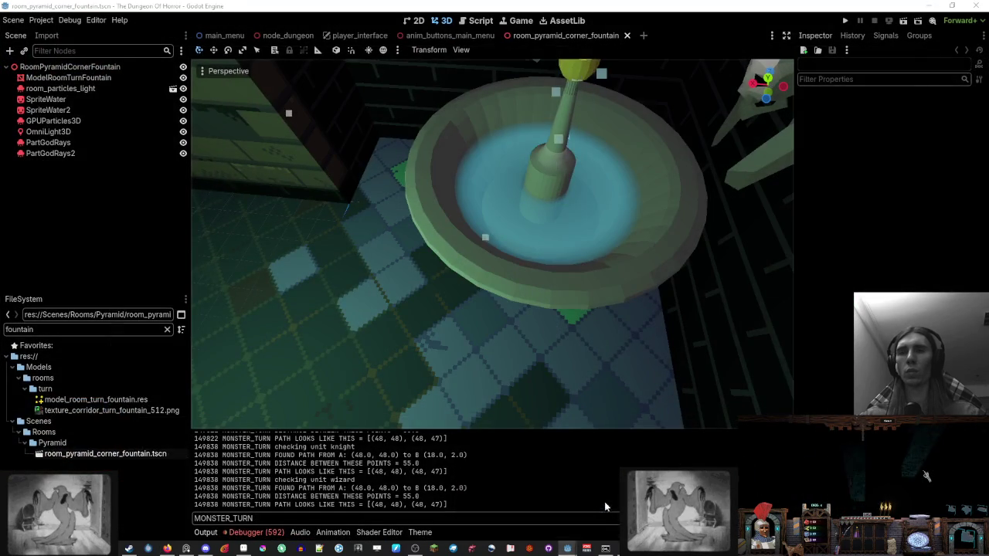
click(570, 548)
click(416, 549)
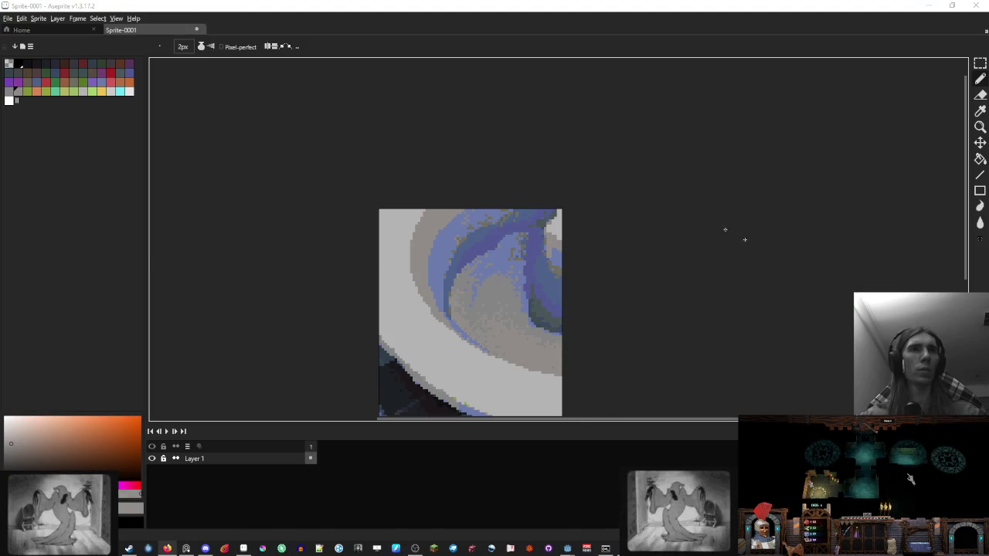
click(549, 548)
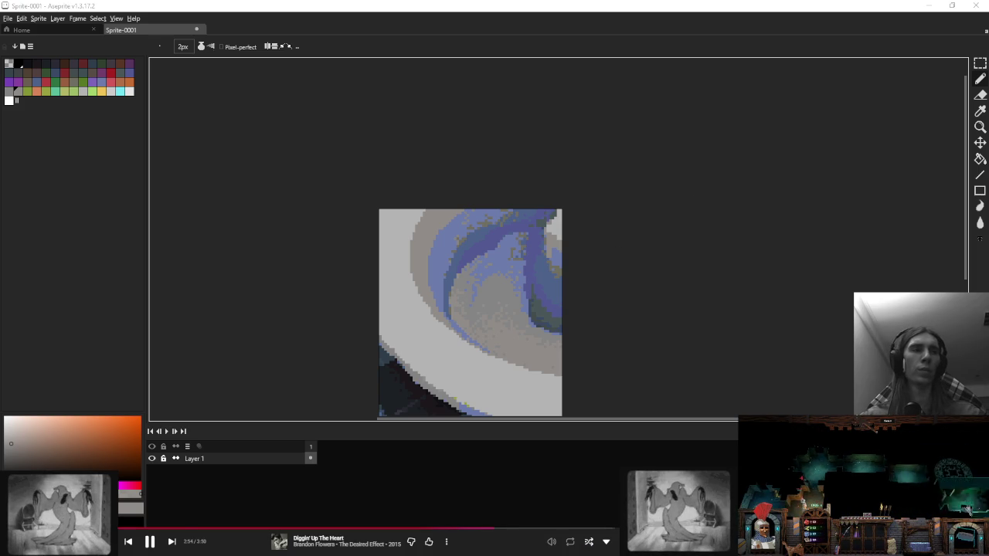
Step: Bring the full sprite into view and paint a lighter blue patch on the water's right side
drag(477, 255, 489, 187)
scroll(489, 188, up, 2)
scroll(503, 216, down, 2)
scroll(518, 255, up, 2)
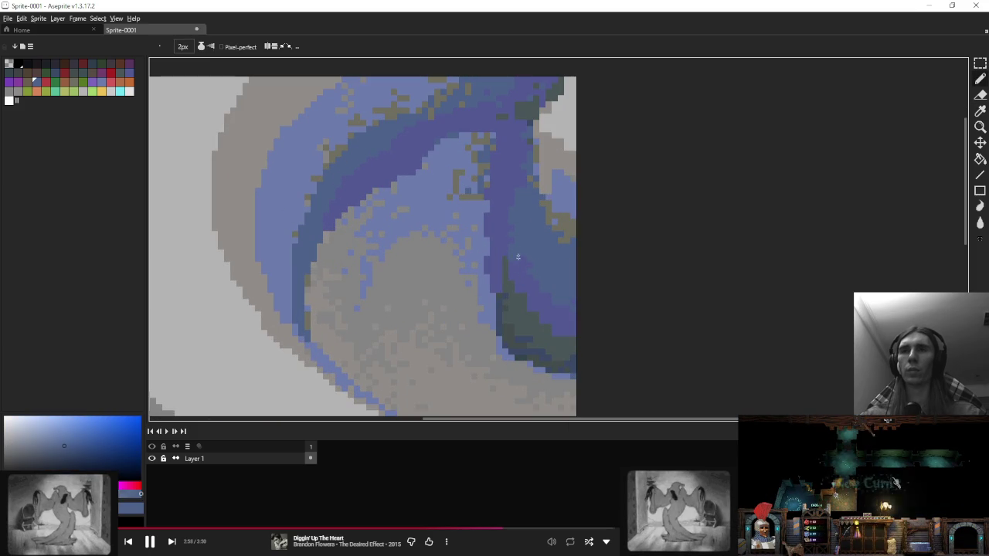
alt+click(533, 221)
mouse_move(521, 224)
mouse_down()
mouse_move(532, 193)
mouse_move(555, 214)
mouse_up()
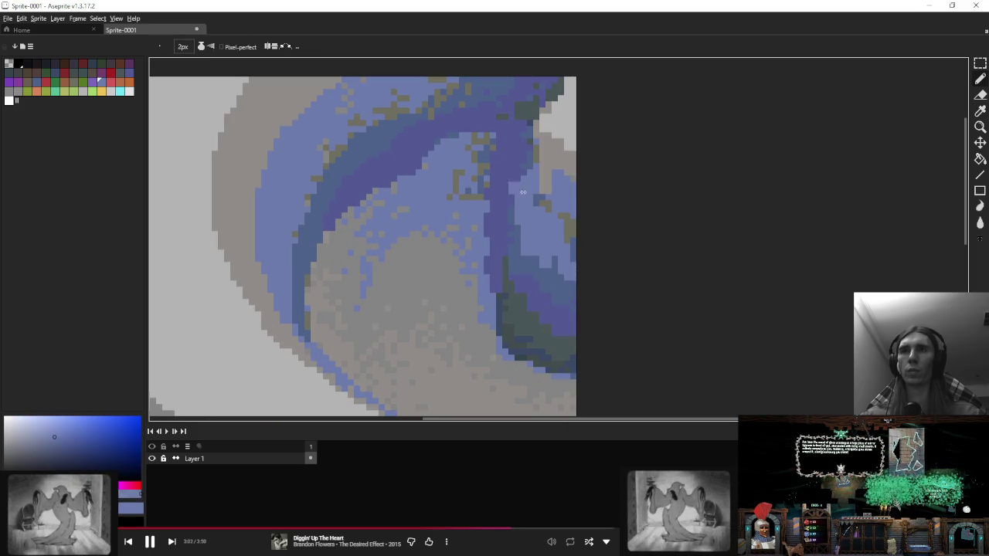
Step: Sample the rim's greyish tan and light grey, then the water blues, choosing a darker blue
alt+click(540, 169)
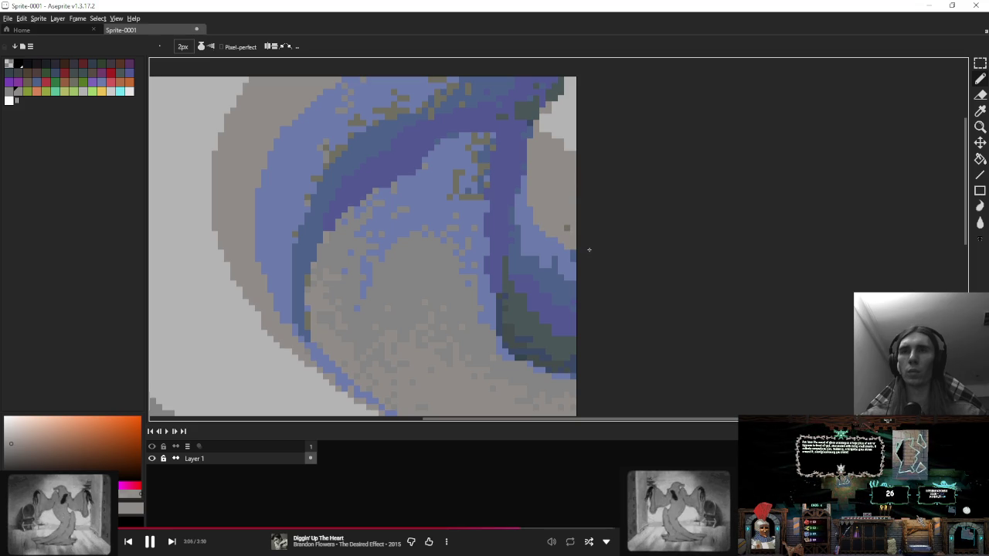
alt+click(566, 142)
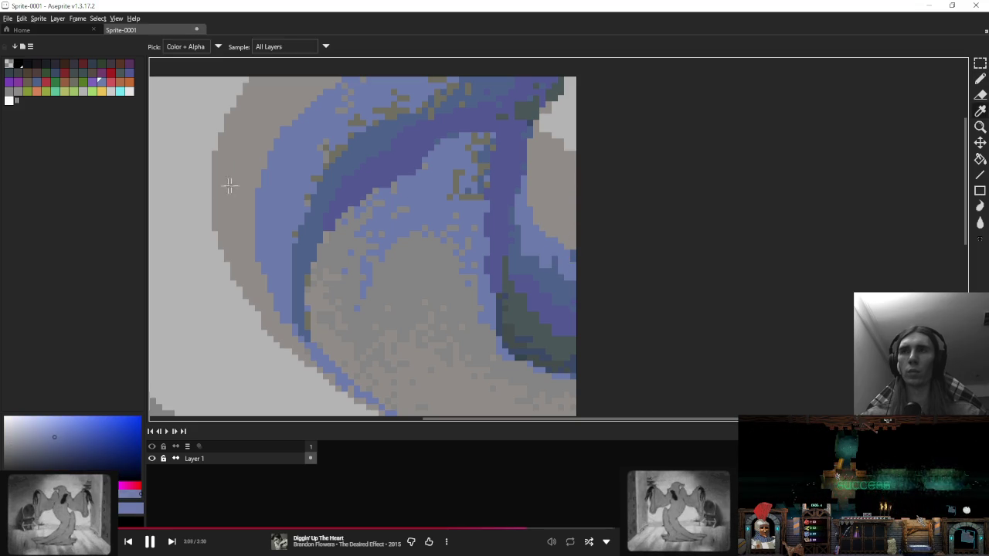
key(alt)
alt+click(517, 159)
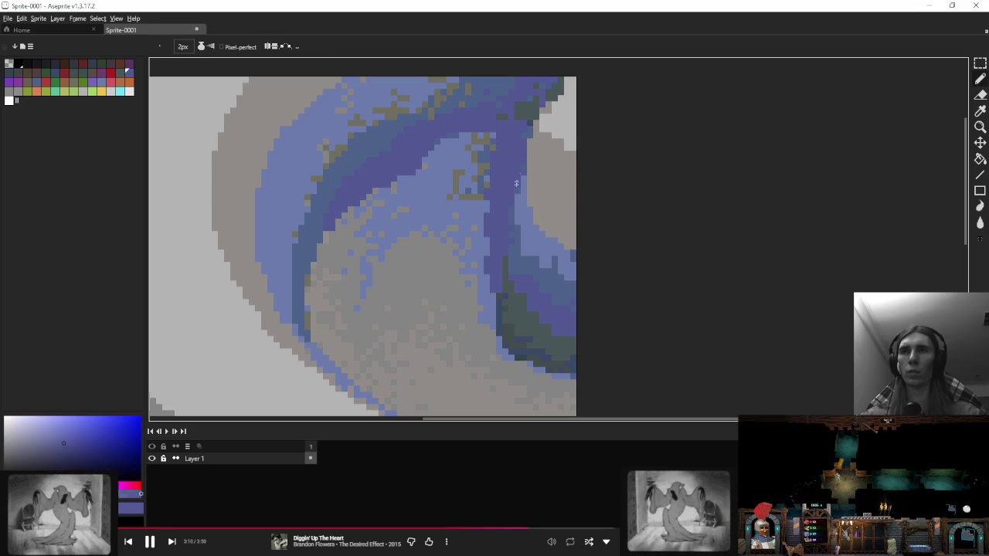
alt+click(535, 164)
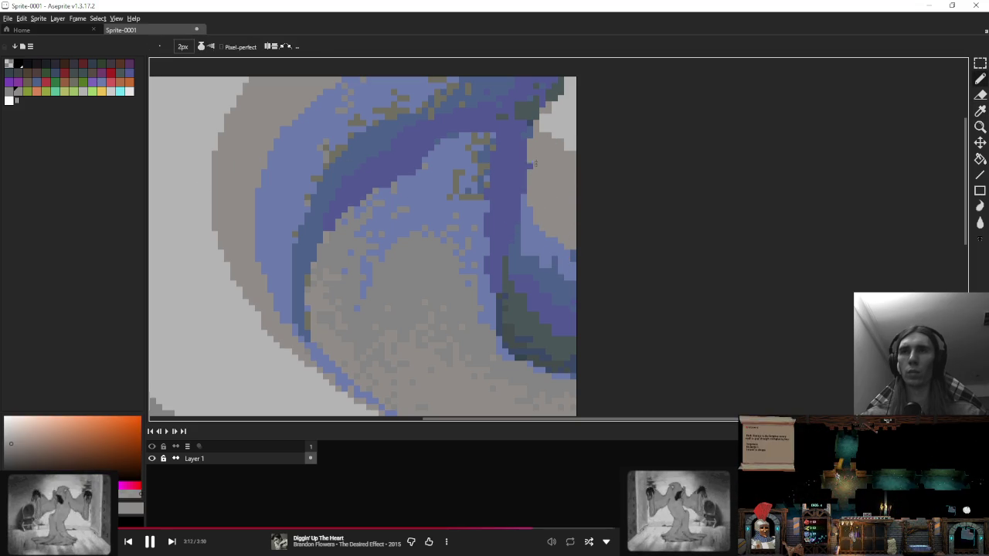
alt+click(541, 252)
key(alt)
alt+click(521, 250)
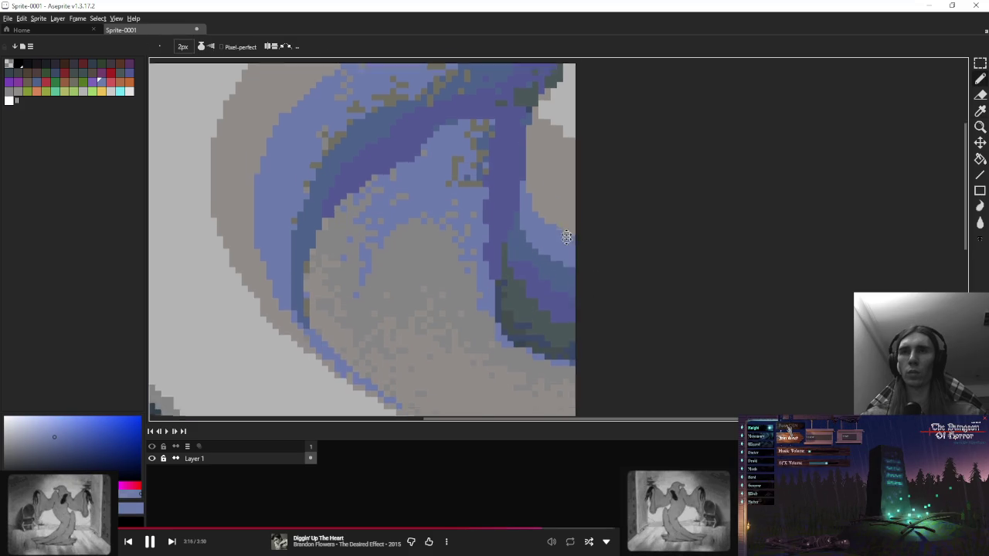
Step: Paint over the teal patch at the basin edge with dark blue
scroll(563, 215, down, 2)
key(alt)
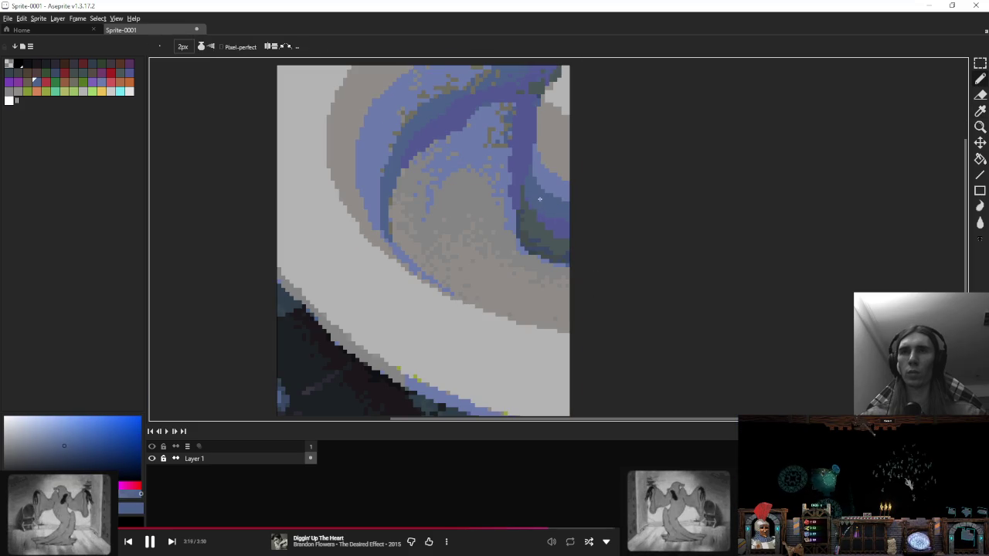
alt+click(537, 219)
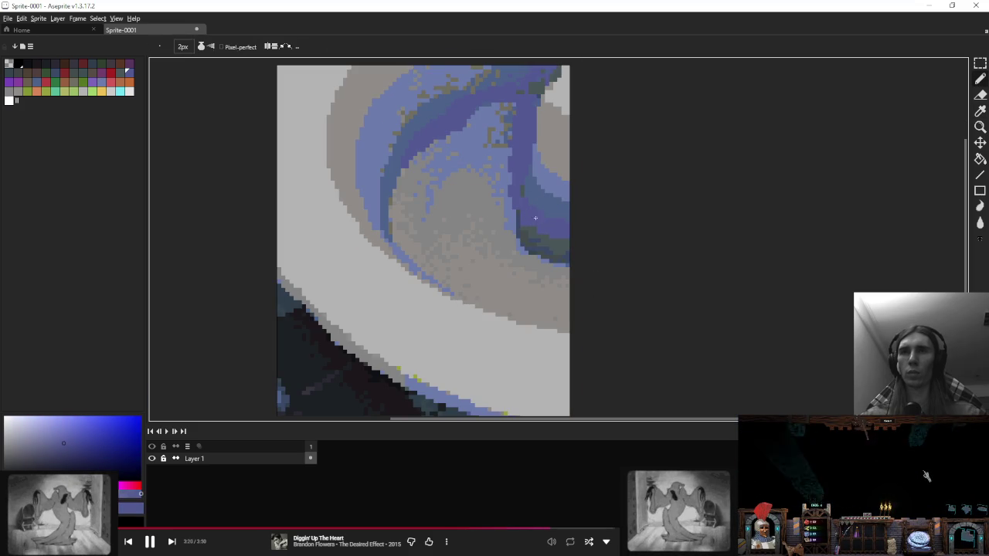
alt+click(537, 235)
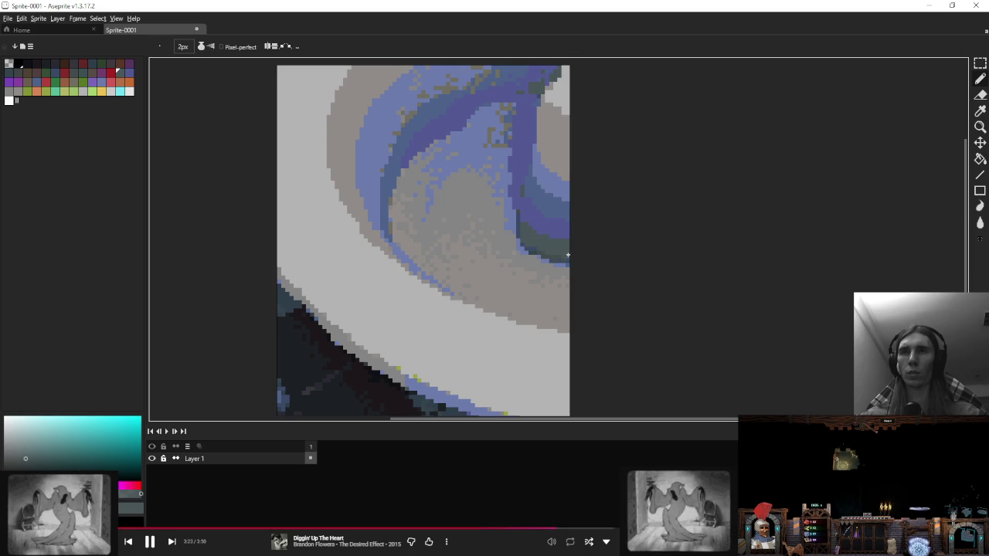
scroll(568, 255, up, 2)
alt+click(567, 263)
mouse_move(514, 240)
mouse_down()
mouse_move(536, 219)
mouse_move(544, 259)
mouse_up()
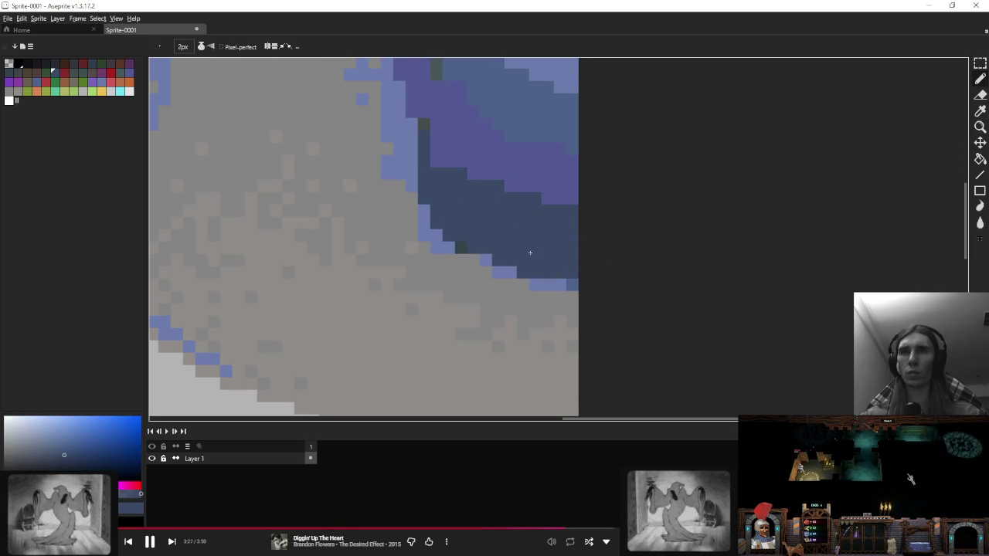
Step: Undo the stray light-blue patch and repaint the light-blue edge pixels dark blue
alt+click(575, 283)
key(ctrl+z)
alt+click(503, 234)
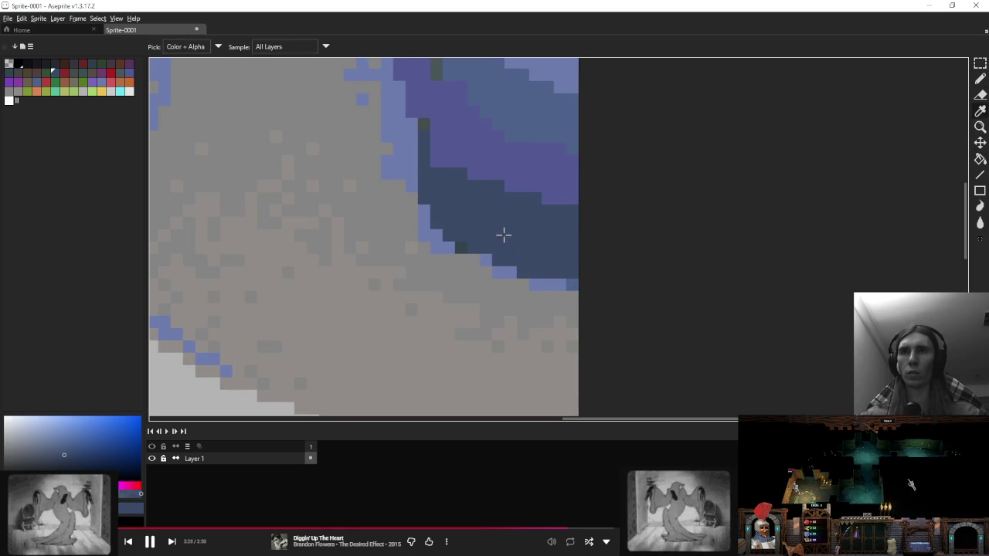
drag(510, 272, 486, 259)
scroll(486, 236, down, 1)
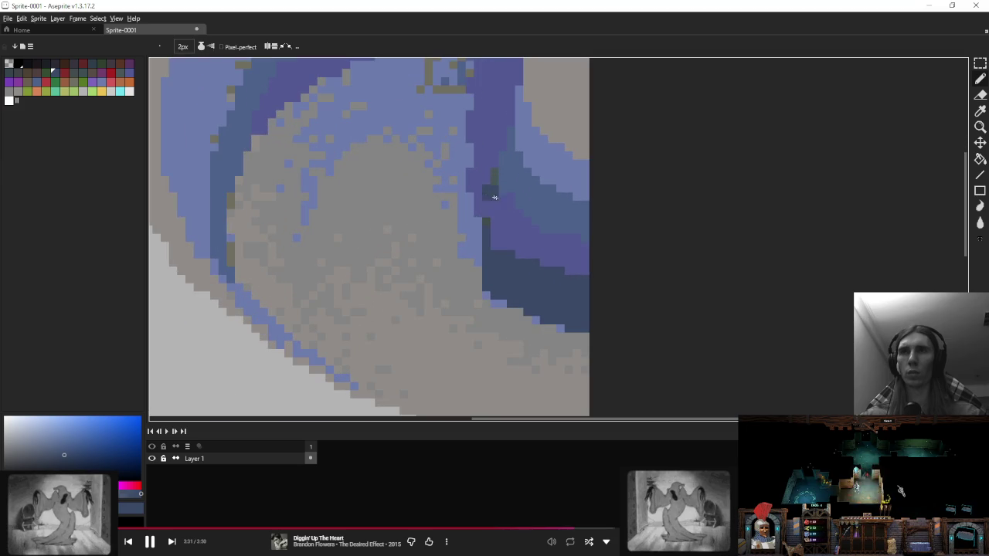
scroll(487, 238, down, 1)
Step: Flood-fill the four grey regions of the basin water with dark blue
key(g)
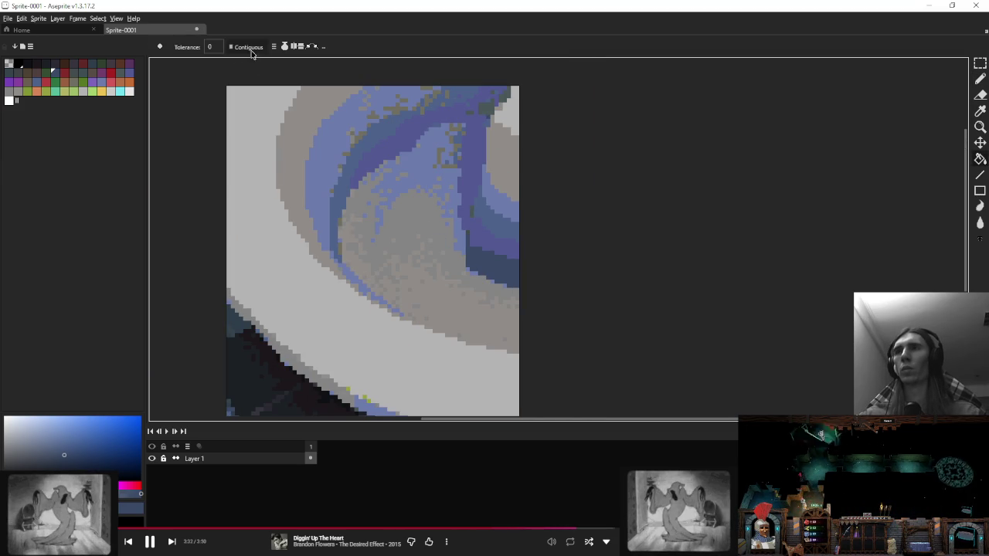
click(487, 294)
click(409, 224)
click(384, 273)
click(352, 248)
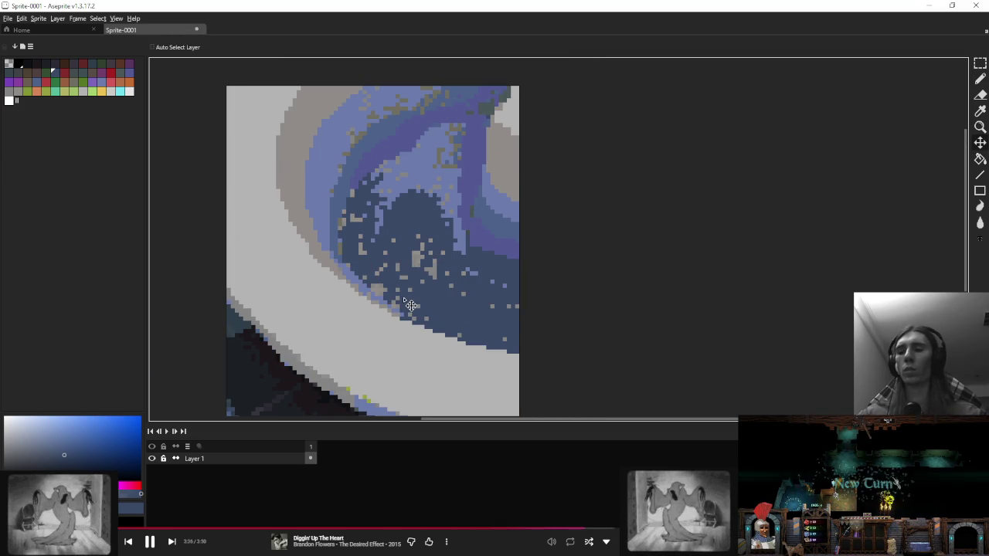
Step: Return to the pencil with its brush size raised to 3px
key(b)
key(plus)
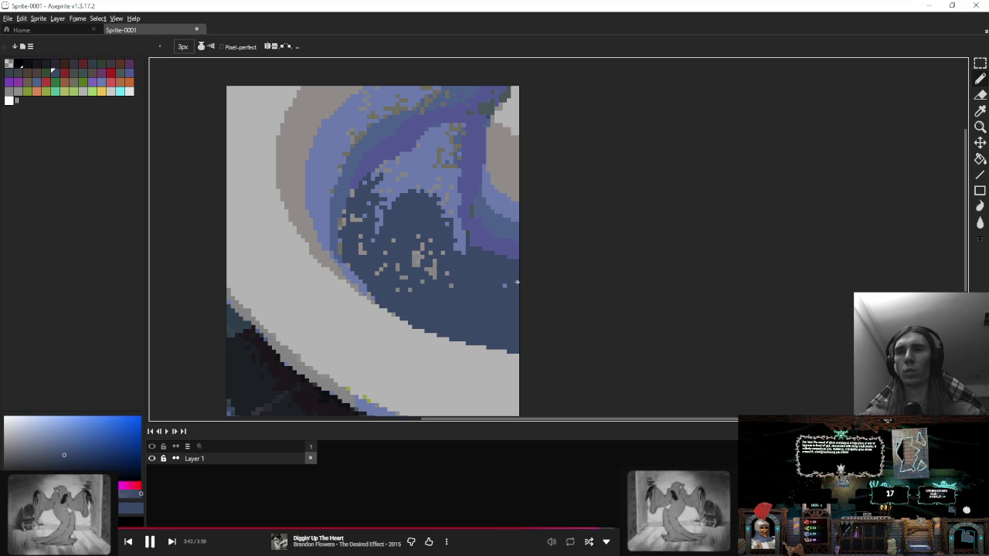
scroll(499, 287, up, 3)
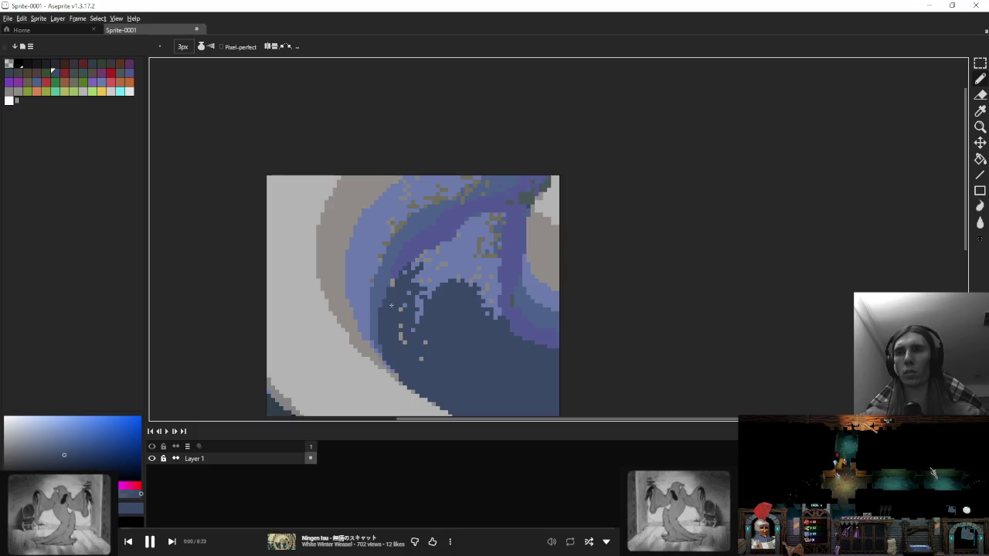
Step: Paint a diagonal stroke across the dark water, then undo the light purple streaks it left
drag(417, 263, 486, 227)
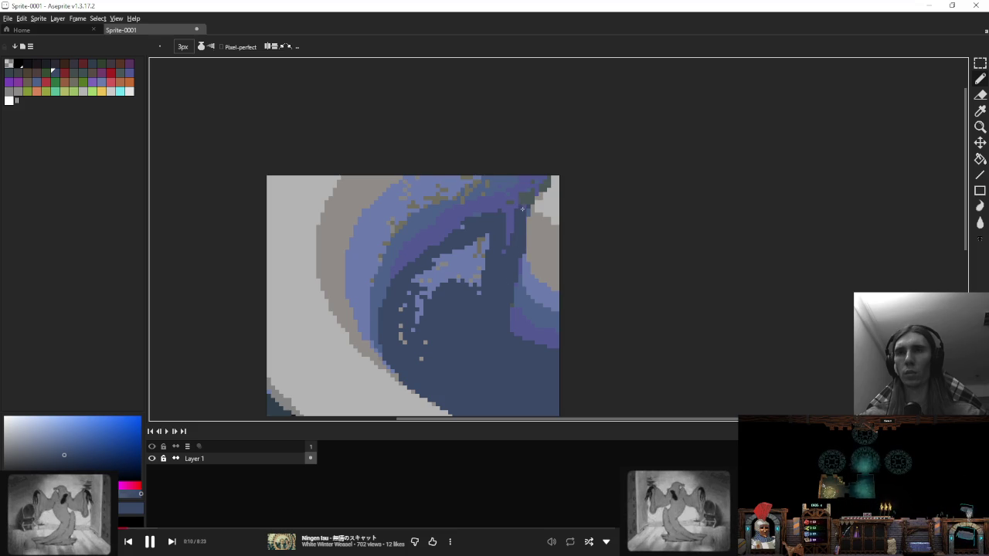
key(ctrl+z)
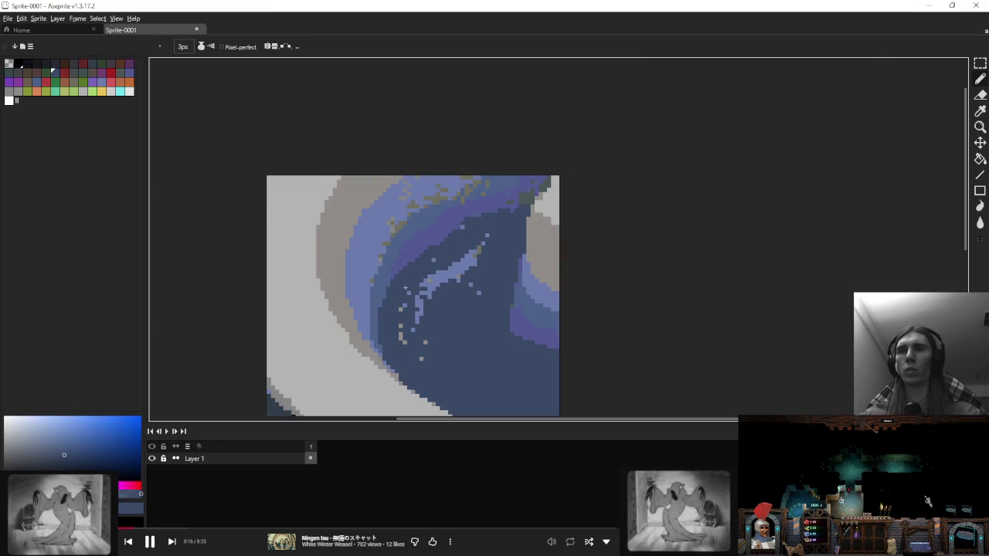
key(ctrl+z)
alt+click(478, 216)
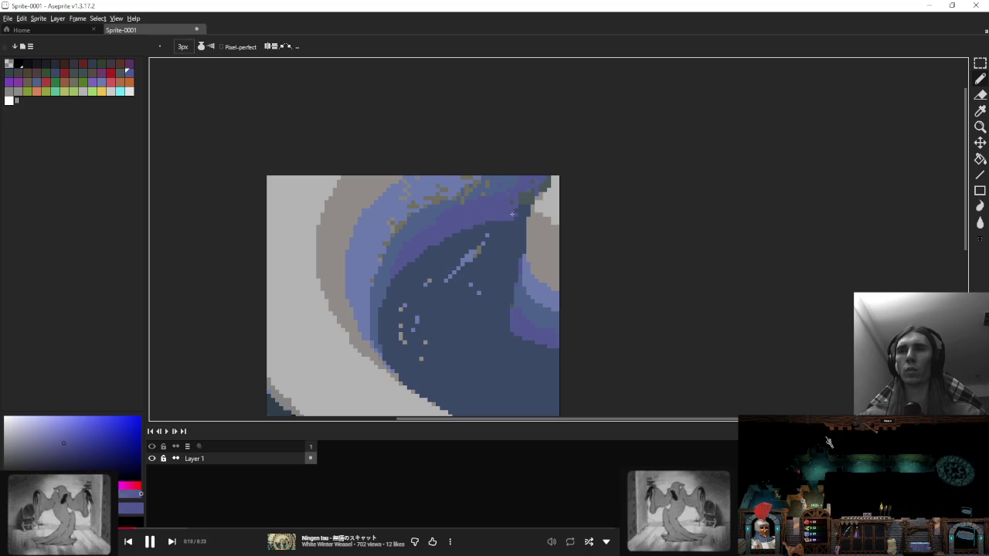
scroll(524, 209, down, 3)
scroll(526, 205, up, 1)
scroll(502, 212, up, 1)
key(ctrl+z)
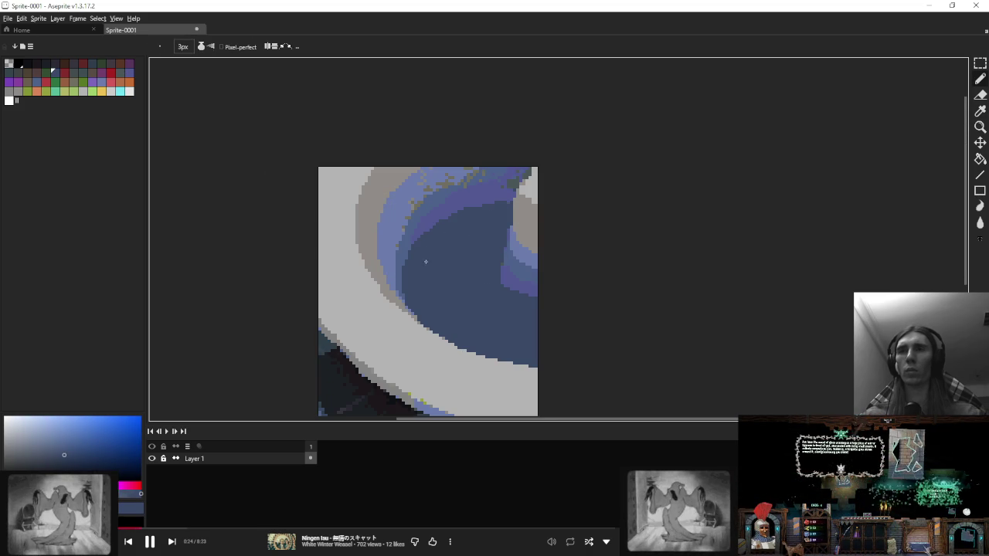
Step: Sample a lighter blue and paint a stroke along the sprite's top edge
scroll(464, 263, down, 3)
scroll(490, 224, up, 1)
scroll(479, 220, up, 3)
alt+click(392, 212)
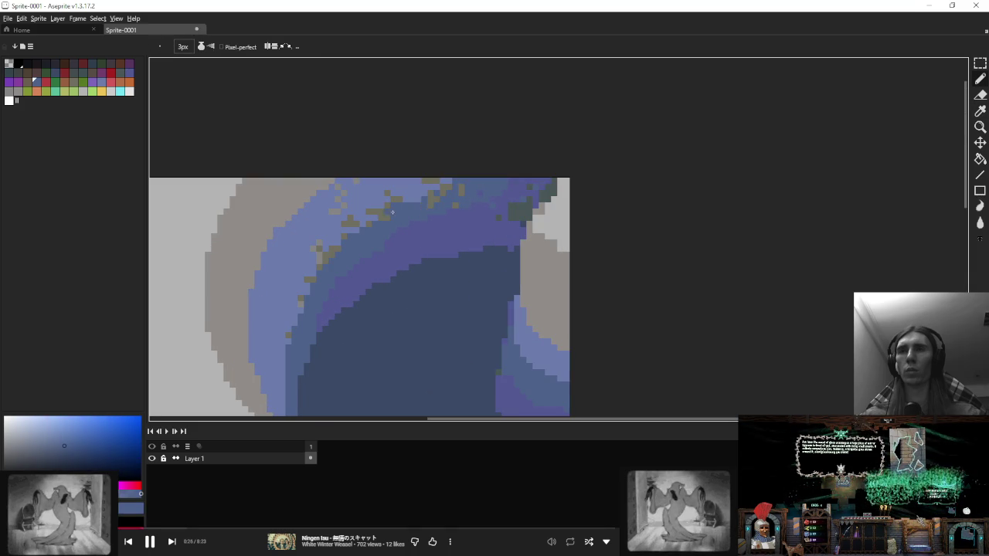
alt+click(464, 185)
mouse_move(440, 184)
mouse_down()
mouse_move(525, 176)
mouse_move(422, 193)
mouse_up()
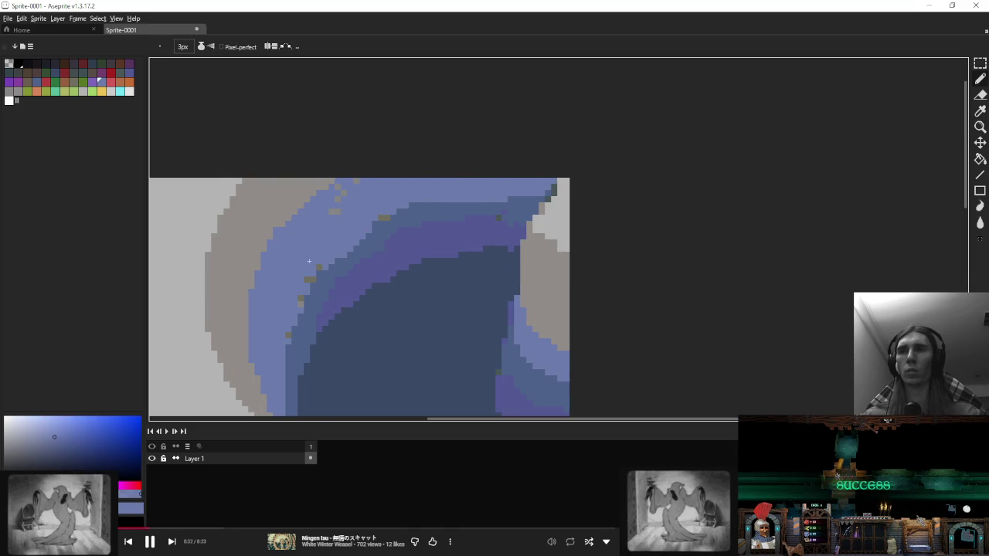
Step: Paint over the brown speckles in the blue band and touch up the grey/blue boundary with grey-brown
mouse_move(320, 257)
mouse_down()
mouse_move(340, 189)
mouse_move(328, 192)
mouse_up()
alt+click(275, 226)
alt+click(334, 187)
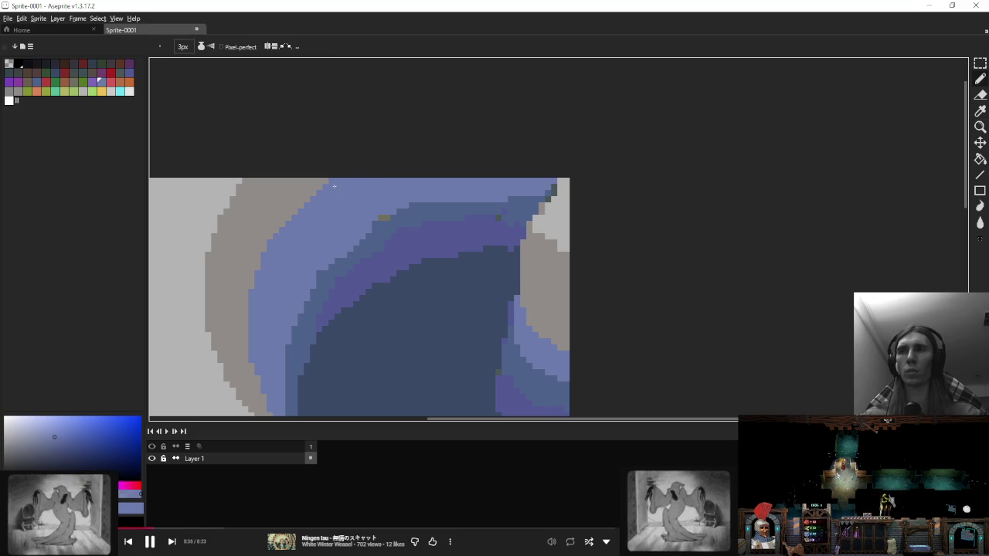
alt+click(308, 177)
scroll(338, 174, down, 1)
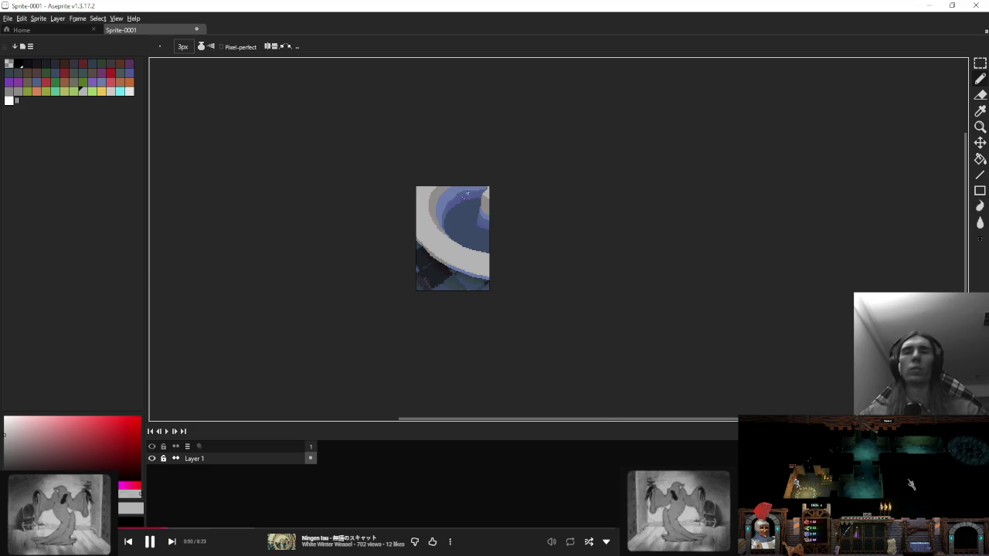
Step: Paint grey-tan pixels with the 3px pencil along the lower curve of the light rim
scroll(439, 211, up, 2)
drag(442, 286, 428, 236)
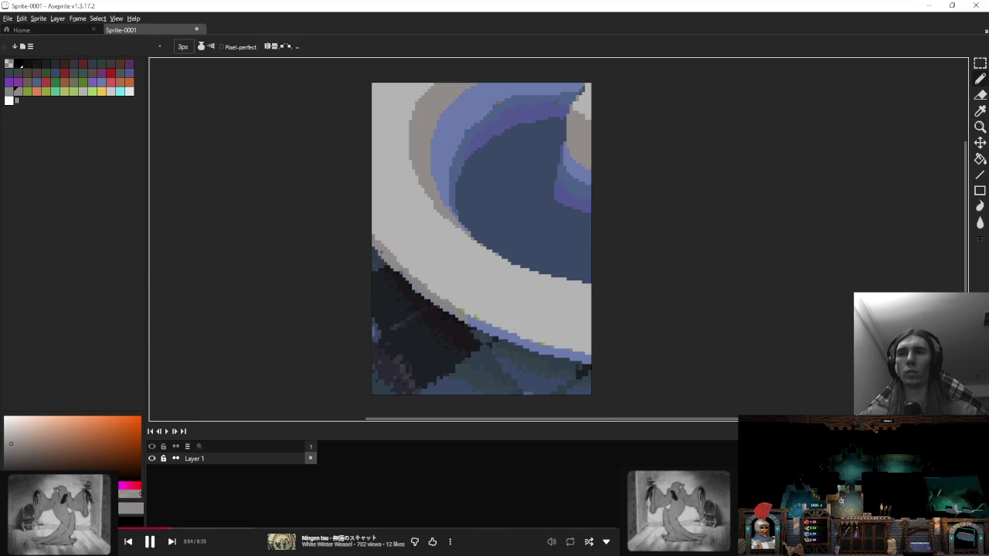
drag(464, 312, 592, 361)
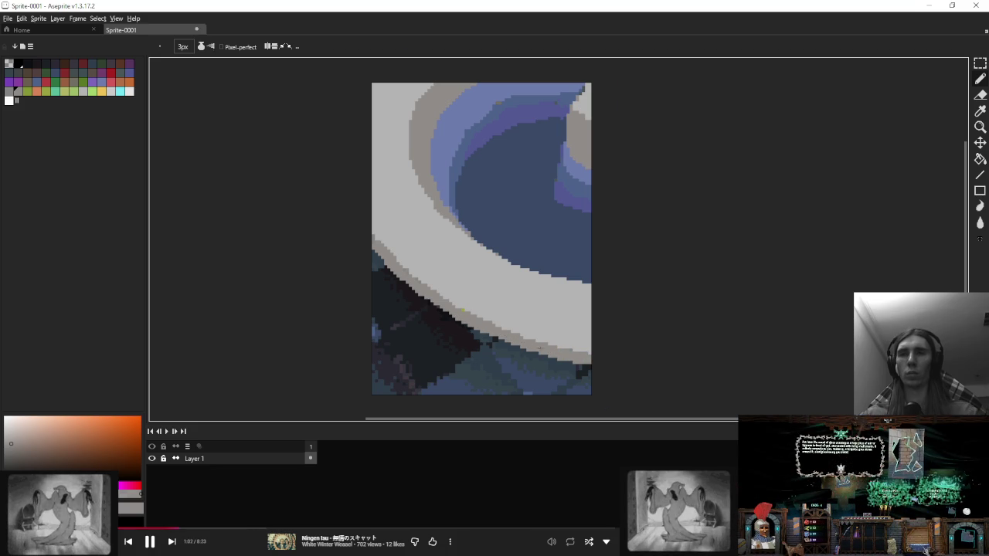
scroll(540, 309, up, 1)
scroll(472, 288, down, 1)
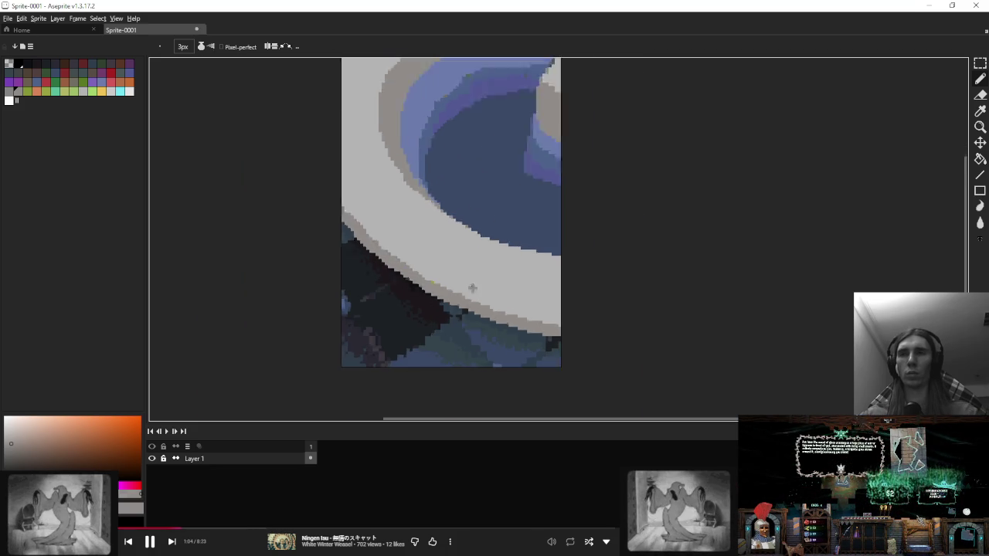
scroll(379, 293, up, 1)
scroll(380, 293, up, 1)
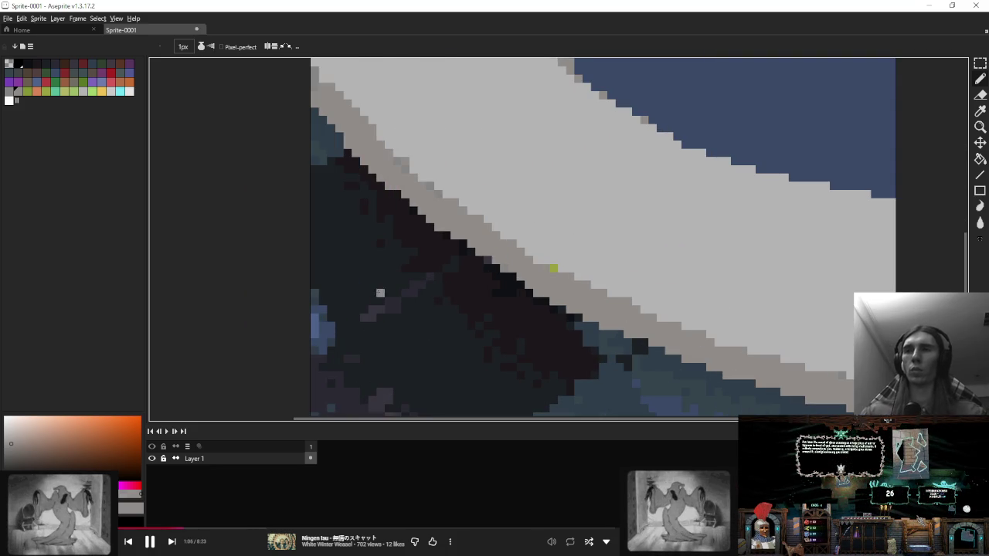
Step: Sample dark shadow colours and draw a dark diagonal line across the lower shadow
scroll(379, 293, down, 1)
scroll(410, 289, up, 1)
alt+click(371, 308)
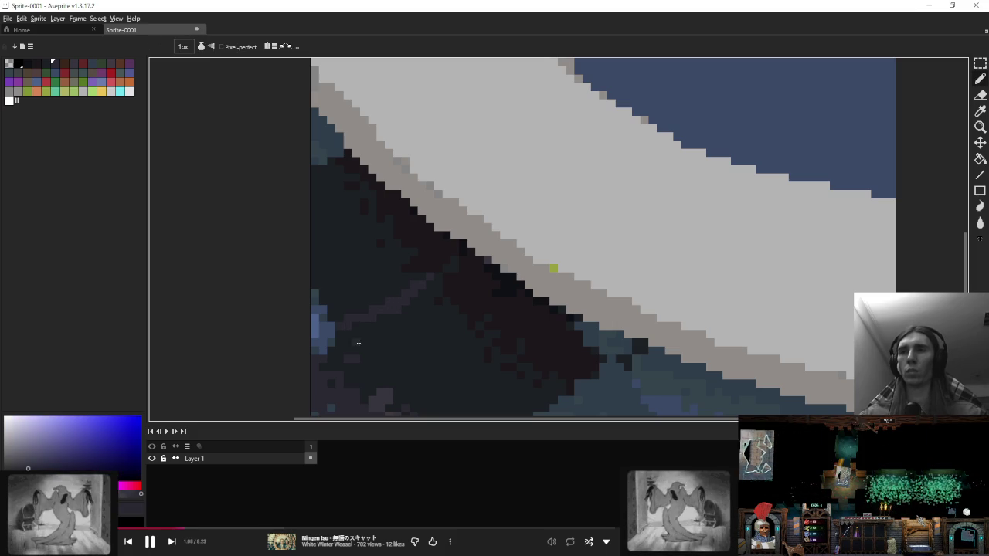
alt+click(371, 313)
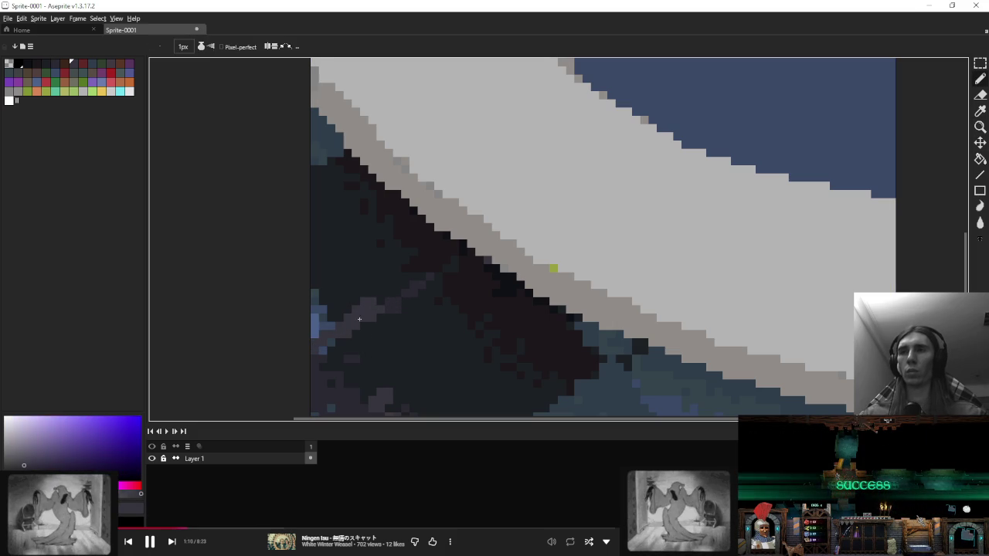
scroll(431, 276, down, 1)
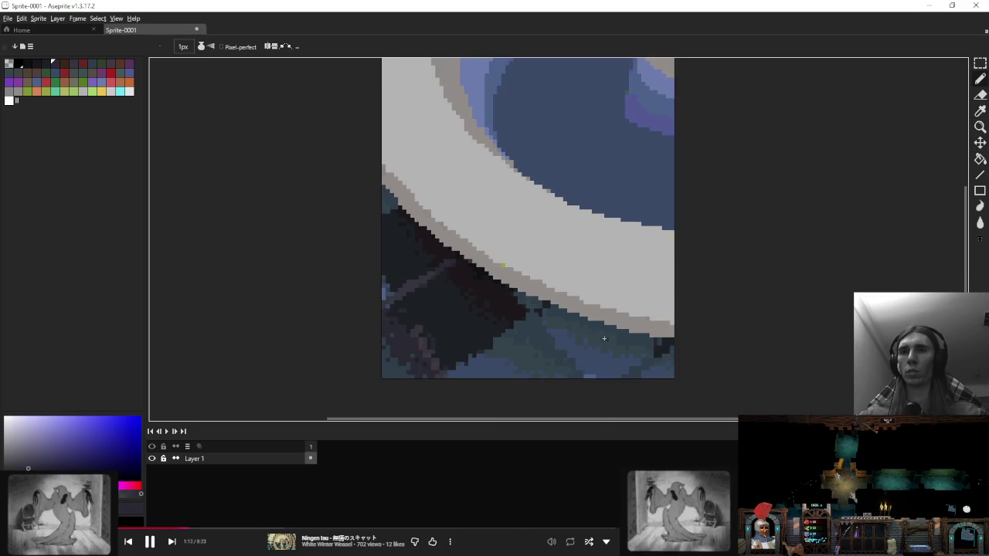
scroll(494, 304, up, 1)
alt+click(455, 262)
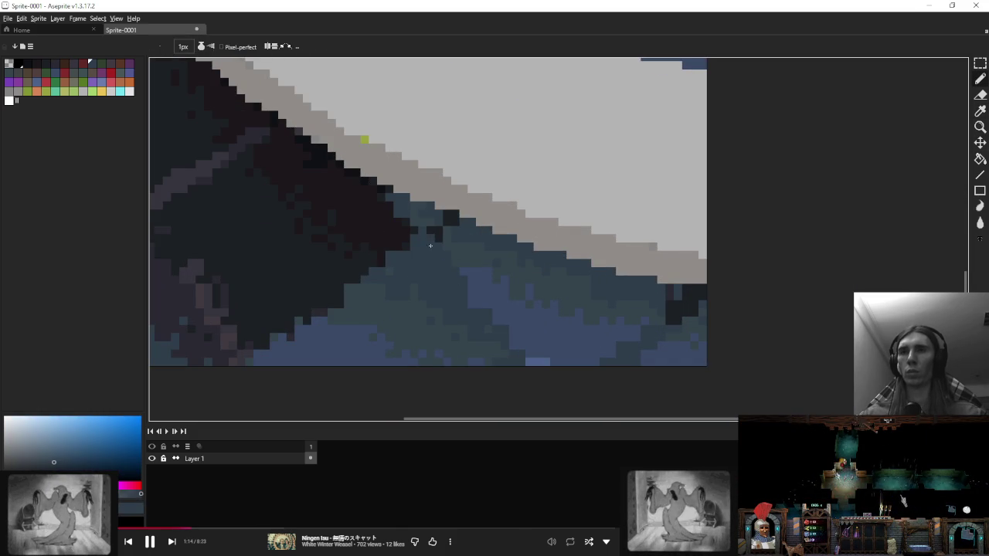
alt+click(490, 255)
mouse_move(435, 230)
mouse_down()
mouse_move(459, 278)
mouse_move(513, 338)
mouse_up()
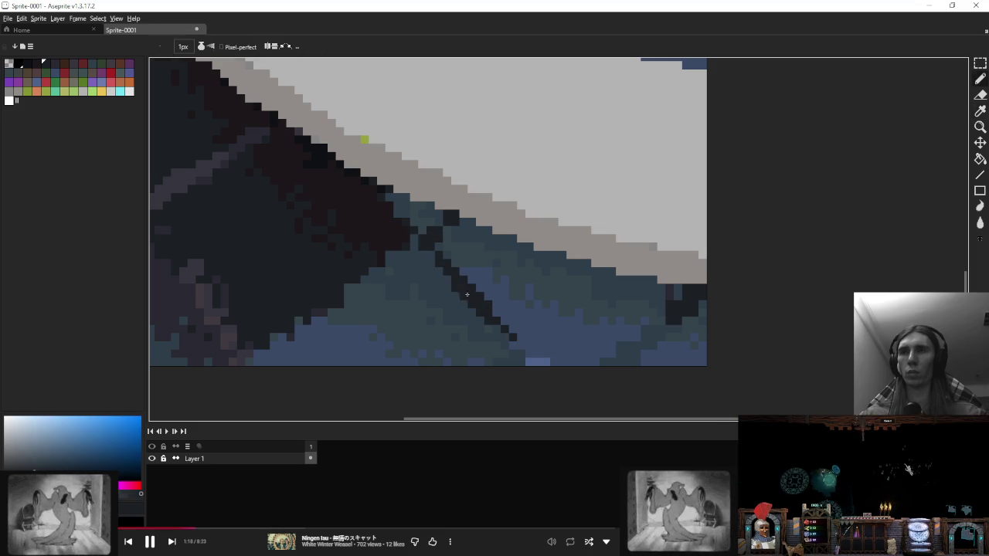
Step: Sample a dark teal-blue and repaint part of the diagonal line in teal
scroll(467, 294, left, 3)
alt+click(245, 304)
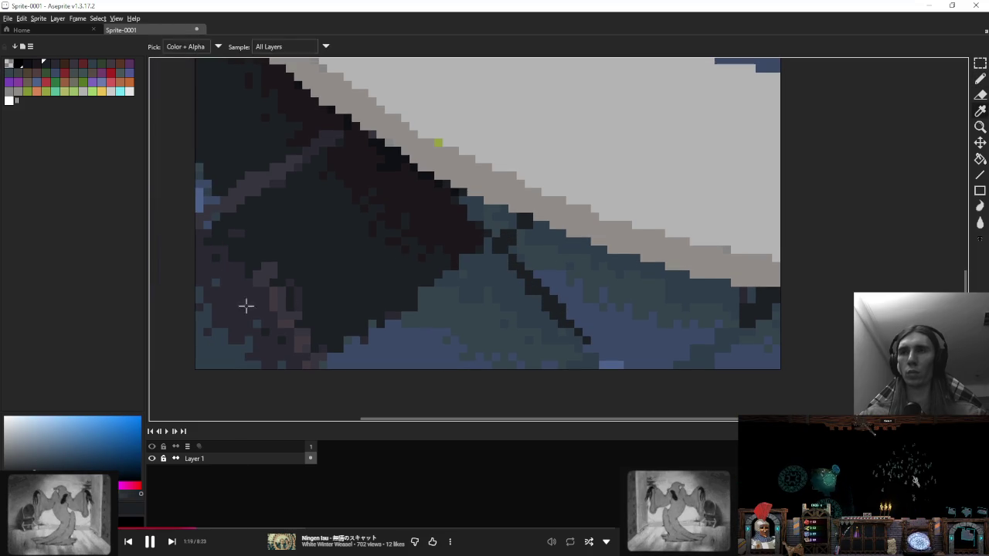
alt+click(239, 354)
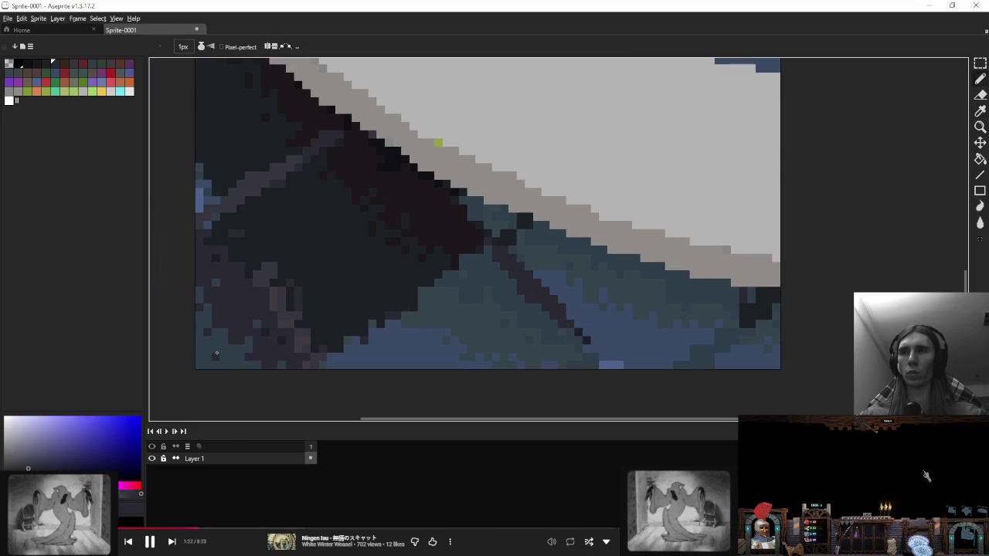
alt+click(478, 270)
drag(518, 275, 532, 294)
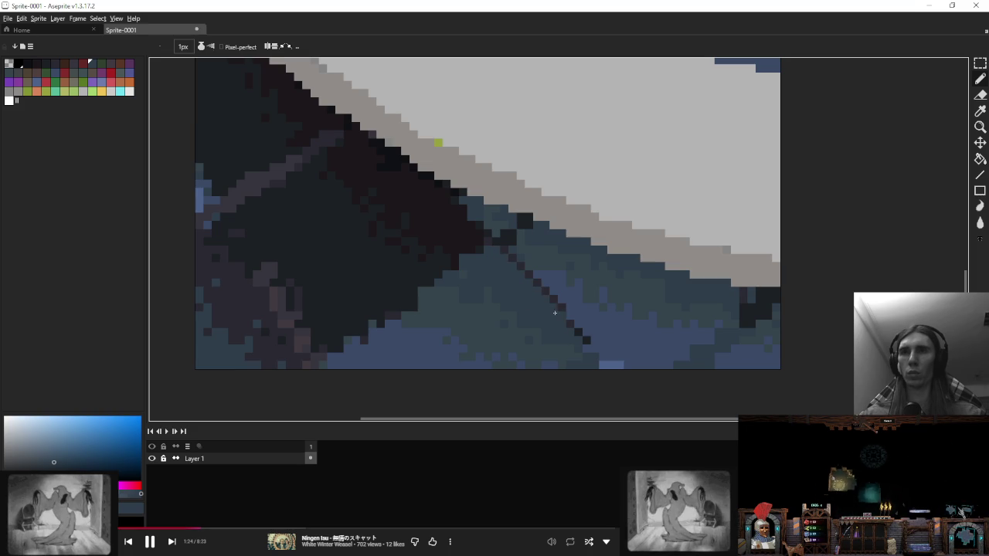
Step: Darken the upper end of the purple streak with a dark shadow colour
alt+click(601, 354)
scroll(606, 365, down, 5)
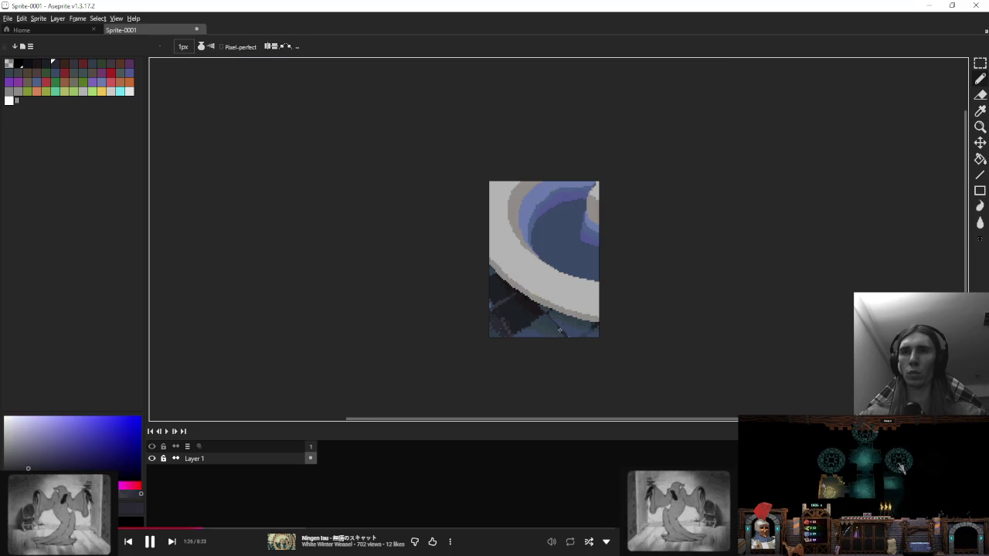
scroll(515, 309, up, 4)
scroll(480, 247, up, 2)
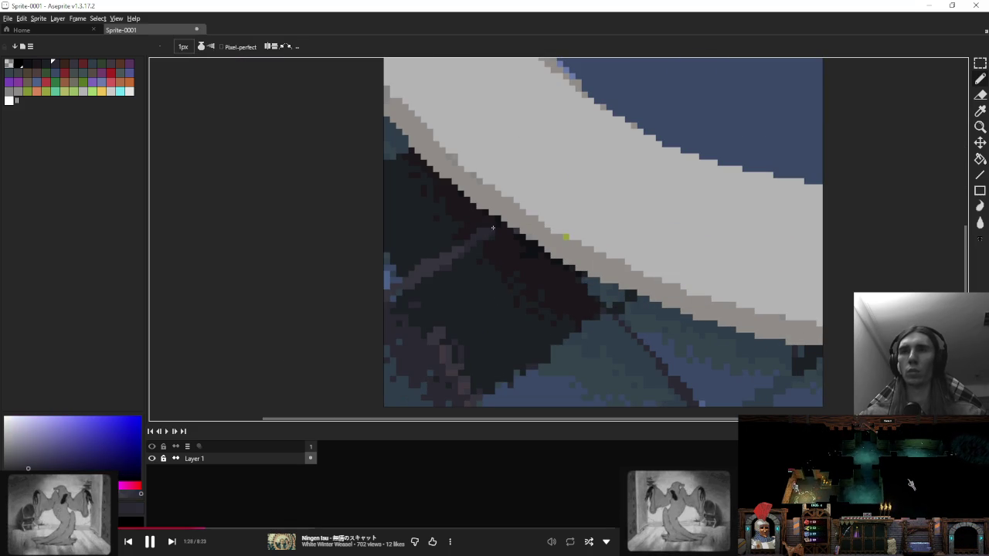
scroll(464, 248, up, 1)
alt+click(490, 241)
key(ctrl+z)
key(ctrl+z)
key(ctrl+z)
alt+click(510, 281)
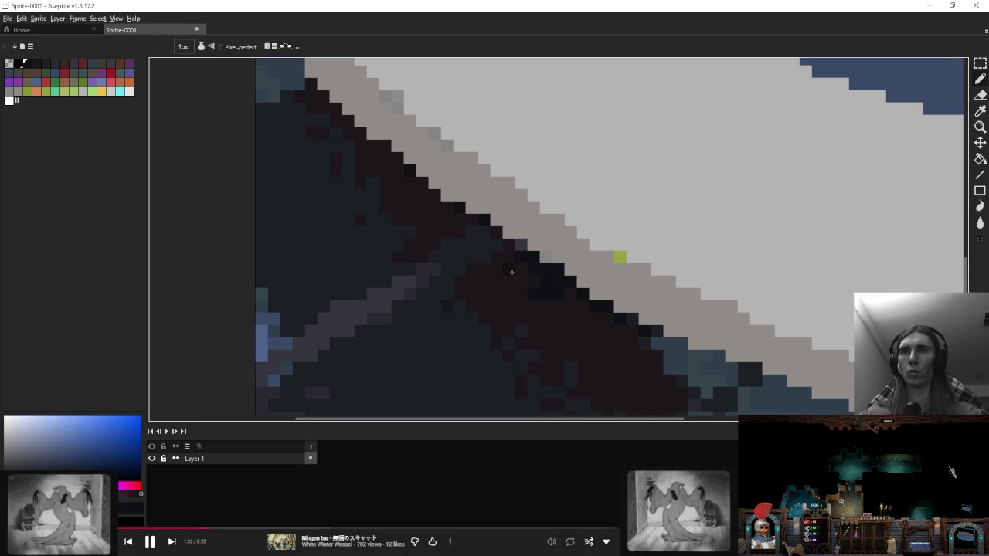
scroll(512, 272, down, 3)
Step: Switch between the paint bucket and move tools while zooming around the sprite
key(g)
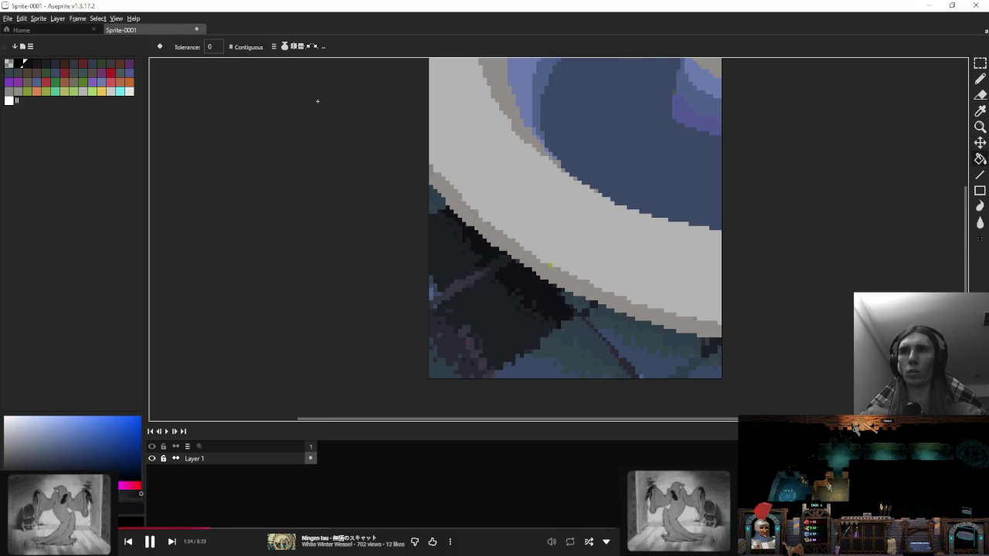
scroll(481, 248, up, 2)
scroll(402, 277, down, 2)
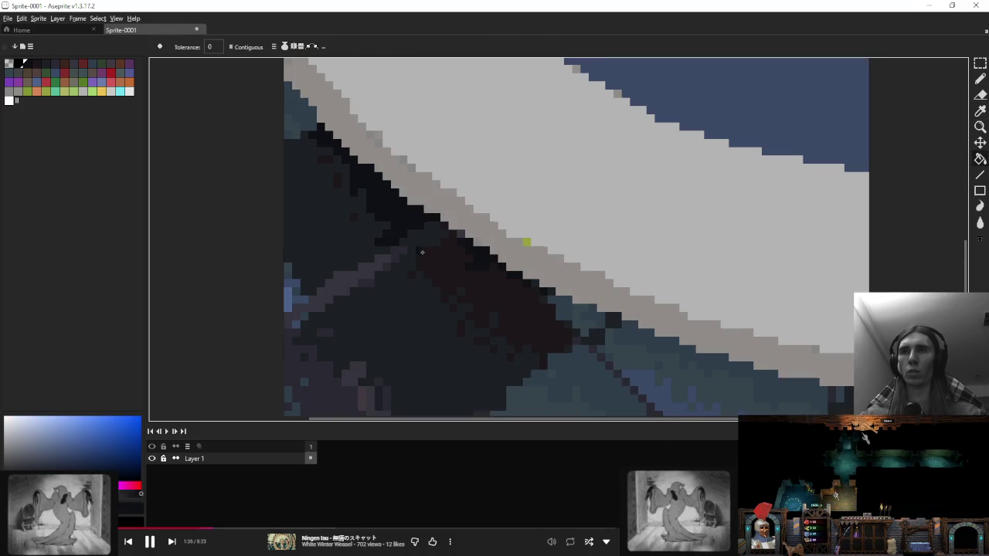
scroll(419, 249, up, 2)
scroll(456, 278, down, 3)
scroll(450, 230, down, 1)
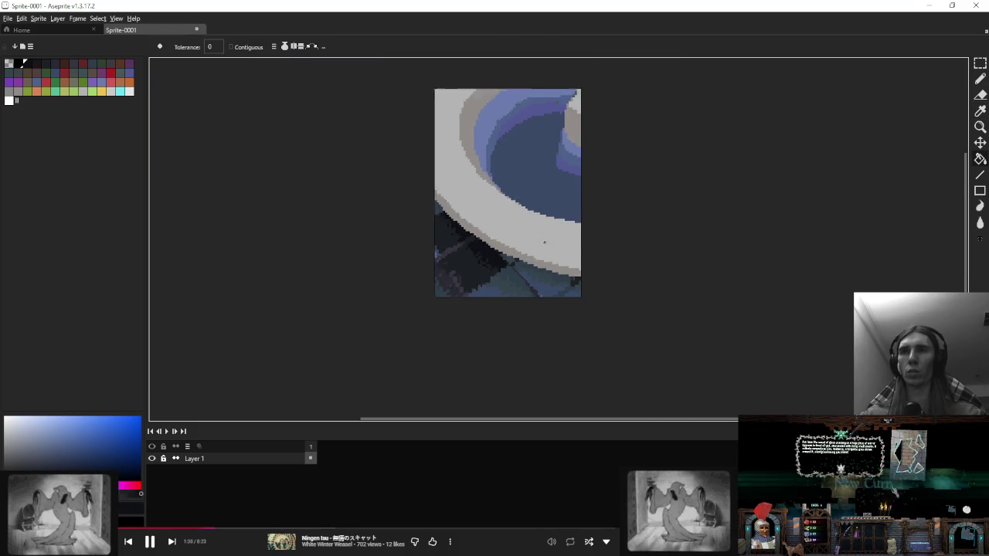
scroll(450, 231, down, 1)
scroll(498, 261, up, 3)
key(v)
scroll(487, 262, up, 2)
key(g)
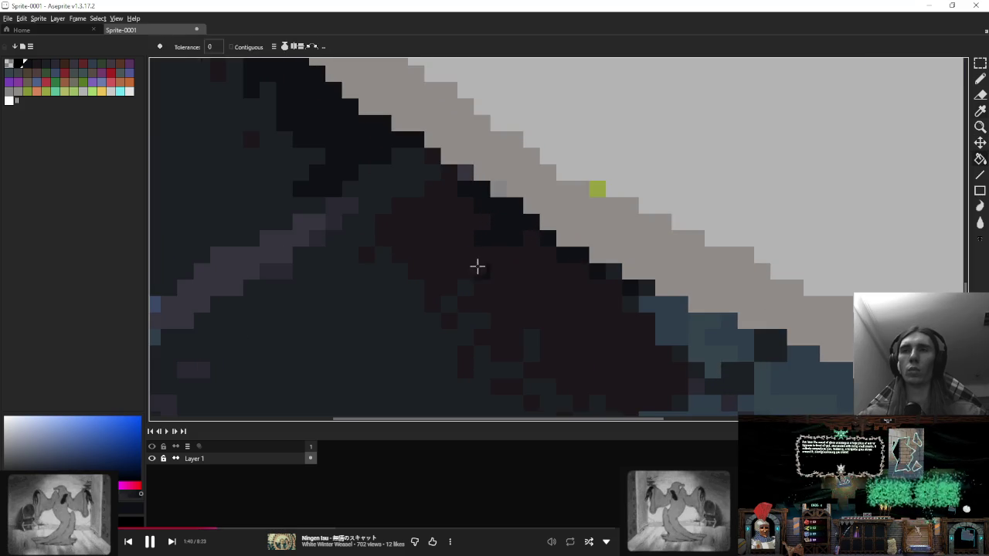
scroll(463, 255, down, 3)
scroll(428, 315, up, 3)
Step: Eyedrop a dark blue from the shadow and return to the pencil, zooming to inspect
key(i)
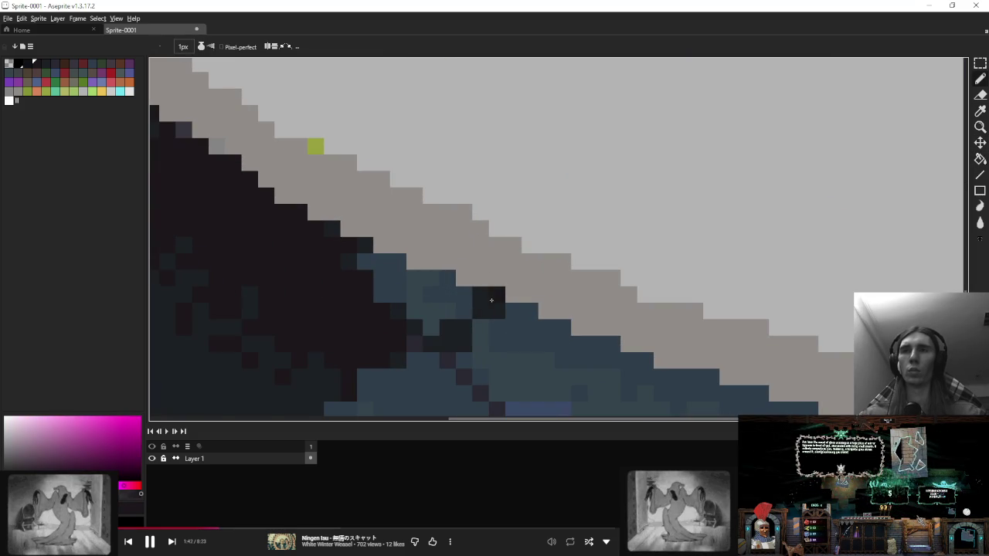
scroll(428, 315, down, 1)
click(408, 304)
key(b)
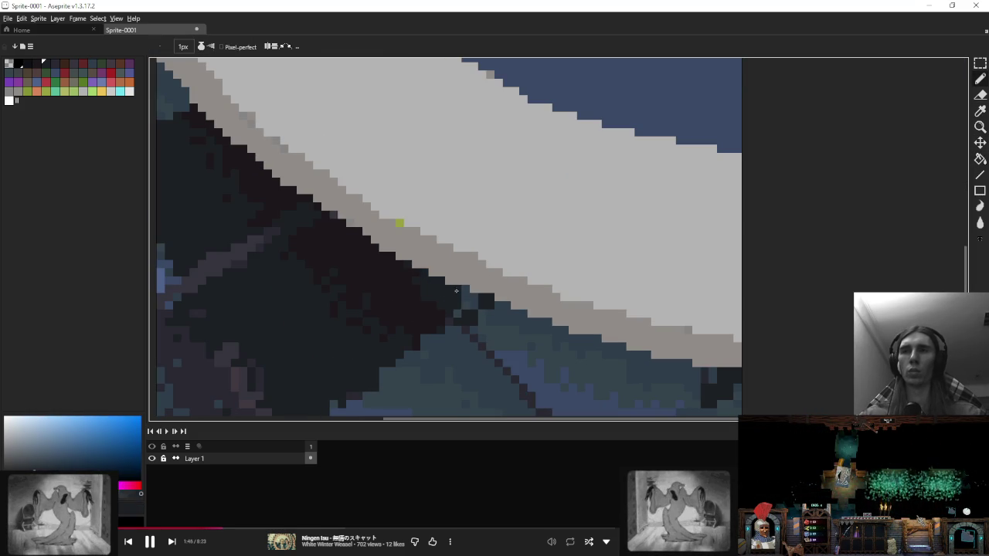
scroll(474, 299, down, 1)
scroll(495, 294, down, 2)
scroll(525, 290, up, 1)
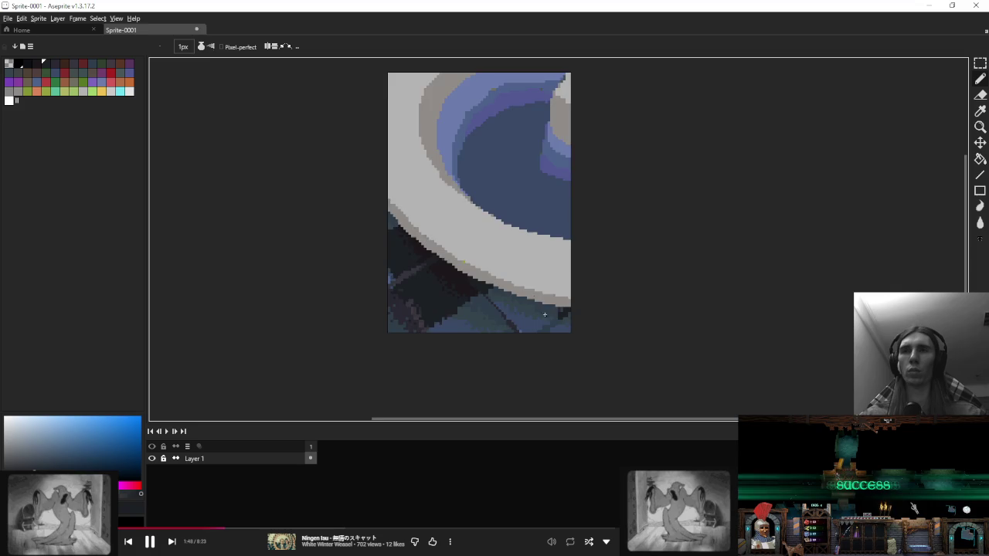
scroll(537, 289, down, 2)
scroll(533, 290, up, 1)
scroll(525, 286, down, 1)
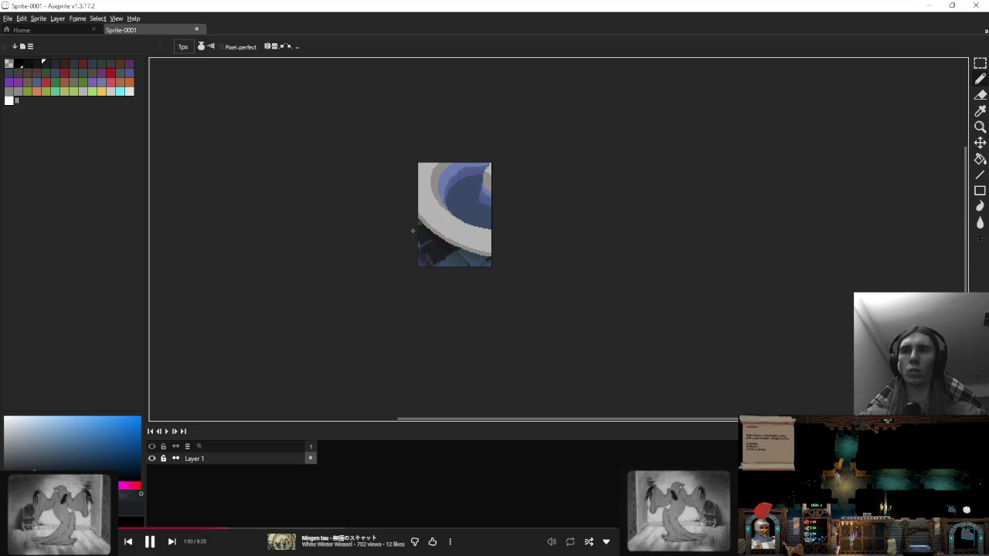
scroll(439, 256, up, 3)
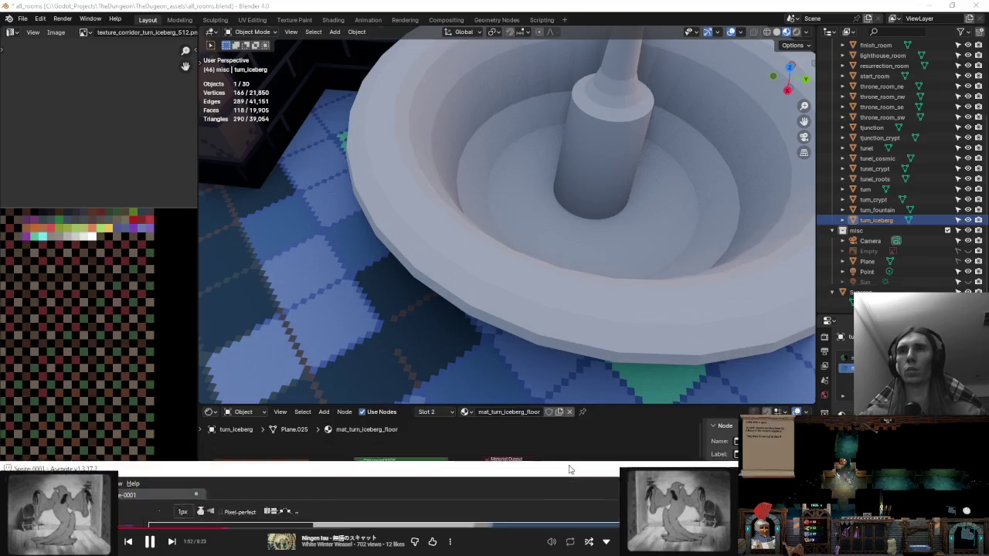
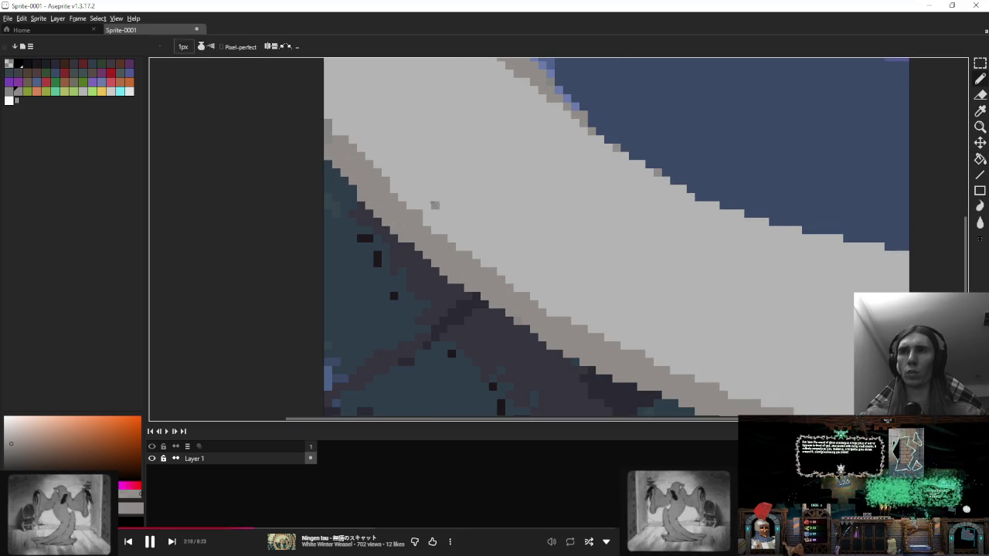
Step: With a 1px pencil, pick the dark blue-grey floor colour and paint over a stray dark floor pixel
key(b)
drag(350, 140, 387, 246)
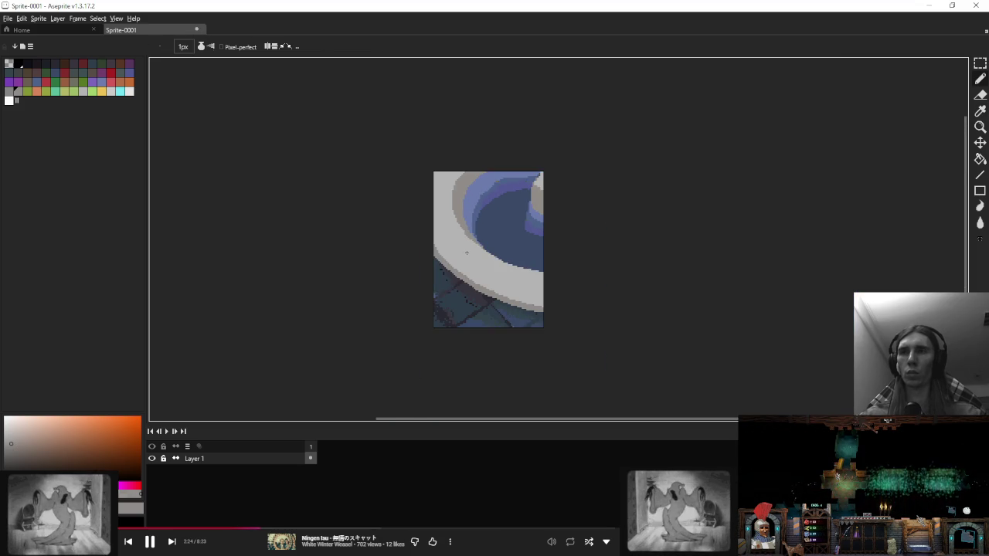
scroll(414, 254, down, 4)
key(v)
scroll(475, 260, up, 4)
key(i)
right_click(394, 284)
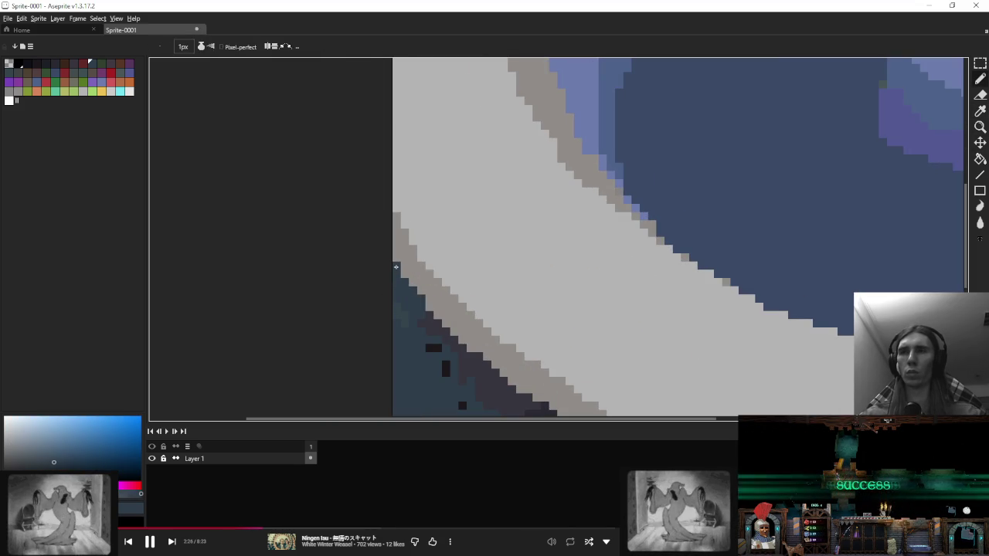
scroll(403, 311, down, 1)
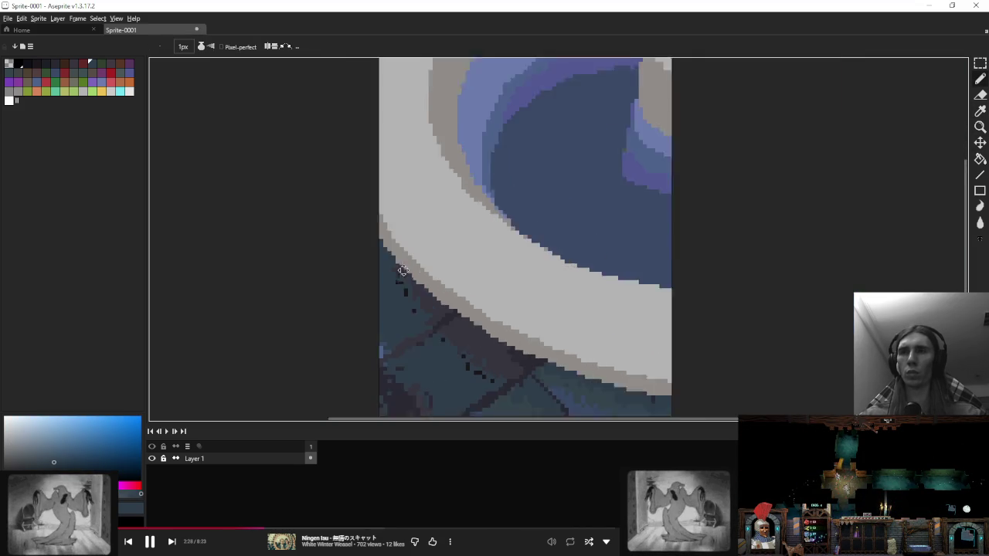
scroll(374, 255, up, 2)
key(b)
right_click(361, 228)
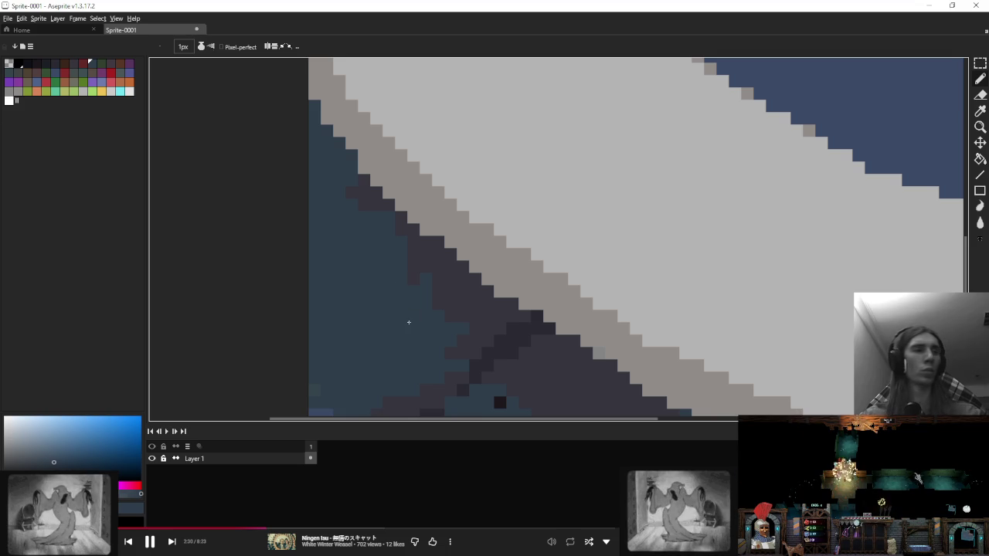
Step: Pick the teal floor colour and paint over the dark purple pixels in the lower-left tiles
scroll(409, 263, down, 2)
scroll(384, 243, up, 2)
key(i)
key(b)
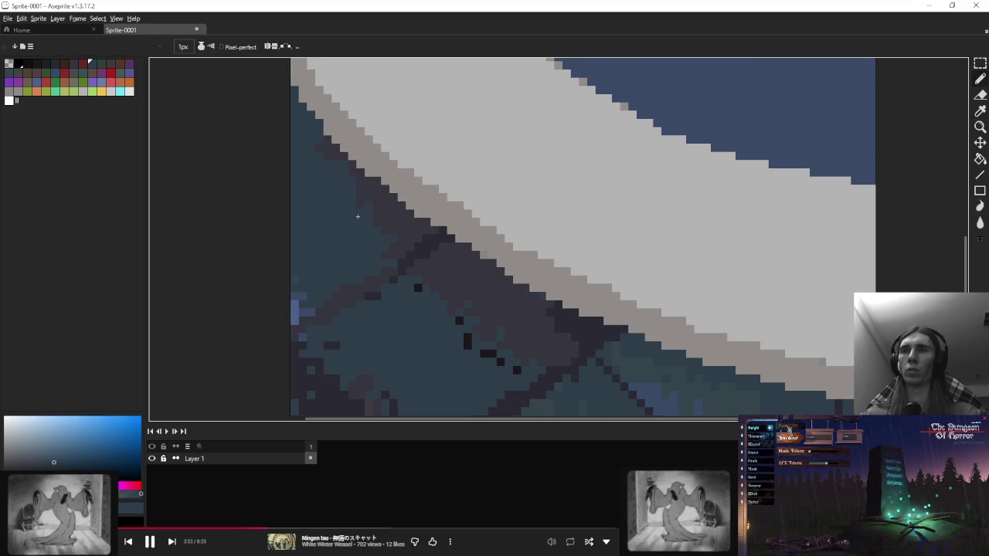
scroll(471, 226, down, 3)
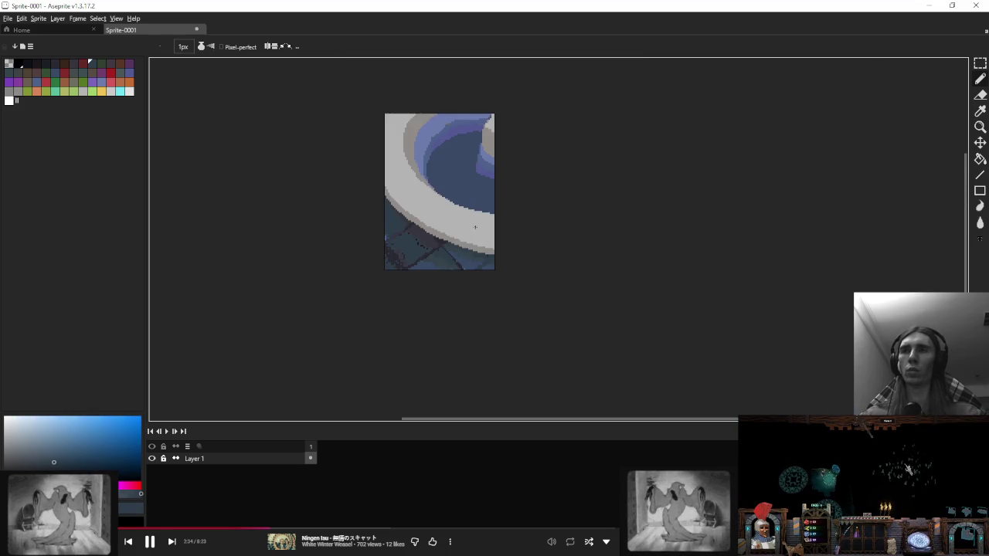
scroll(477, 226, down, 1)
scroll(479, 239, up, 2)
scroll(486, 262, up, 1)
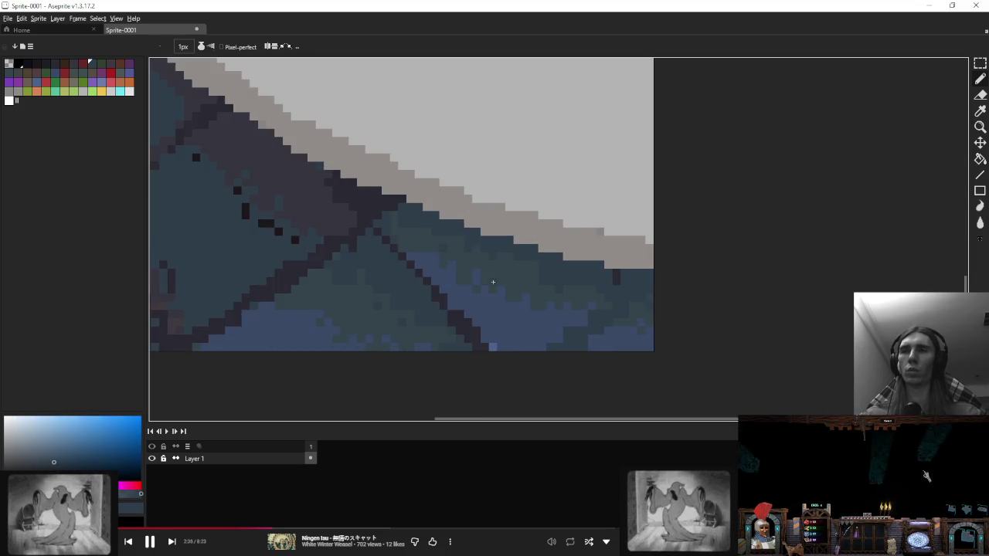
scroll(492, 292, down, 1)
key(i)
alt+click(491, 292)
scroll(304, 283, up, 1)
drag(305, 262, 332, 303)
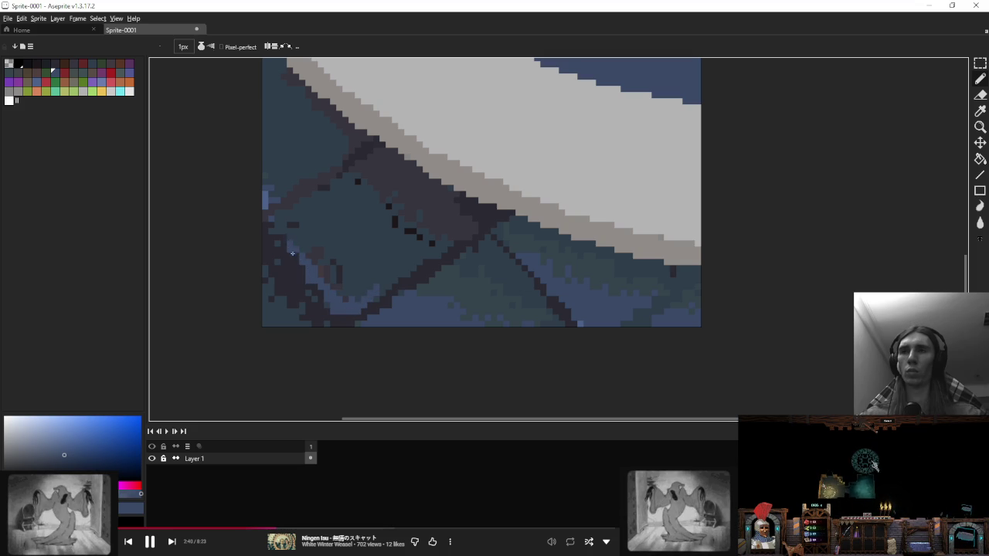
Step: Magic-wand the teal floor, deselect, set the brush back to 1px, and pick a lighter floor blue
key(w)
click(316, 221)
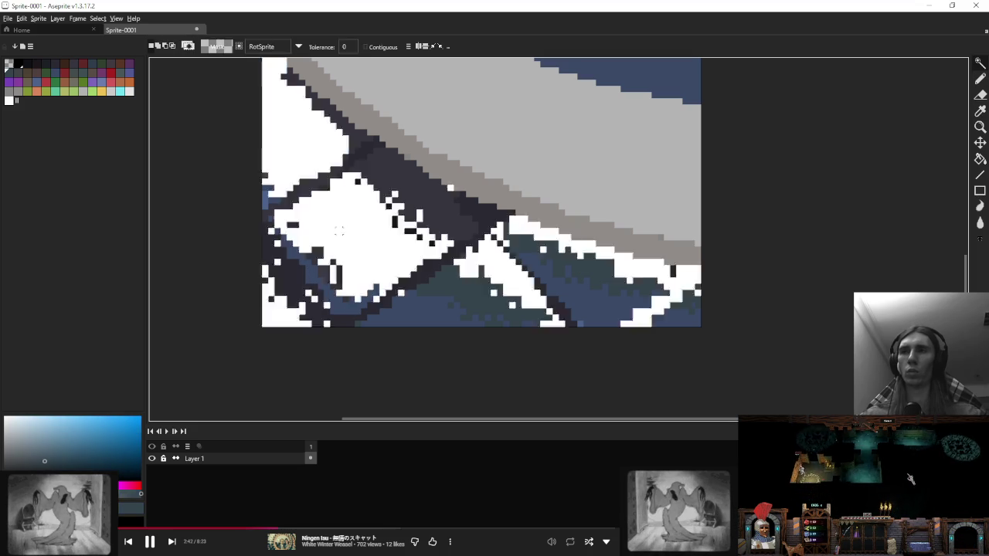
key(plus)
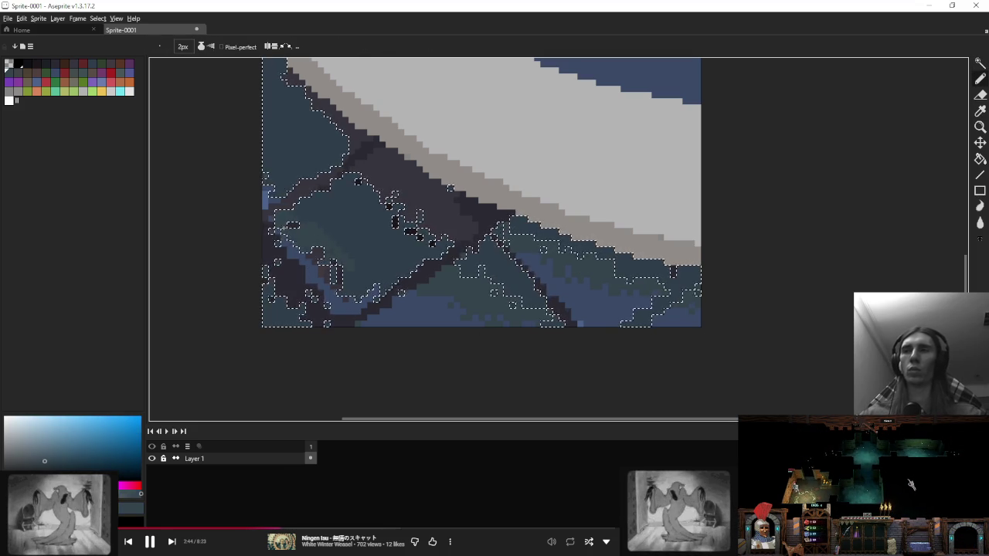
key(ctrl+d)
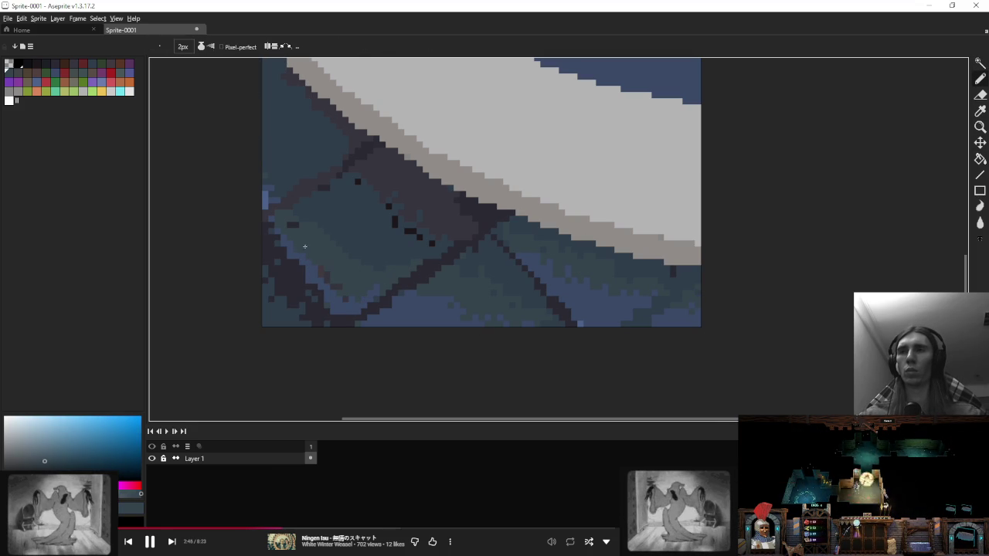
alt+click(359, 252)
alt+click(323, 221)
key(minus)
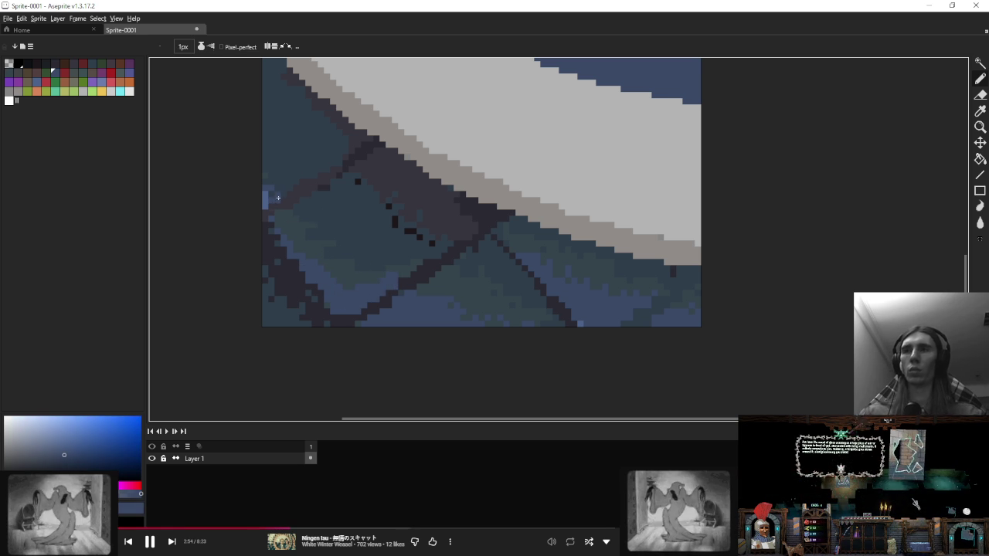
alt+click(297, 229)
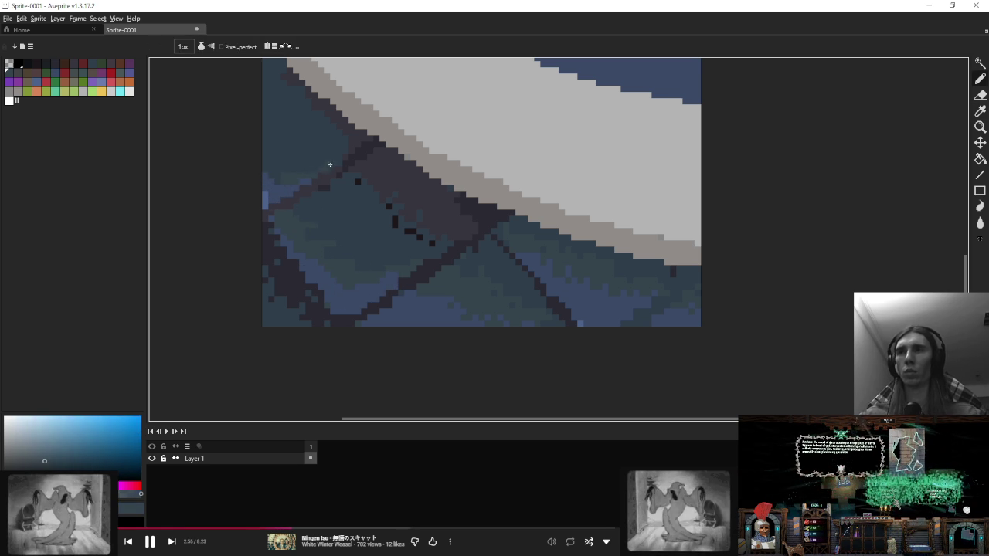
Step: Pick the dark floor blue and cover the dark specks along the tile line
scroll(265, 174, up, 1)
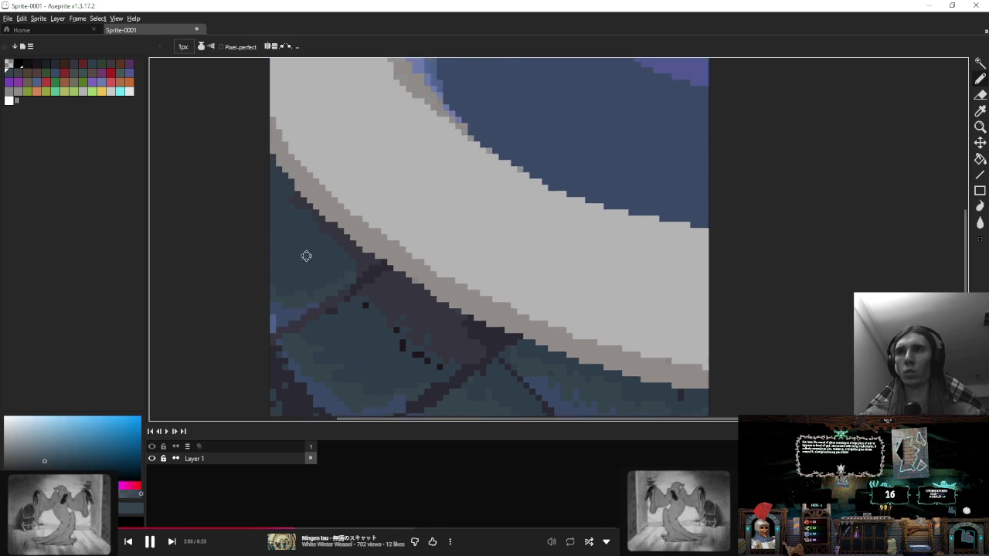
scroll(269, 172, up, 1)
scroll(277, 179, down, 7)
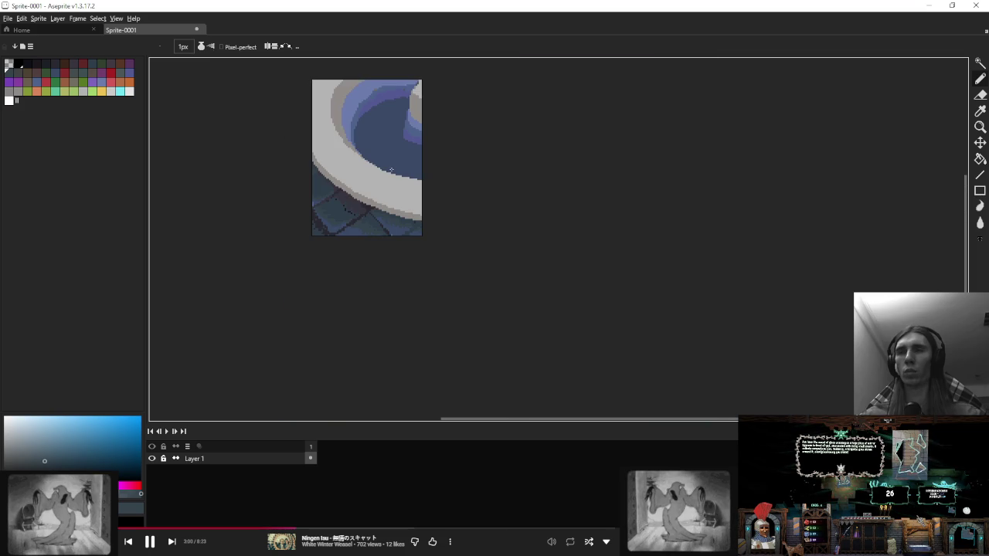
scroll(305, 175, up, 2)
scroll(345, 156, up, 5)
alt+click(346, 156)
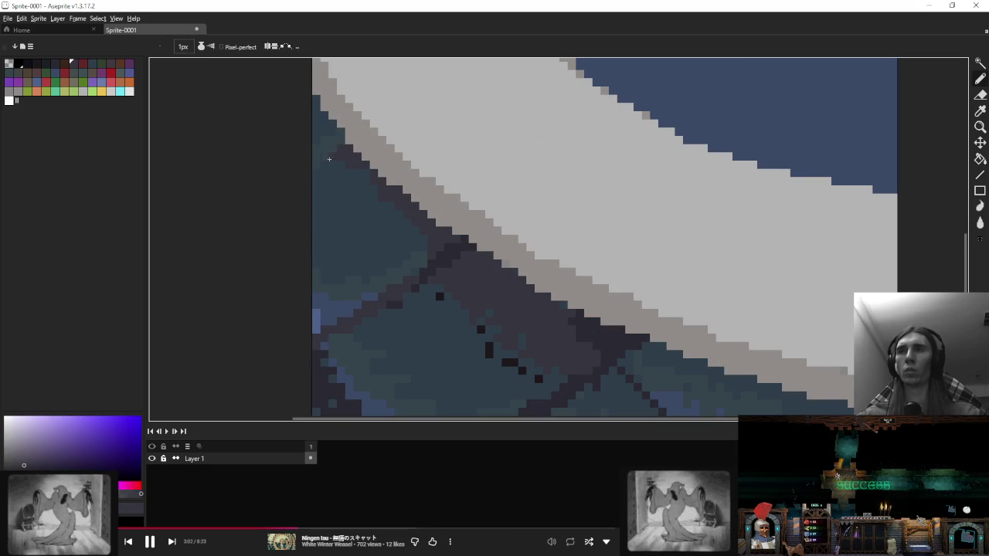
scroll(392, 182, down, 5)
scroll(421, 224, up, 4)
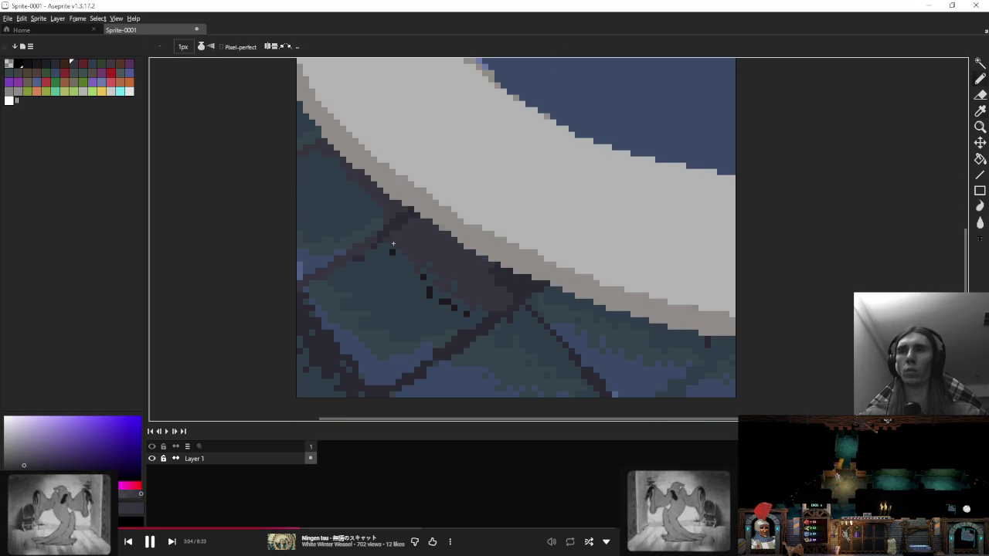
alt+click(396, 256)
drag(421, 276, 441, 299)
Step: Redraw and extend the diagonal tile line in dark teal-blue
scroll(454, 312, down, 2)
scroll(406, 301, up, 2)
alt+click(405, 301)
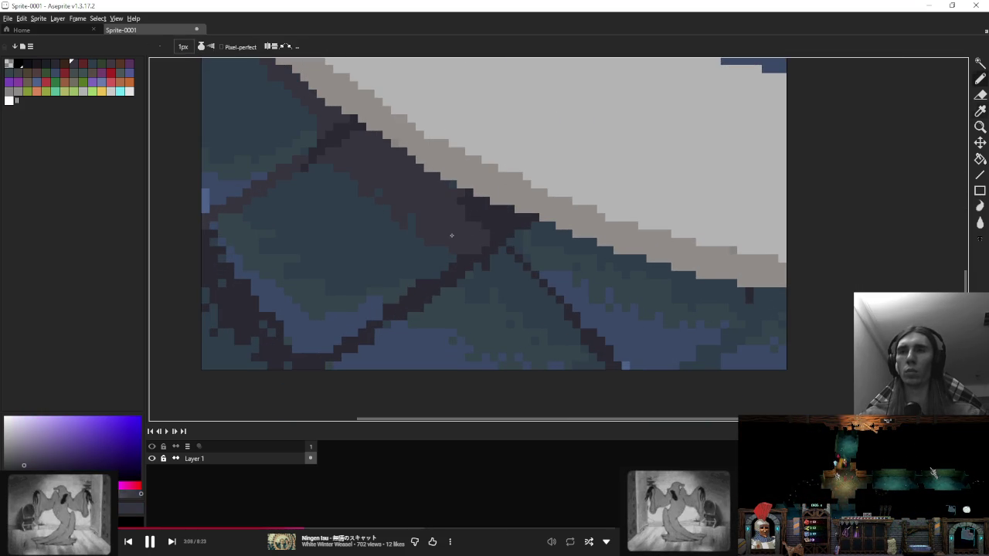
alt+click(483, 274)
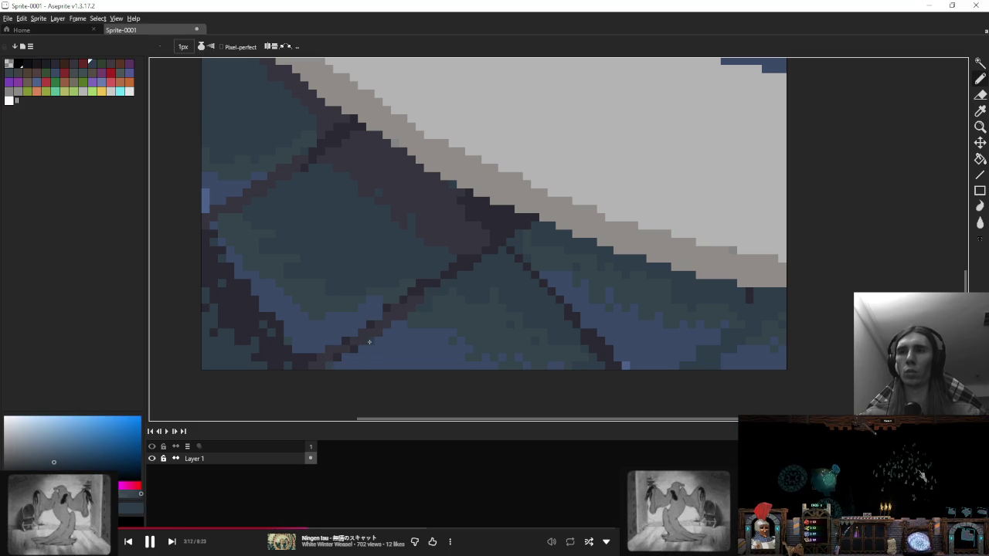
drag(343, 354, 388, 308)
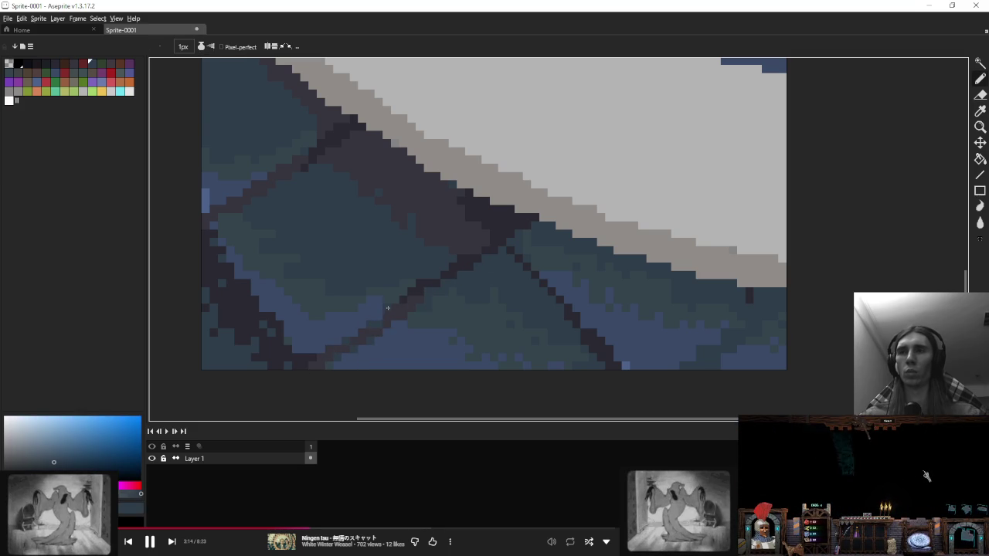
Step: Paint teal over dark outline pixels and draw a dark purple tile edge along the diagonal
key(alt)
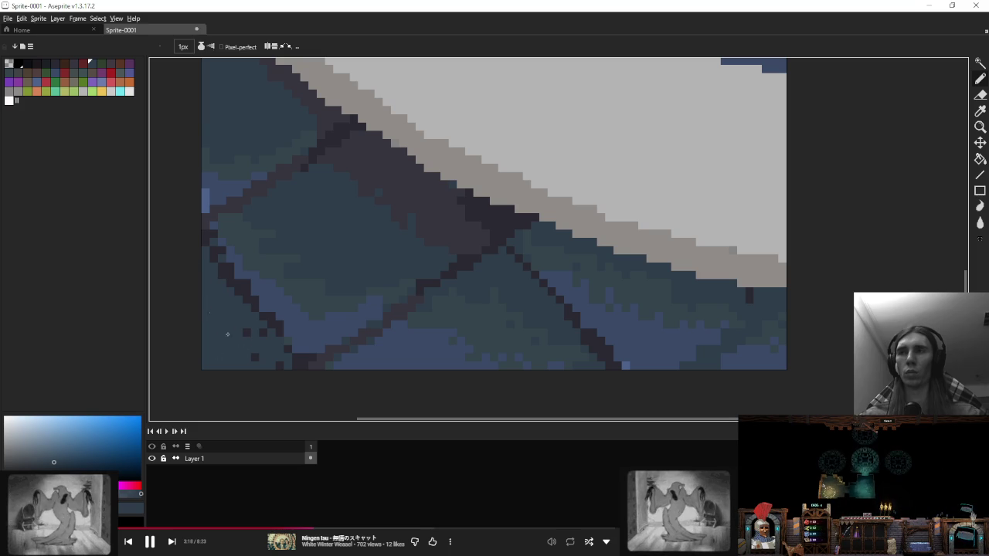
drag(228, 285, 209, 245)
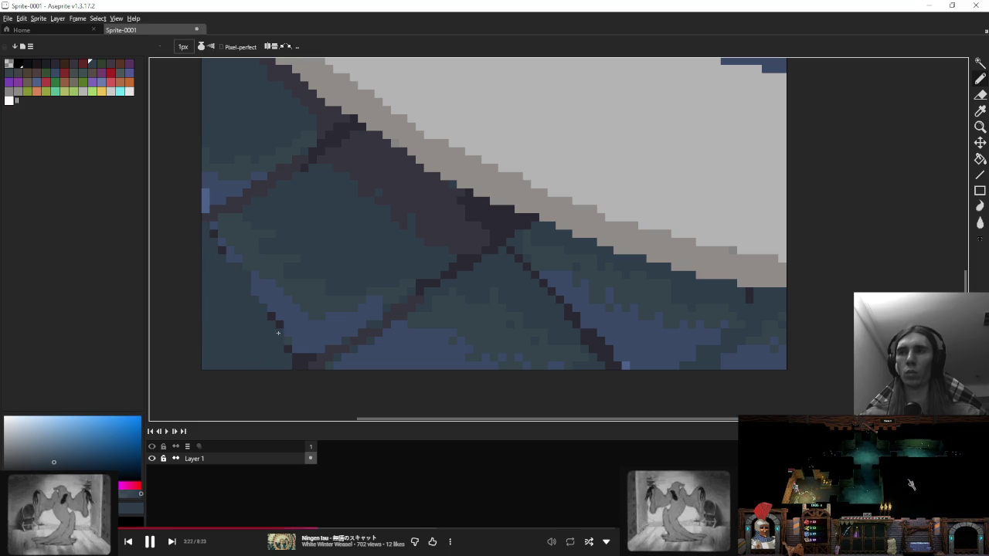
alt+click(389, 194)
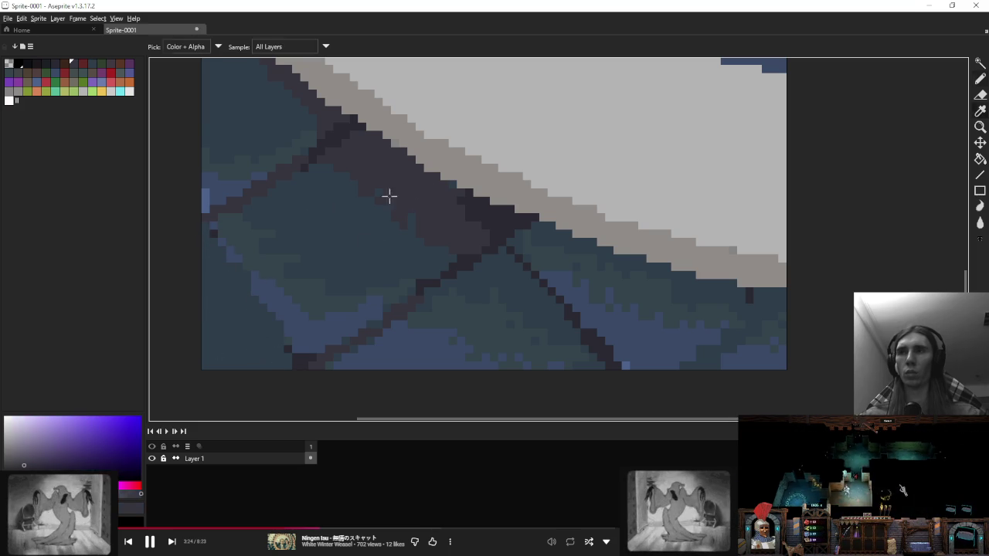
drag(220, 258, 275, 326)
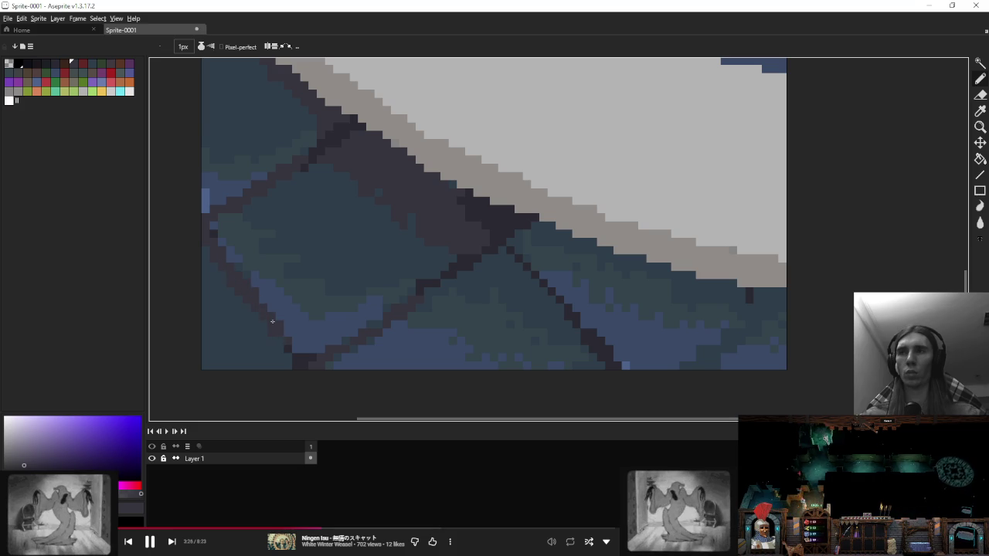
Step: Add light blue pixels along the bottom floor edge and on the tile grout below the rim
scroll(272, 321, down, 3)
scroll(366, 257, up, 3)
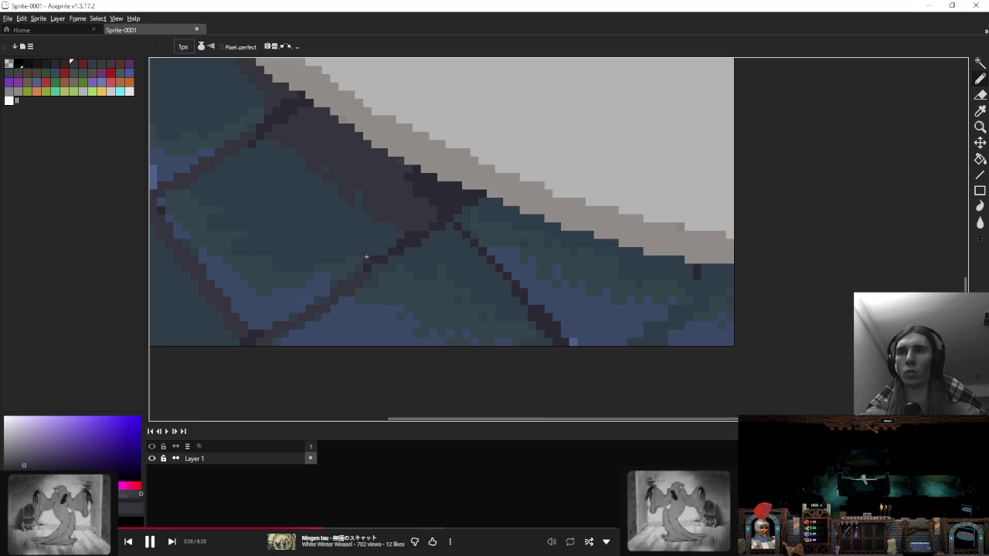
alt+click(384, 234)
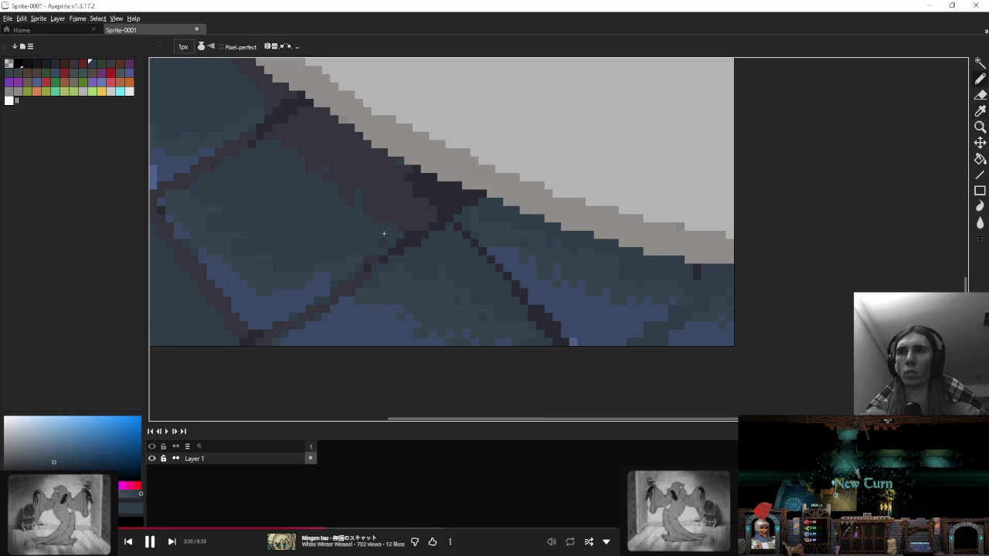
scroll(384, 233, down, 3)
scroll(410, 239, up, 3)
alt+click(401, 217)
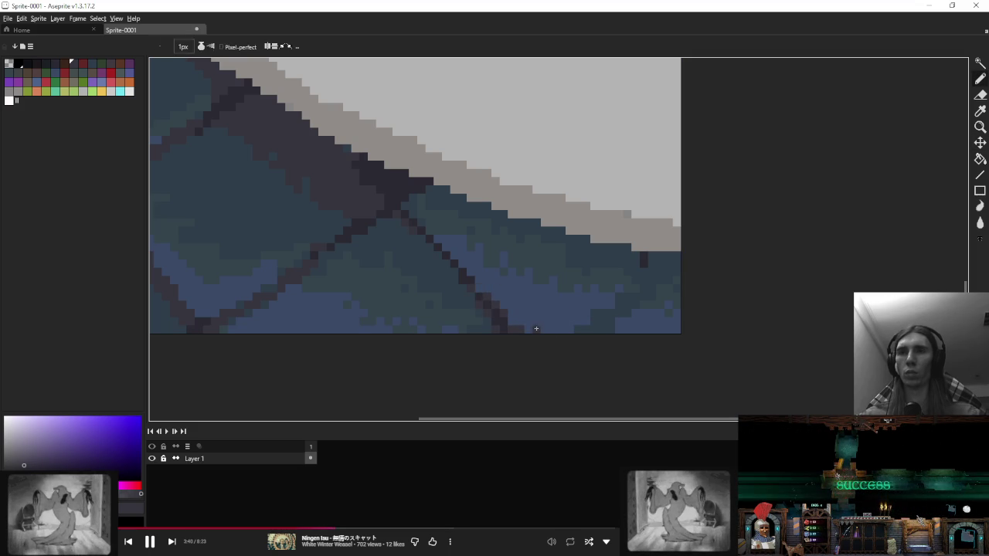
alt+click(534, 333)
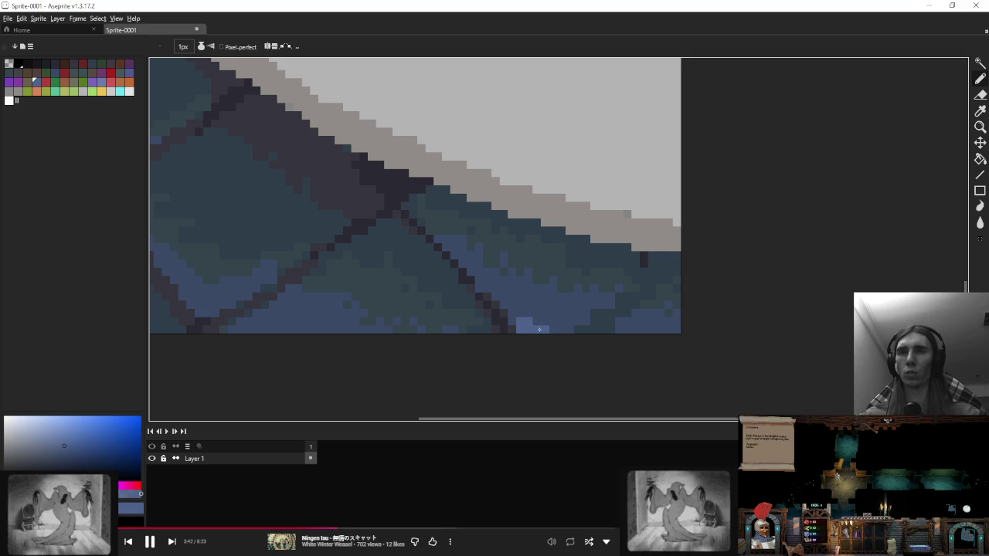
drag(576, 323, 558, 329)
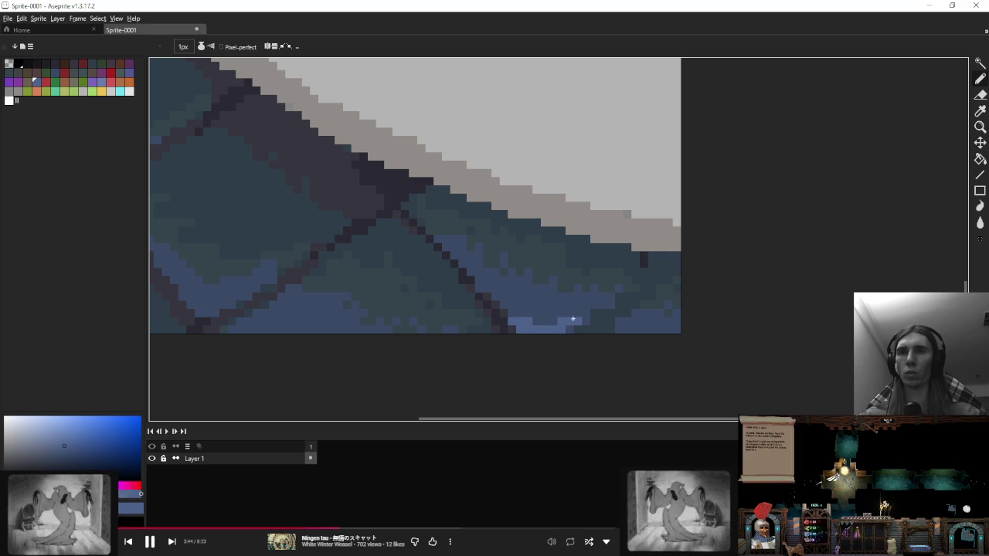
drag(193, 299, 348, 331)
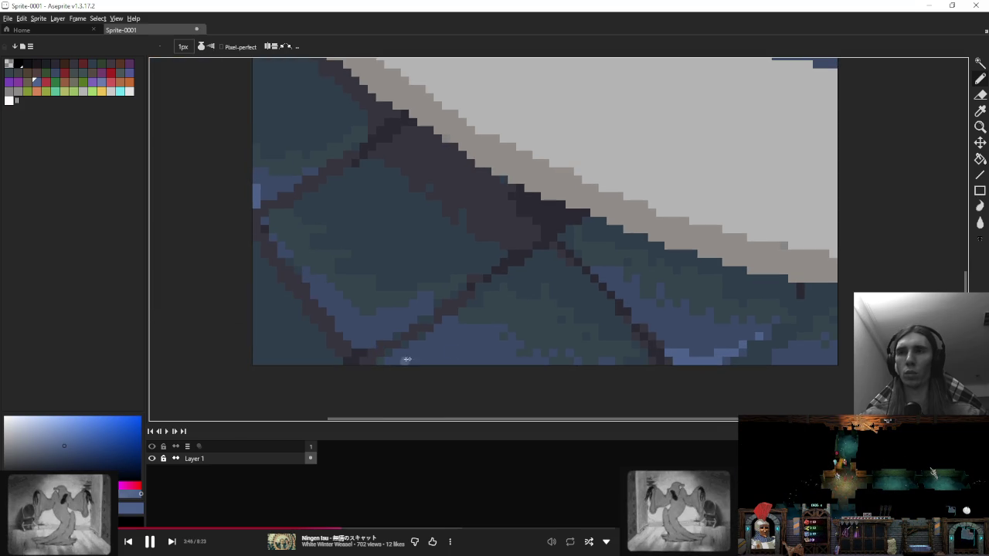
click(358, 344)
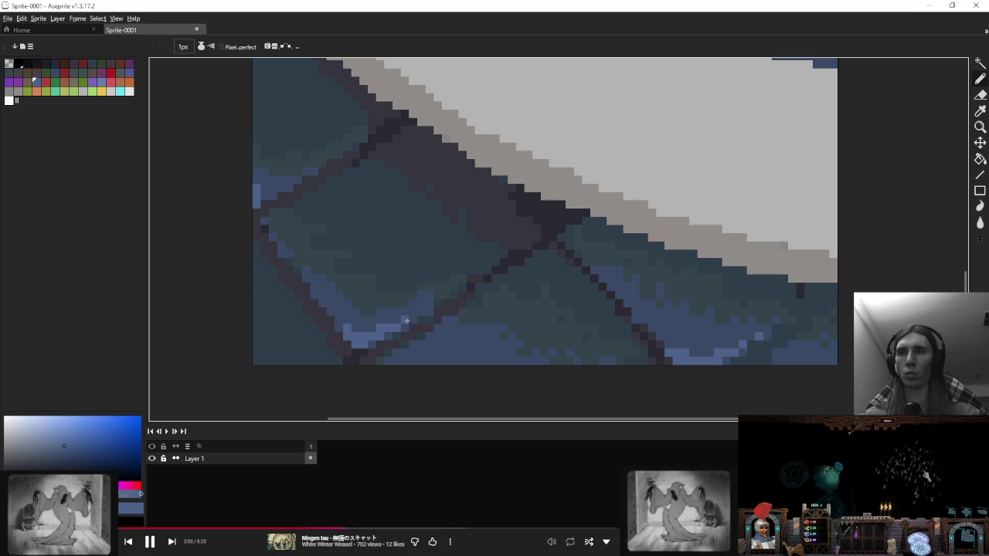
scroll(464, 307, down, 3)
Step: Sample grey-blue tile tones and the purple-grey shadow colour from the floor
scroll(464, 307, down, 1)
scroll(475, 310, up, 1)
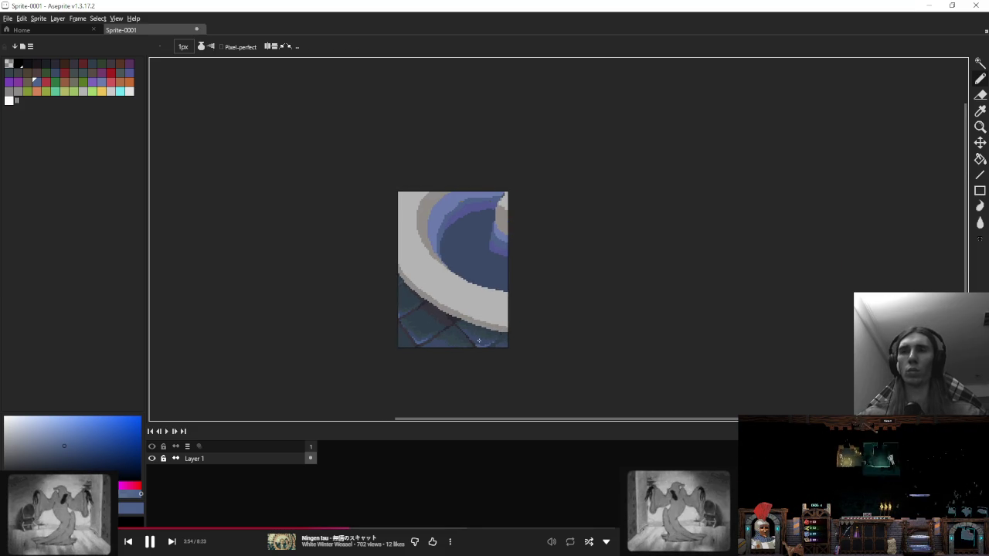
scroll(423, 317, up, 3)
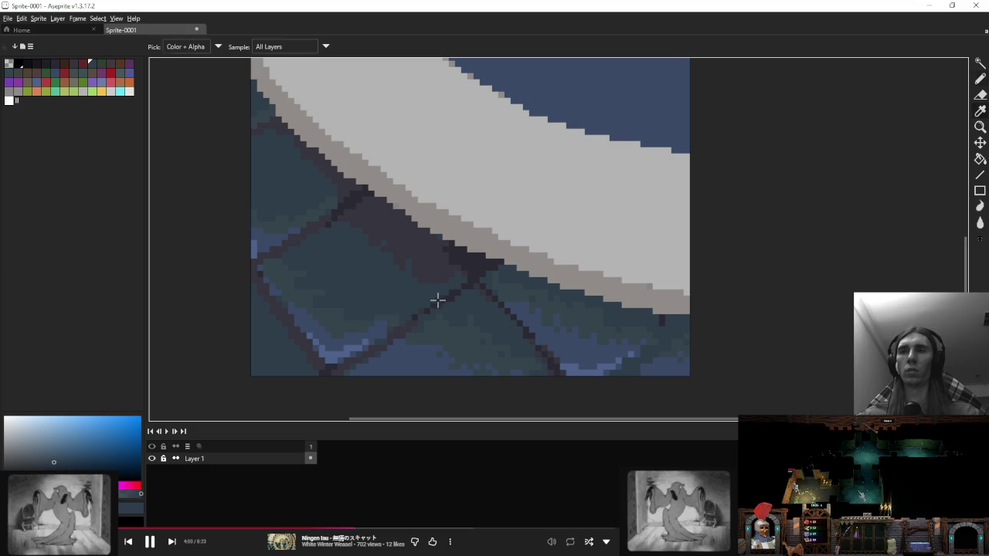
alt+click(437, 301)
scroll(438, 301, down, 3)
scroll(414, 322, up, 4)
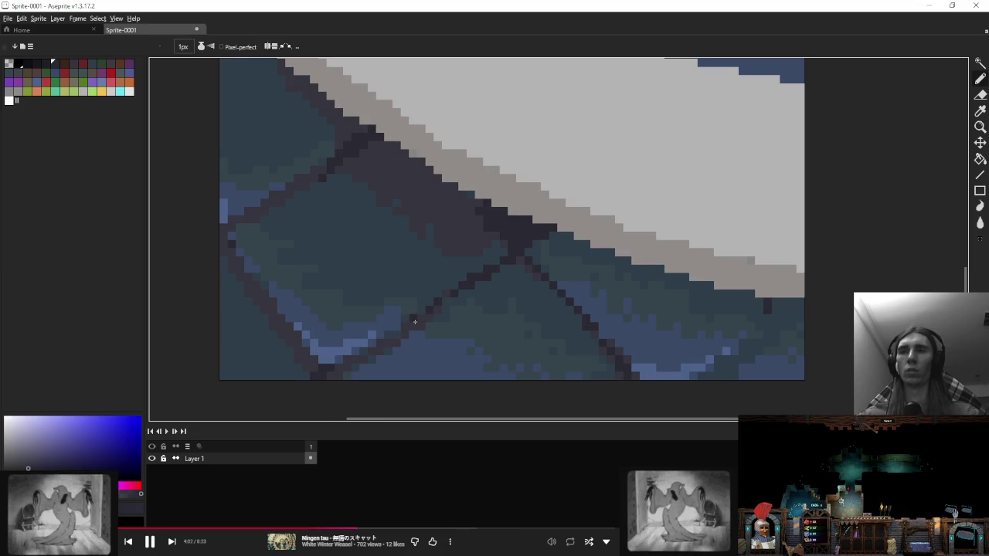
alt+click(426, 287)
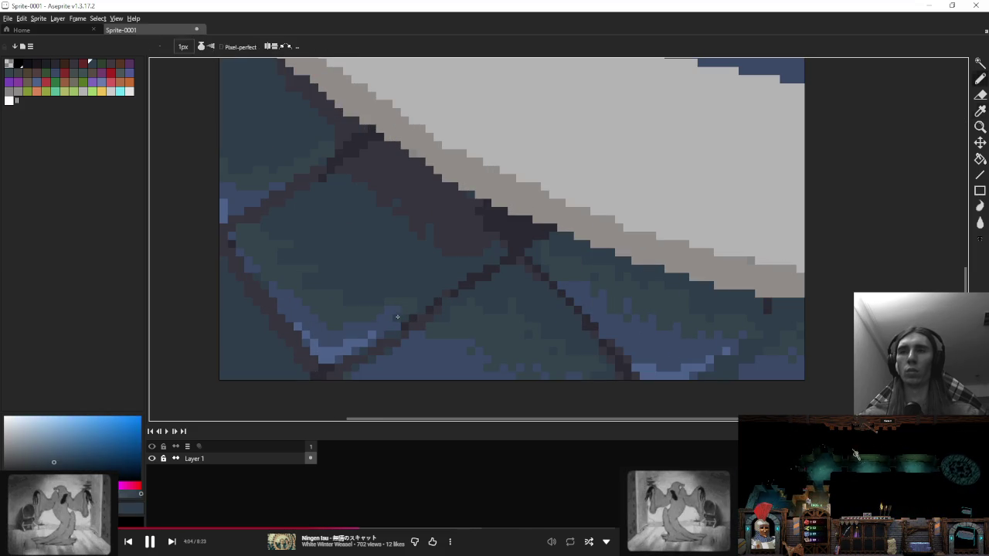
alt+click(425, 289)
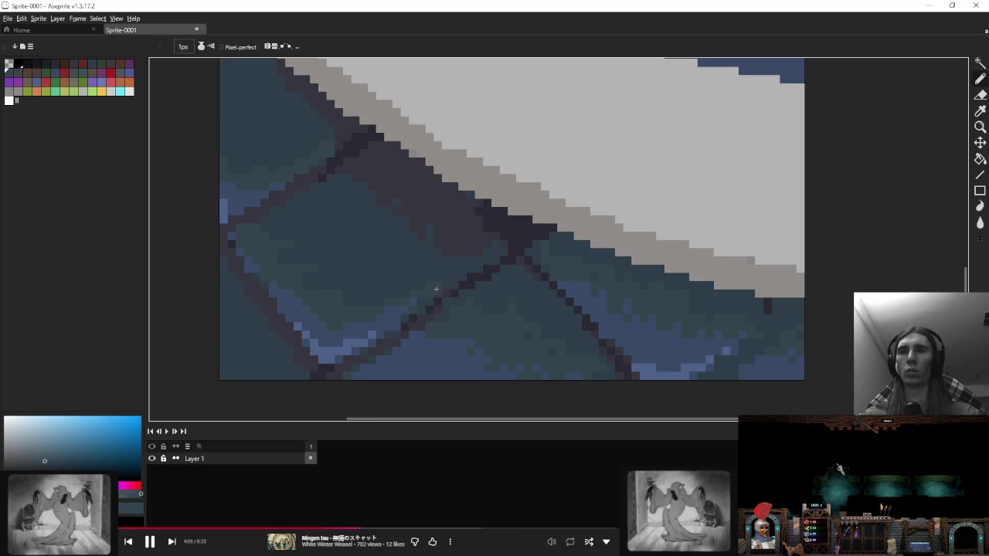
scroll(448, 274, down, 2)
scroll(493, 266, down, 2)
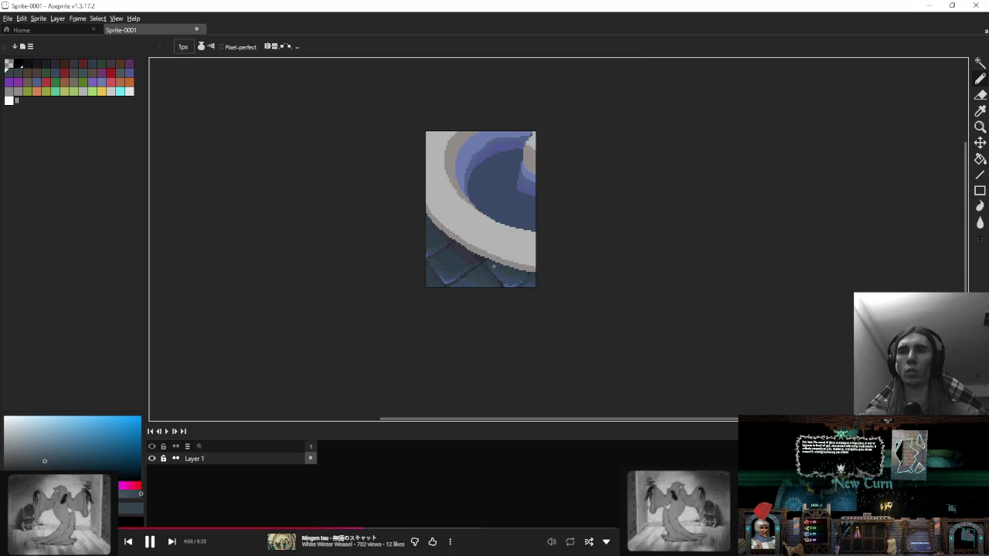
scroll(493, 266, up, 2)
scroll(381, 305, up, 3)
alt+click(381, 306)
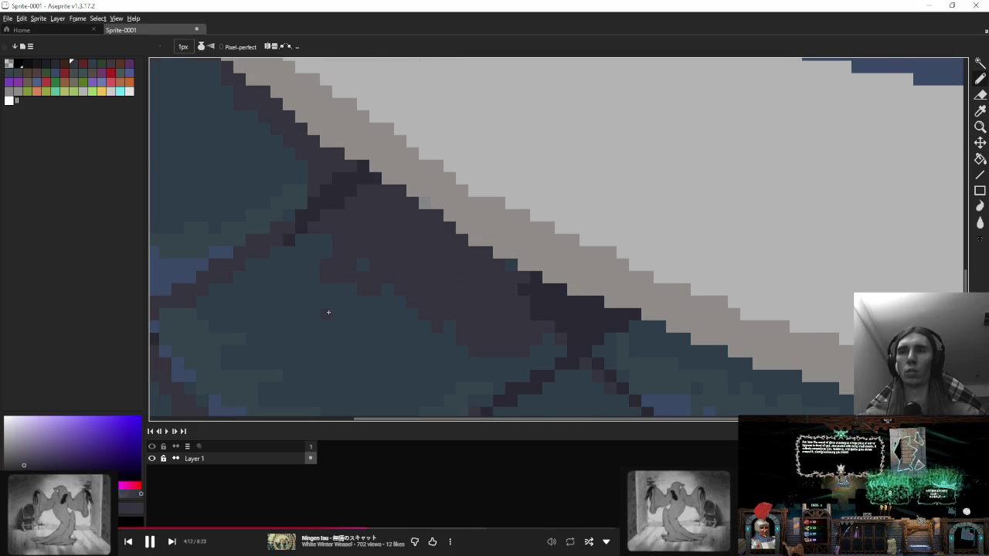
Step: Paint dark shadow pixels along the floor just under the rim
alt+click(368, 260)
scroll(393, 271, down, 3)
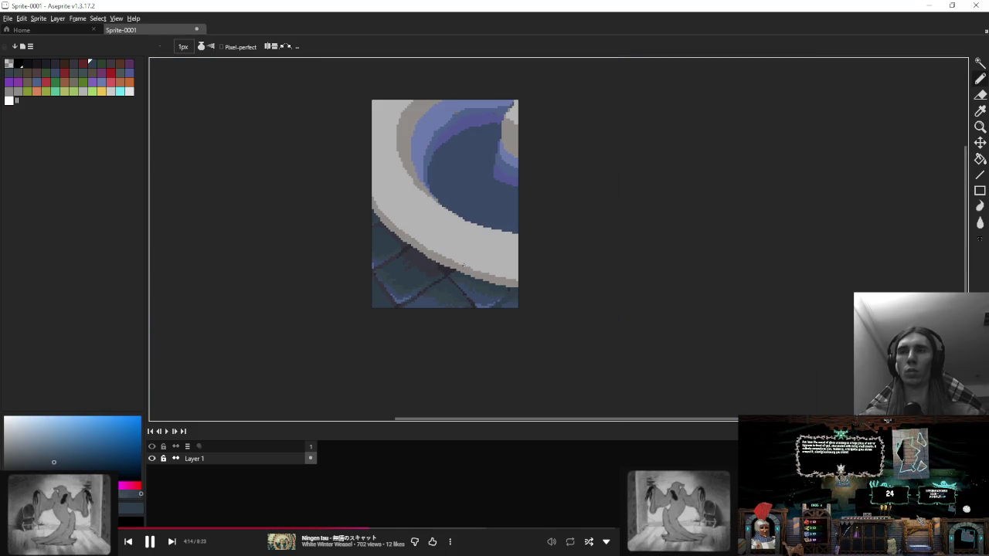
scroll(466, 265, down, 1)
scroll(407, 265, up, 1)
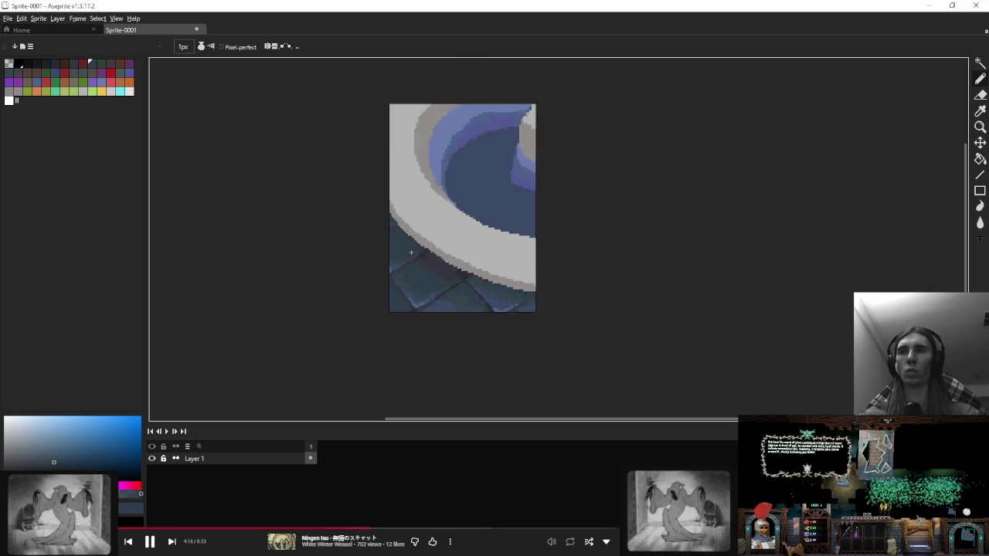
scroll(386, 237, up, 3)
alt+click(428, 241)
drag(428, 241, 464, 224)
alt+click(440, 250)
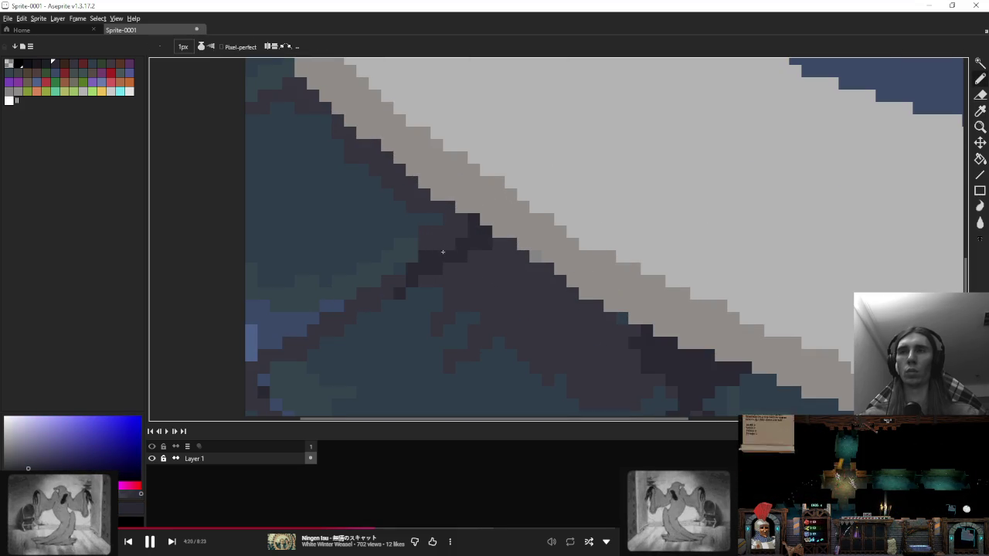
Step: Cover the dark-blue edge pixels of the rim with the grey-beige rim colour
alt+click(422, 235)
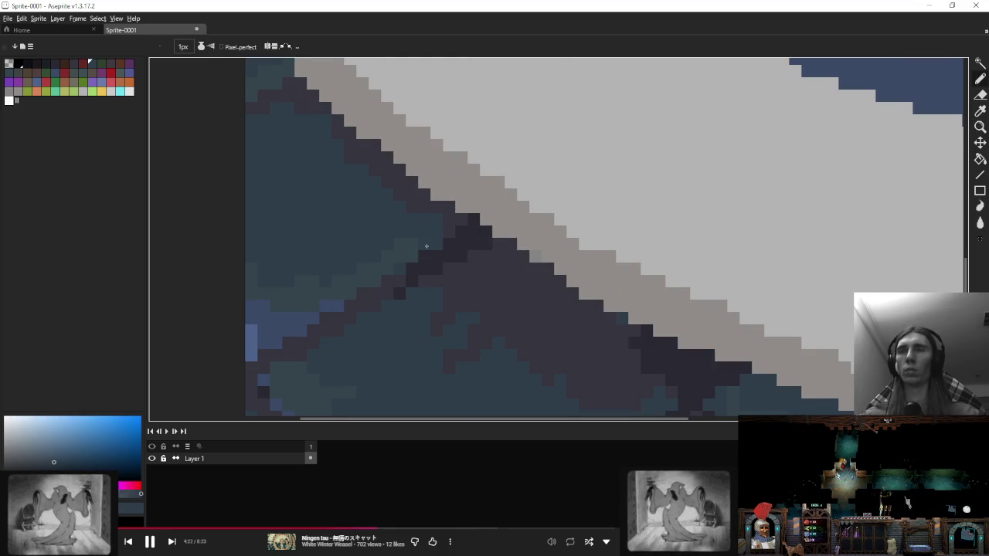
scroll(541, 256, down, 2)
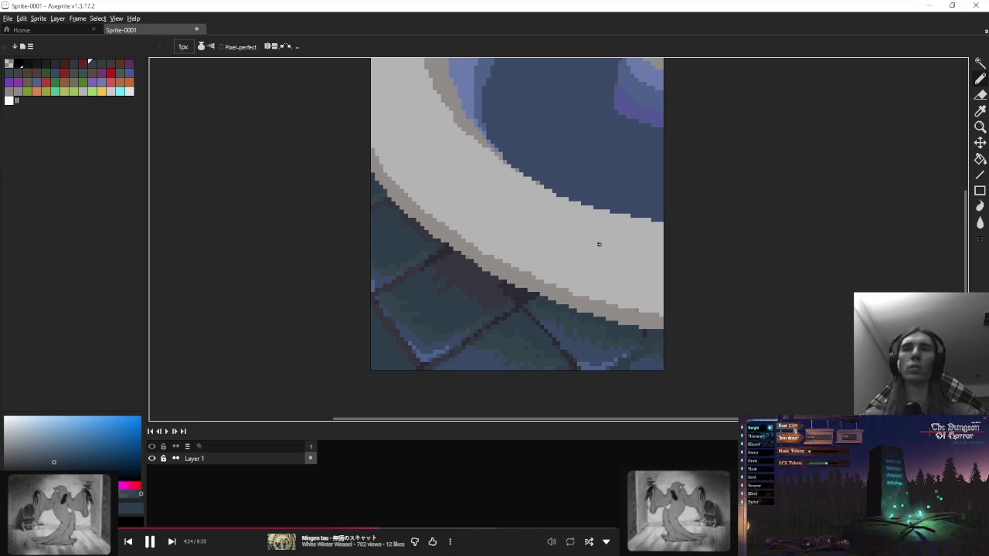
scroll(541, 247, up, 3)
alt+click(453, 291)
scroll(502, 309, down, 3)
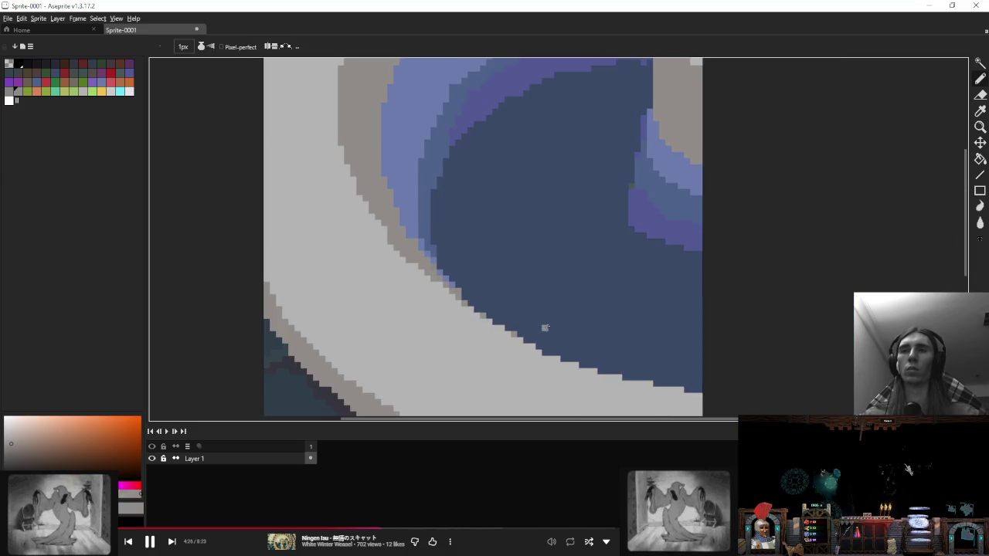
click(506, 324)
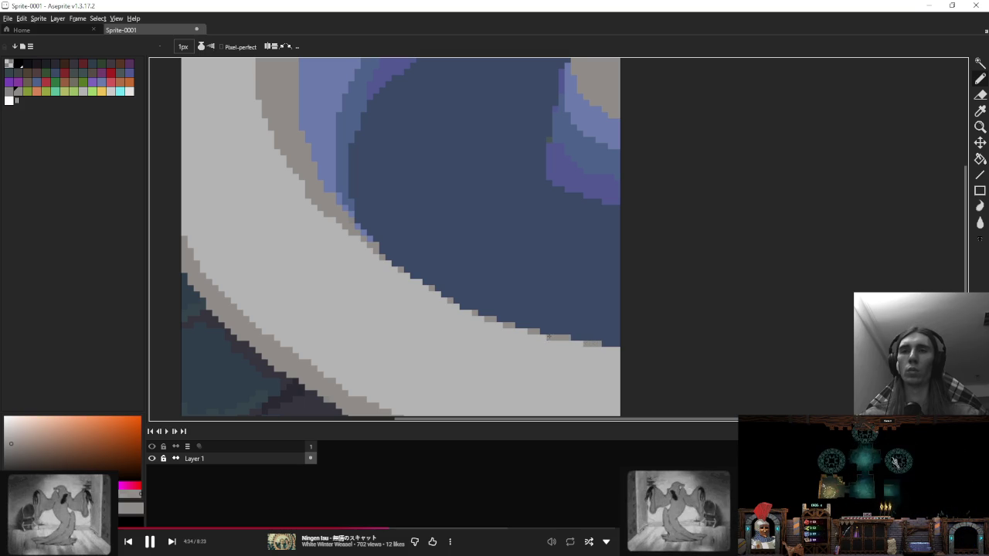
Step: Sample the light grey and edge tones along the rim's lower edge
scroll(547, 337, down, 5)
scroll(530, 265, up, 2)
scroll(530, 265, up, 1)
scroll(513, 330, up, 2)
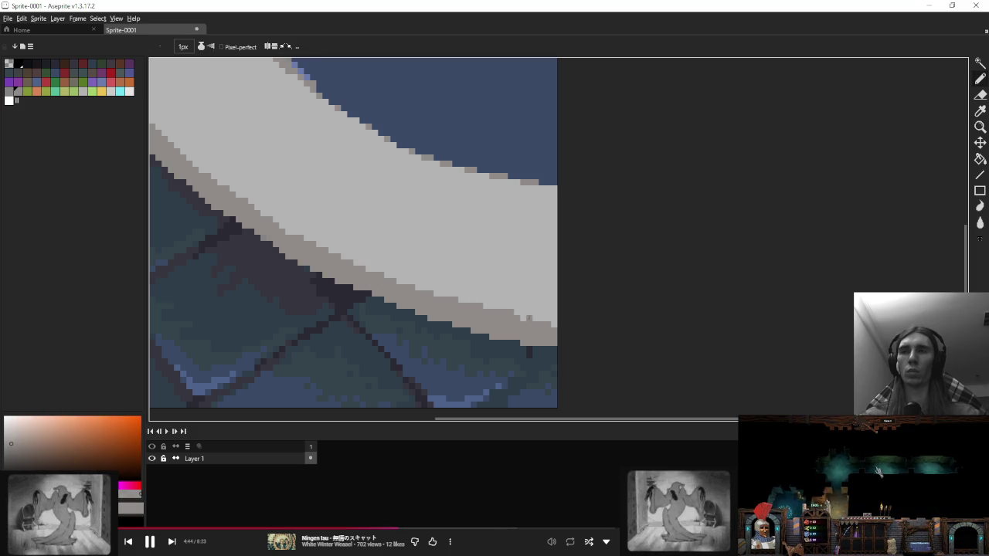
alt+click(541, 314)
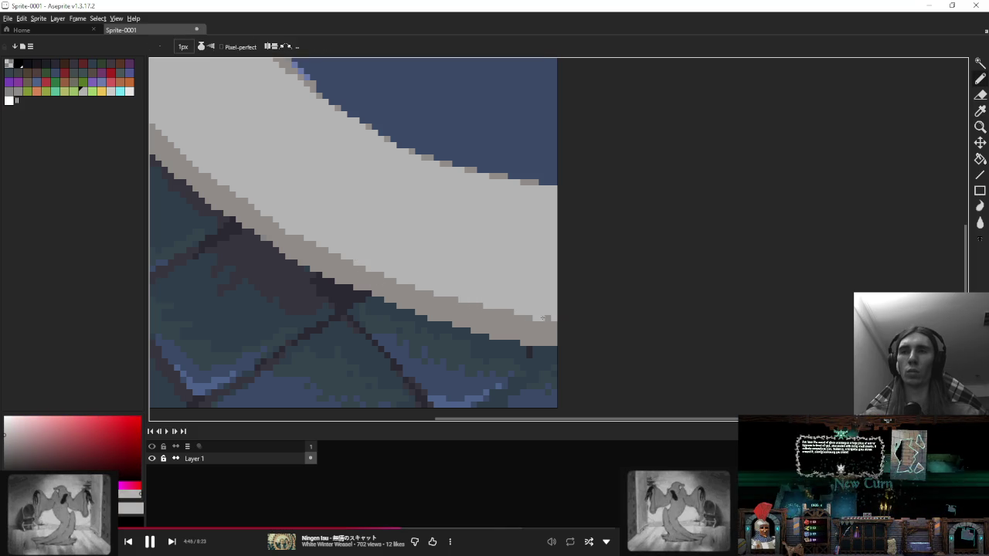
scroll(545, 301, down, 4)
scroll(545, 301, up, 2)
scroll(541, 309, up, 2)
alt+click(538, 309)
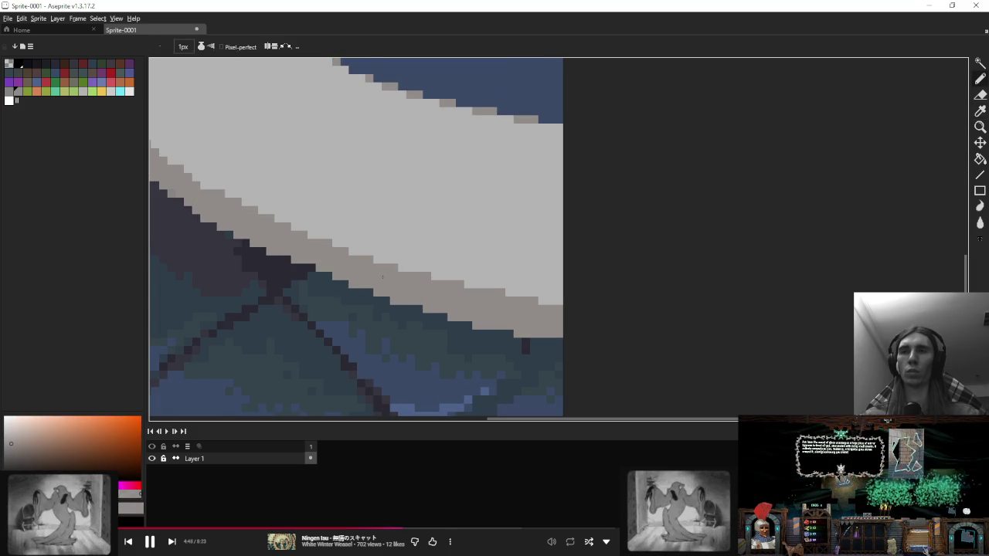
scroll(381, 277, down, 2)
drag(381, 276, 456, 300)
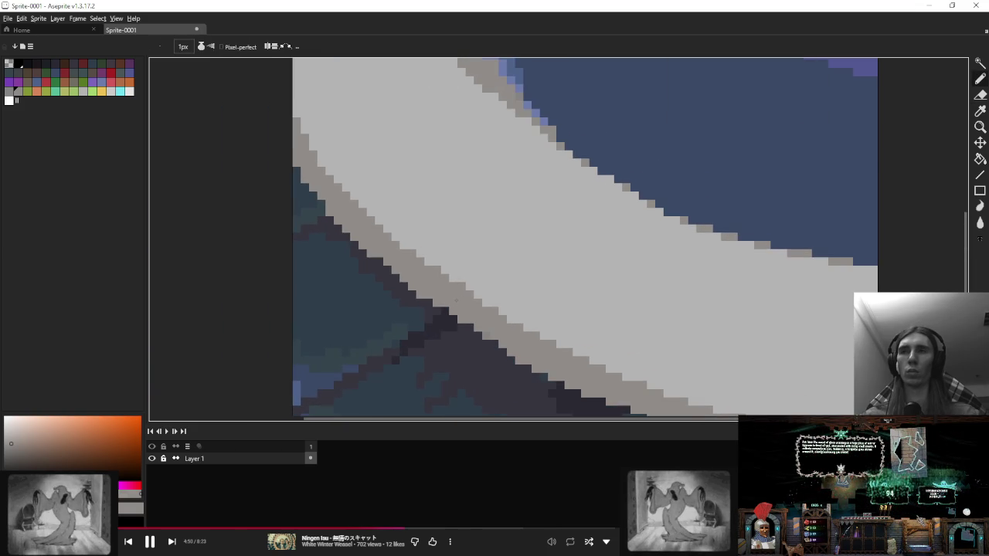
alt+click(465, 285)
scroll(464, 263, down, 3)
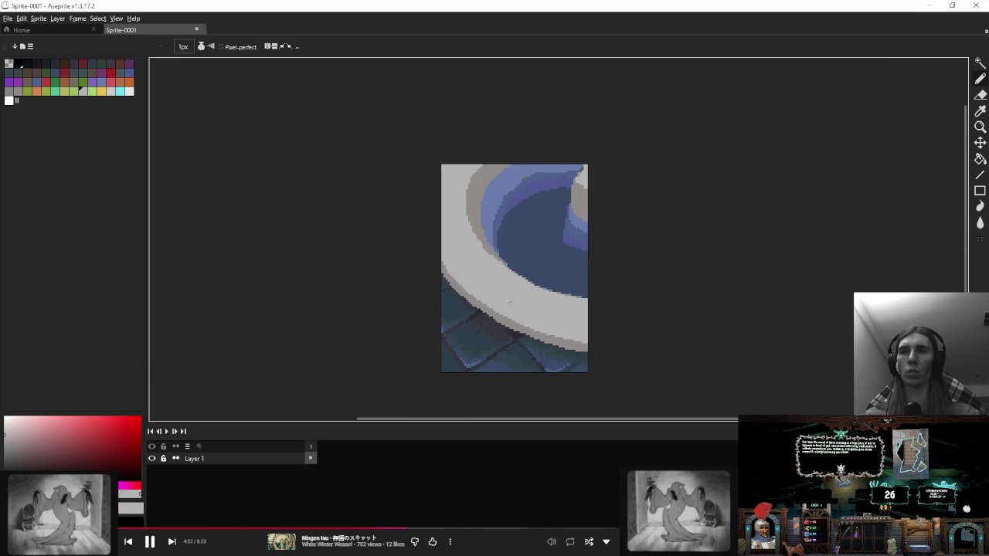
scroll(484, 313, up, 3)
alt+click(485, 307)
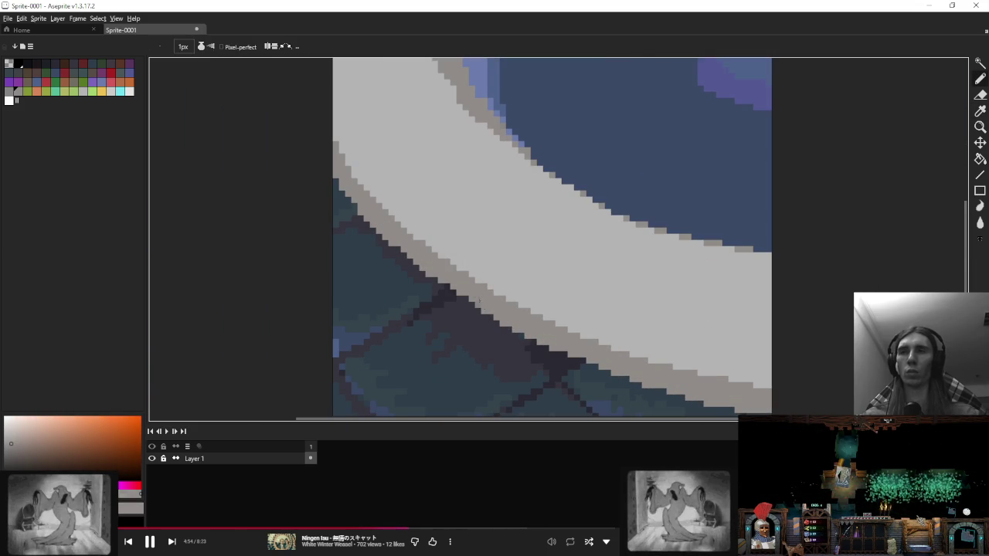
Step: Try blue pixels along the shadow edge beneath the rim
scroll(484, 308, up, 2)
alt+click(469, 299)
alt+click(474, 300)
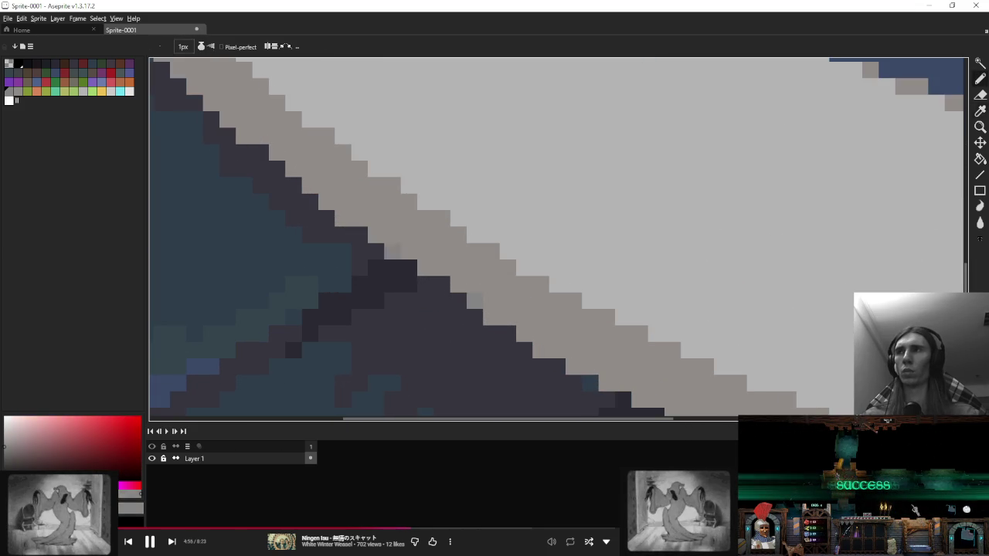
click(100, 81)
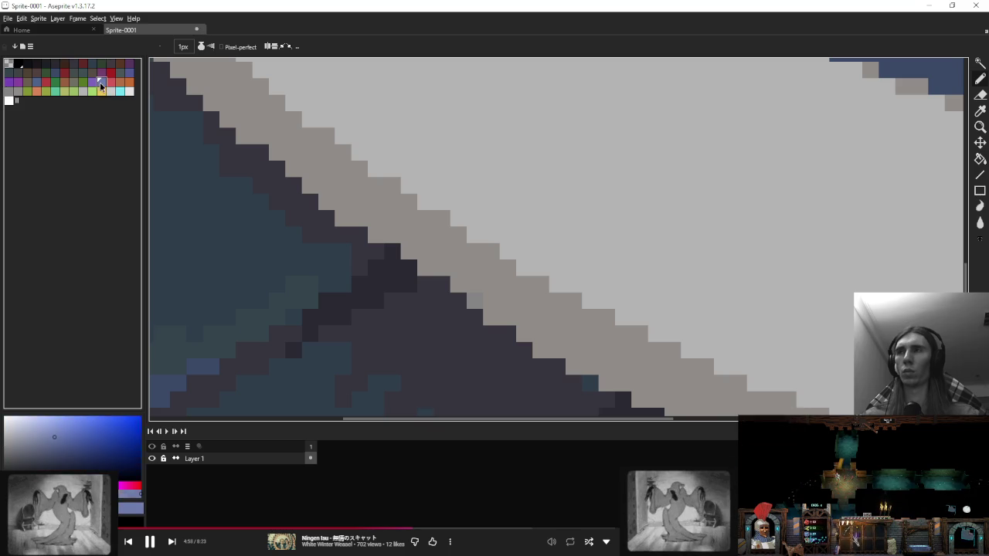
click(491, 319)
click(427, 269)
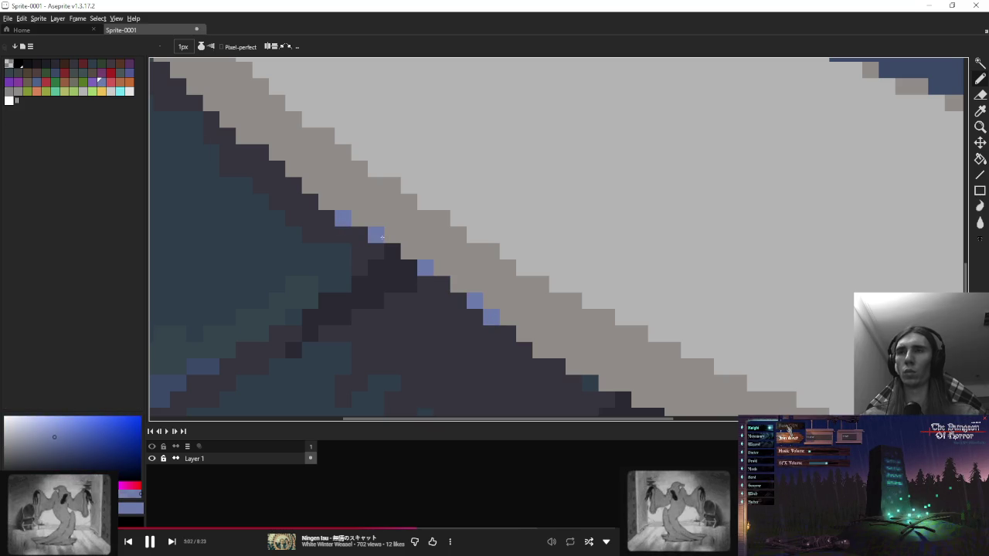
Step: Undo the stray blue pixels on the rim edge
scroll(490, 253, down, 5)
scroll(497, 258, up, 5)
alt+click(466, 271)
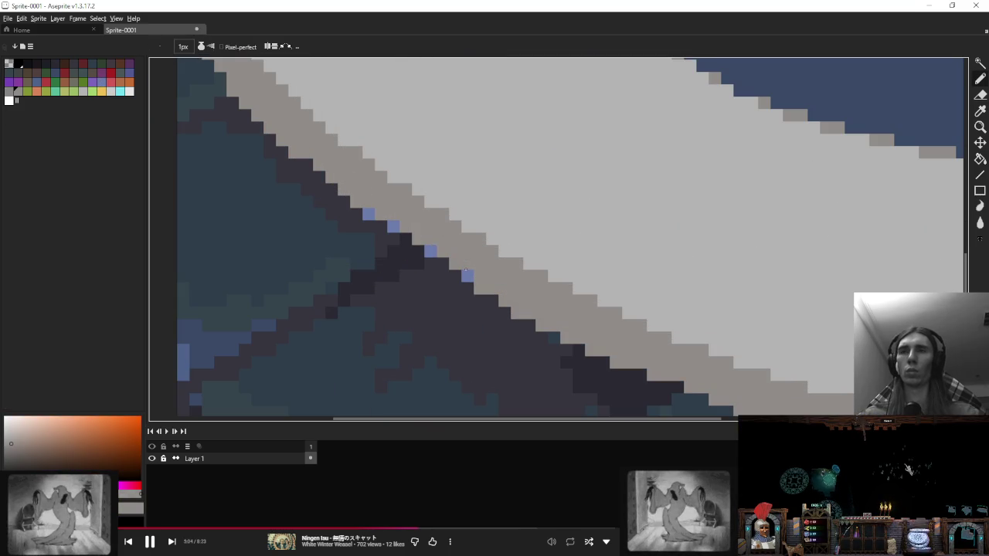
key(ctrl+z)
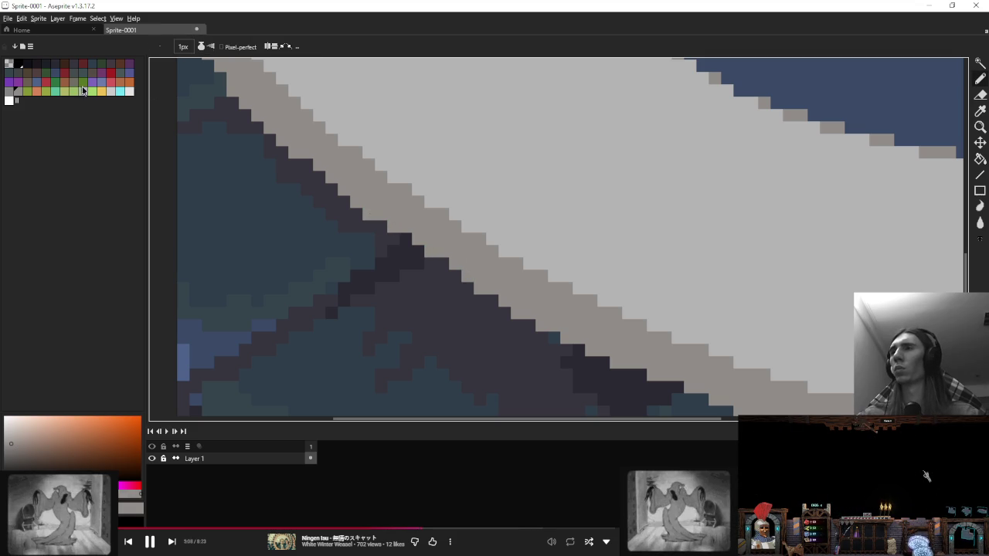
Step: Dot olive-yellow pixels along the rim's grey edge band, including its left part
click(83, 90)
click(517, 312)
click(430, 251)
drag(370, 214, 410, 281)
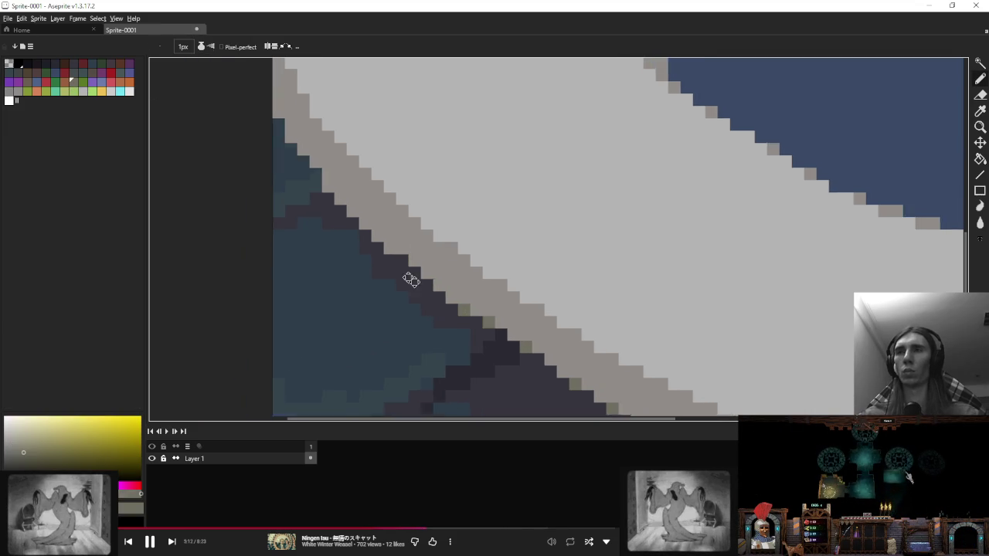
drag(333, 216, 355, 237)
click(368, 257)
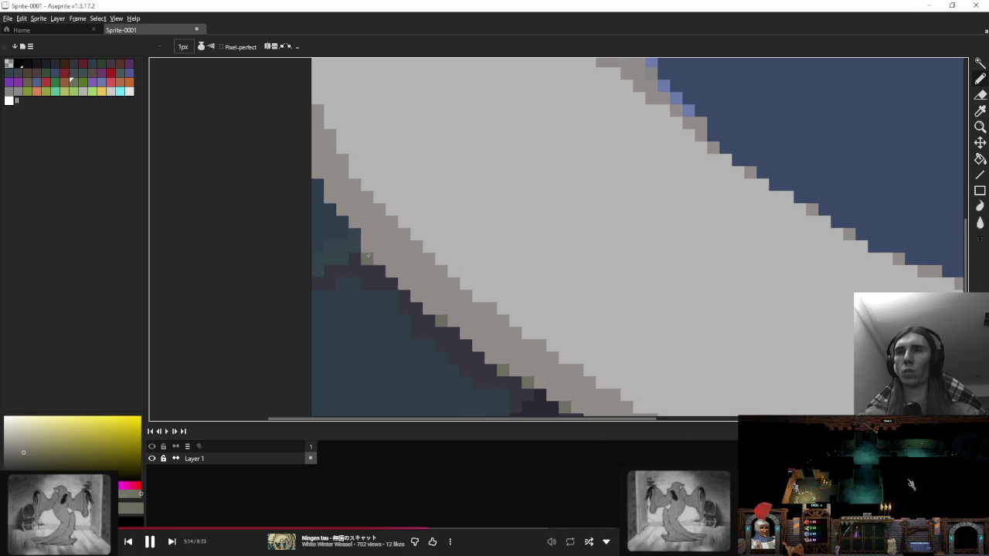
scroll(413, 299, down, 3)
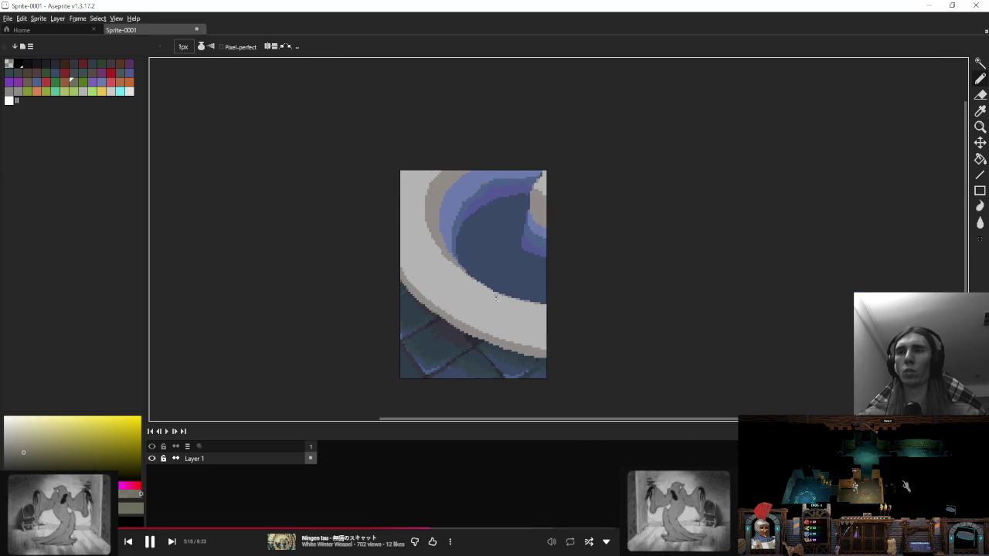
scroll(412, 301, up, 3)
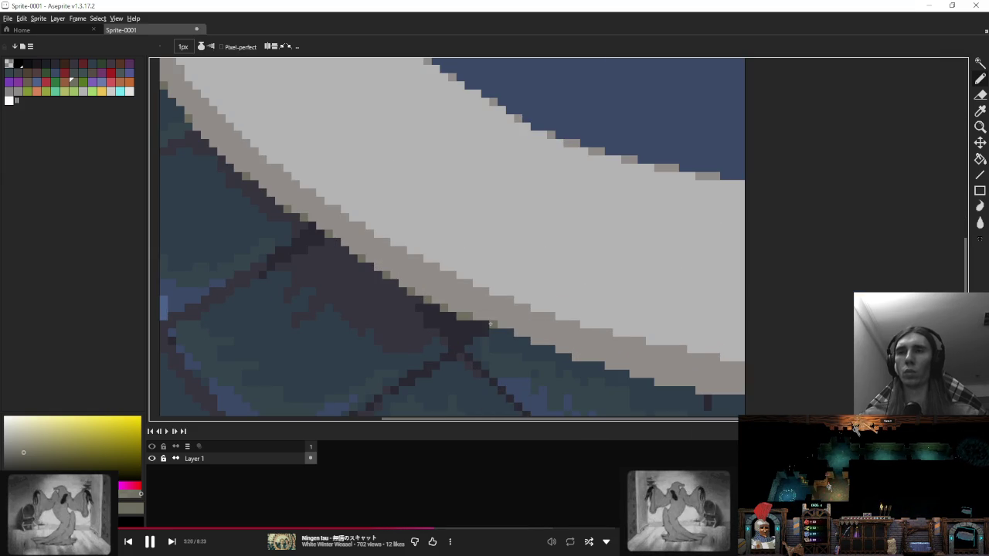
Step: Draw olive-grey edge pixels along the rim's bottom where it meets the floor
drag(446, 307, 561, 355)
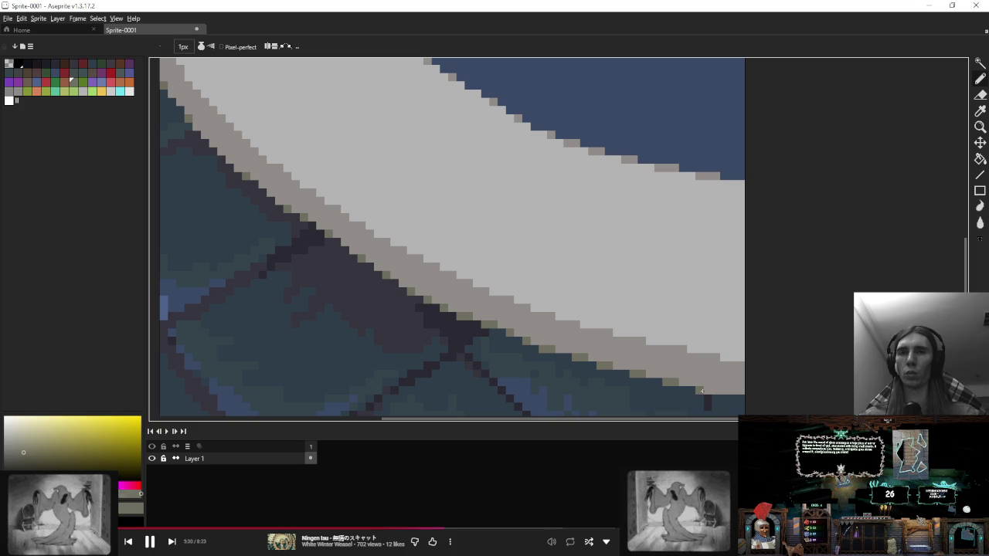
scroll(740, 399, down, 5)
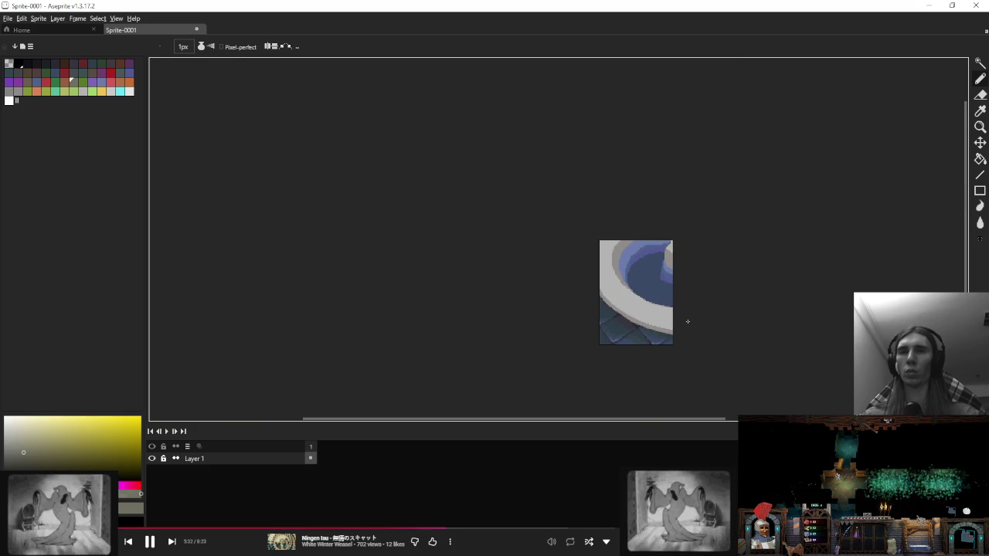
scroll(688, 322, up, 1)
scroll(694, 280, up, 1)
scroll(556, 272, up, 3)
scroll(498, 263, up, 2)
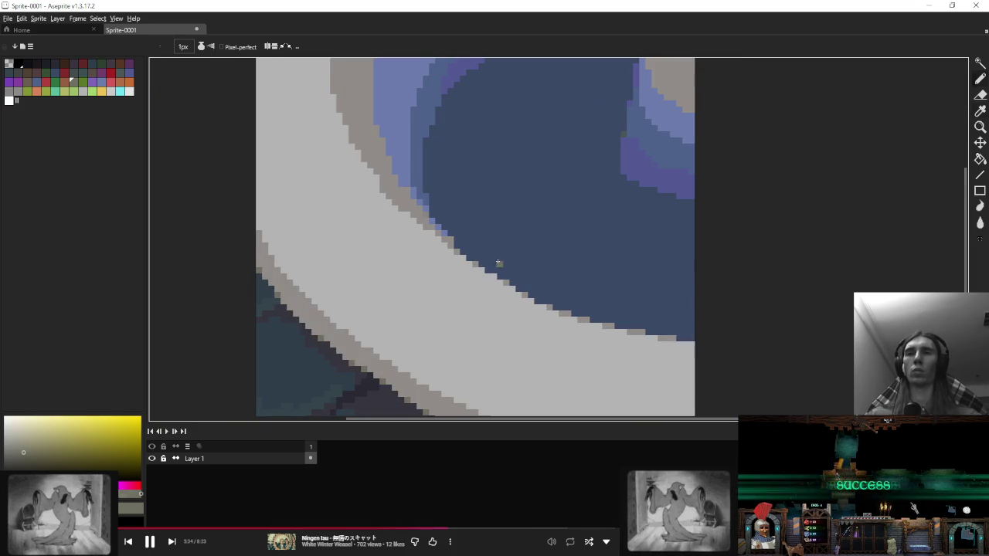
scroll(499, 264, up, 1)
Step: Sample the water's dark blue and the rim's light grey and near-white grey
alt+click(510, 263)
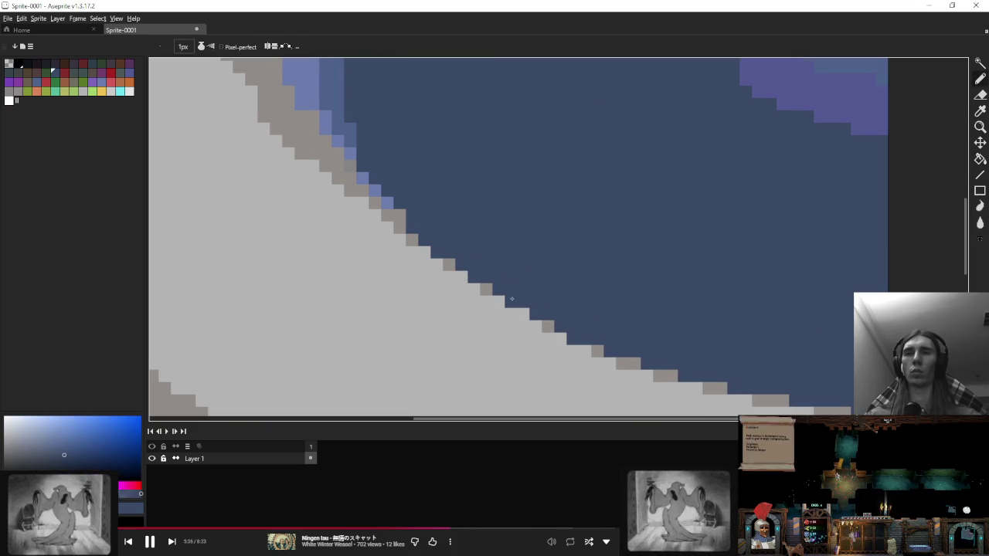
alt+click(522, 313)
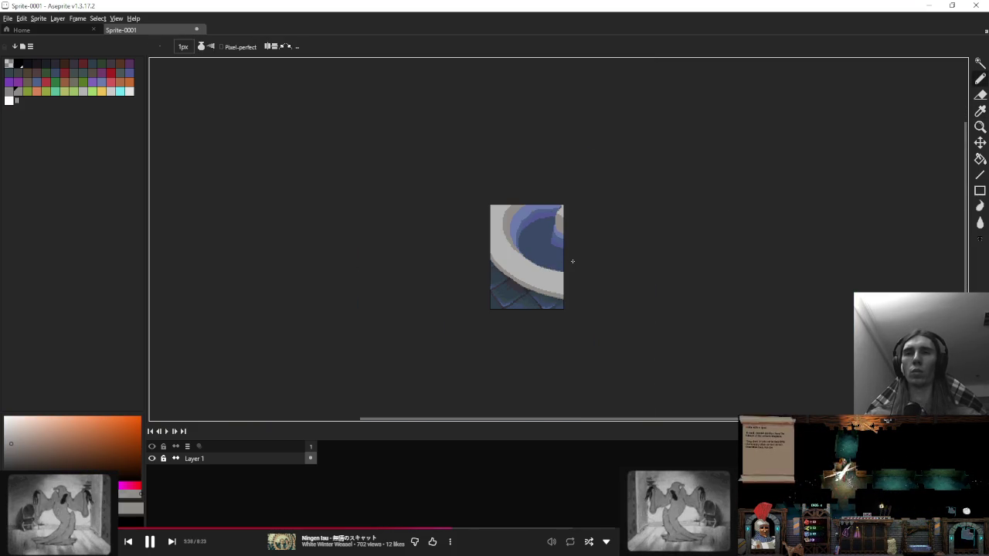
scroll(556, 260, up, 1)
scroll(495, 256, up, 2)
scroll(476, 293, up, 1)
alt+click(455, 291)
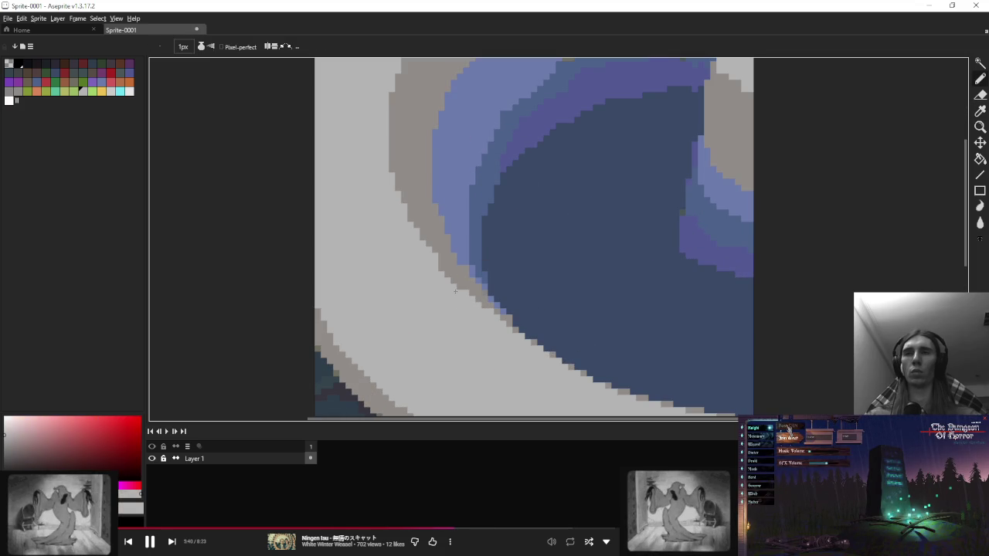
Step: Reframe the close-up on the basin and sample the water's mid blue
scroll(511, 265, down, 5)
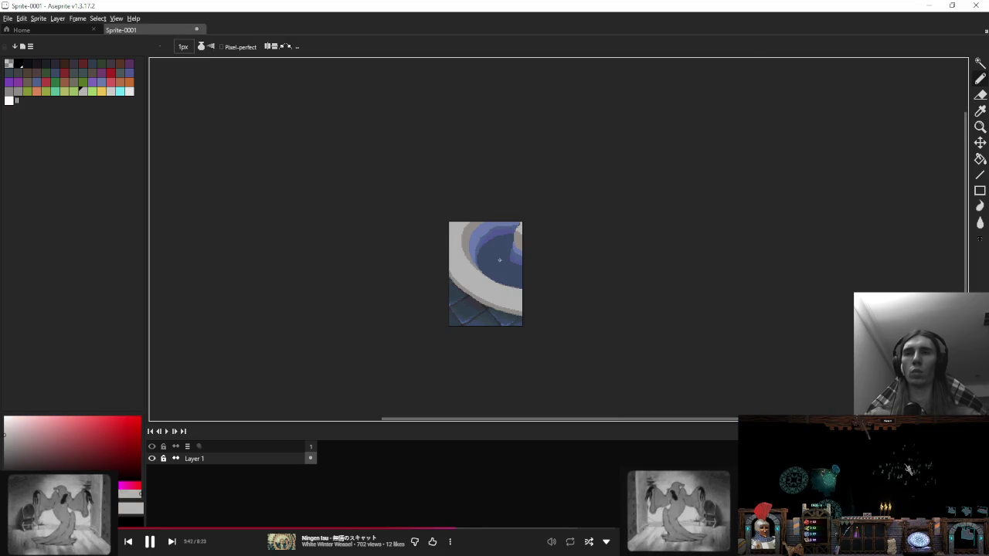
scroll(466, 230, up, 2)
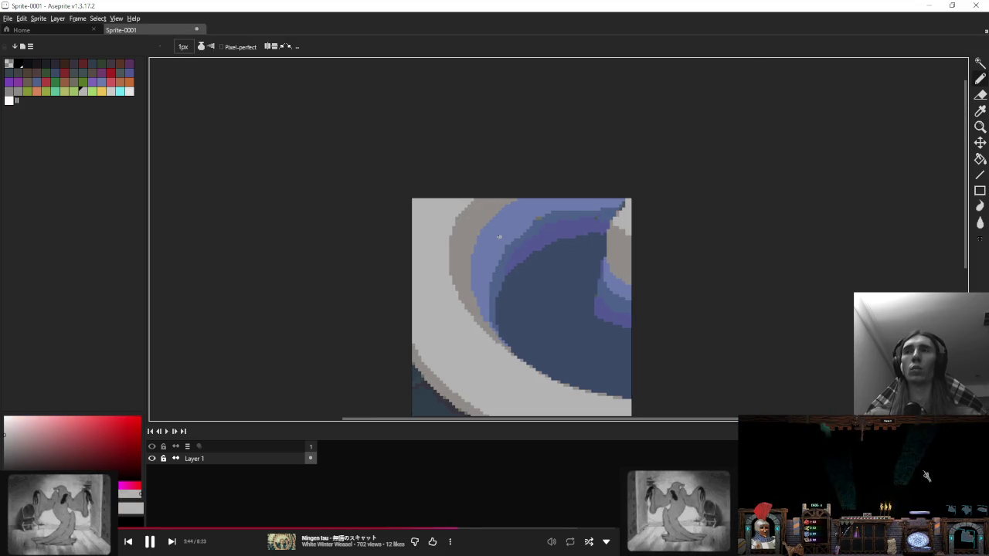
scroll(524, 250, up, 1)
drag(524, 250, 504, 245)
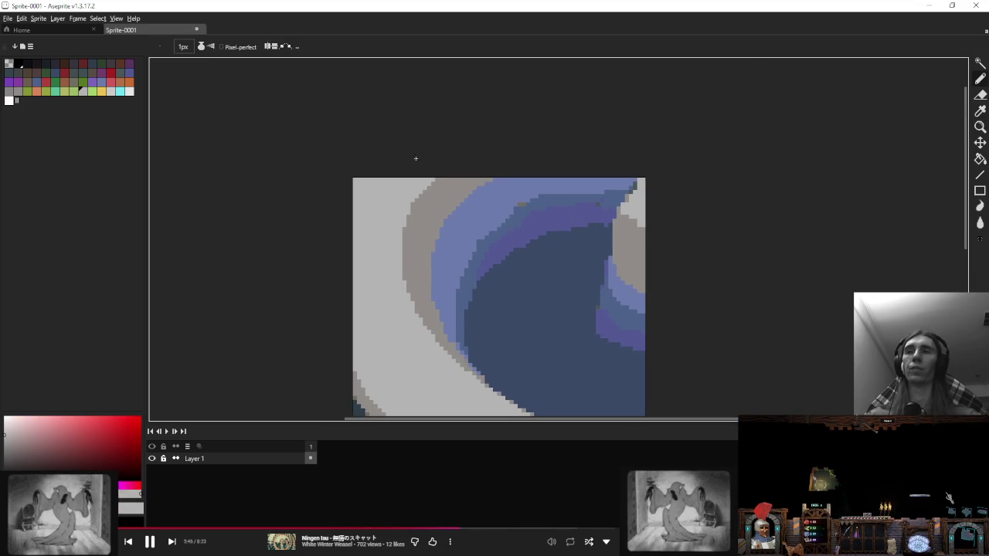
alt+click(462, 193)
scroll(438, 205, up, 2)
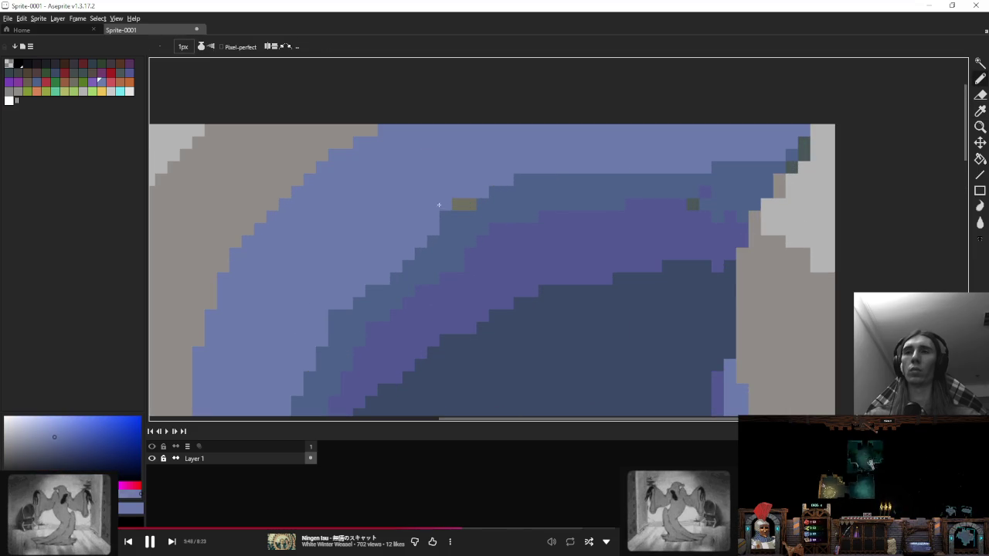
Step: Extend the medium-blue band leftward and the purple band rightward in the water
alt+click(446, 215)
drag(363, 294, 425, 236)
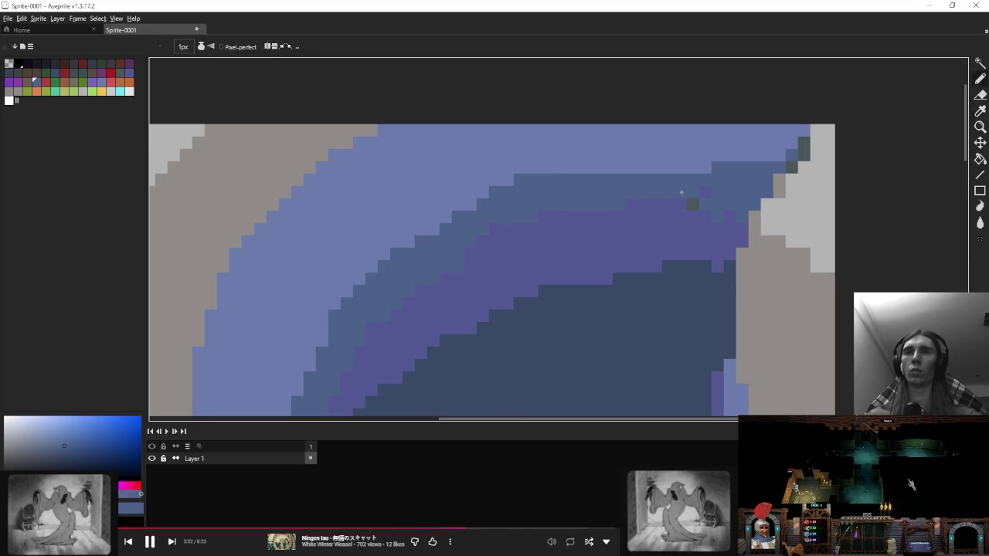
alt+click(676, 216)
alt+click(711, 203)
drag(711, 193, 762, 191)
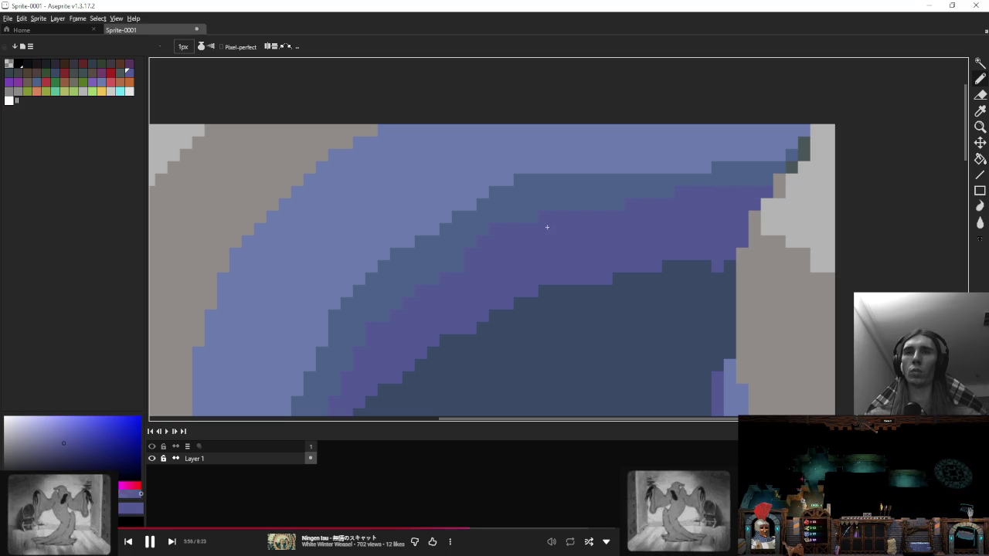
Step: Paint over the stray olive and dark teal pixels, then bring up the reference board
alt+click(512, 214)
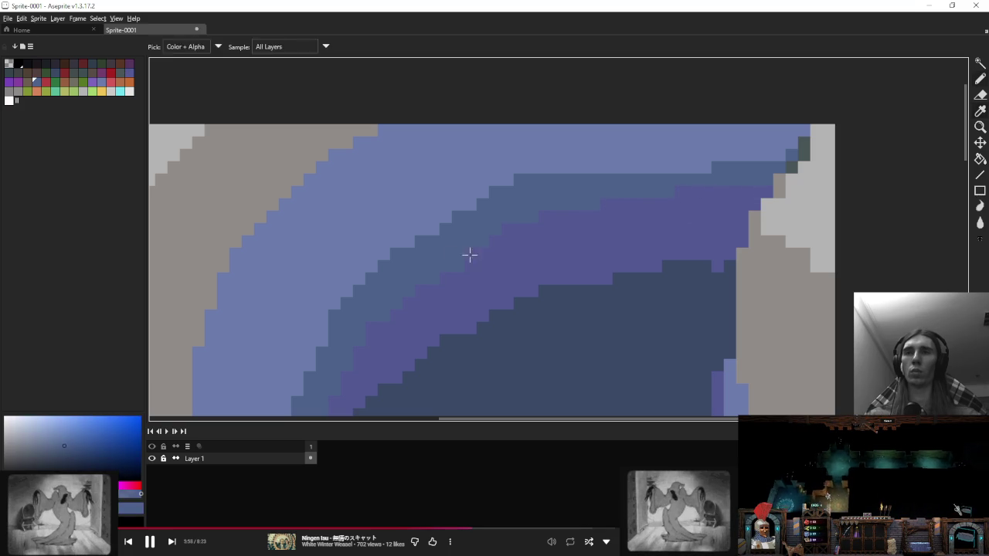
alt+click(468, 256)
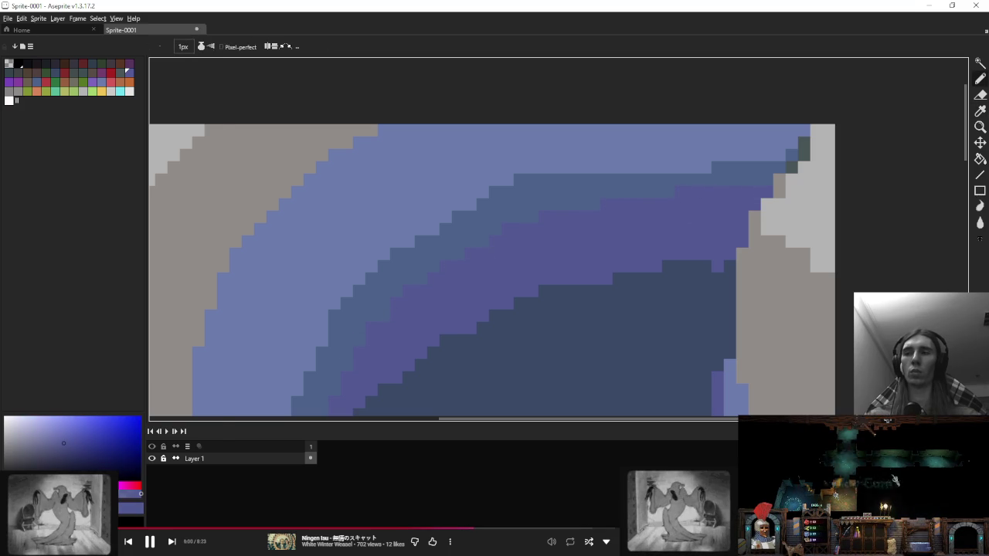
key(alt+Tab)
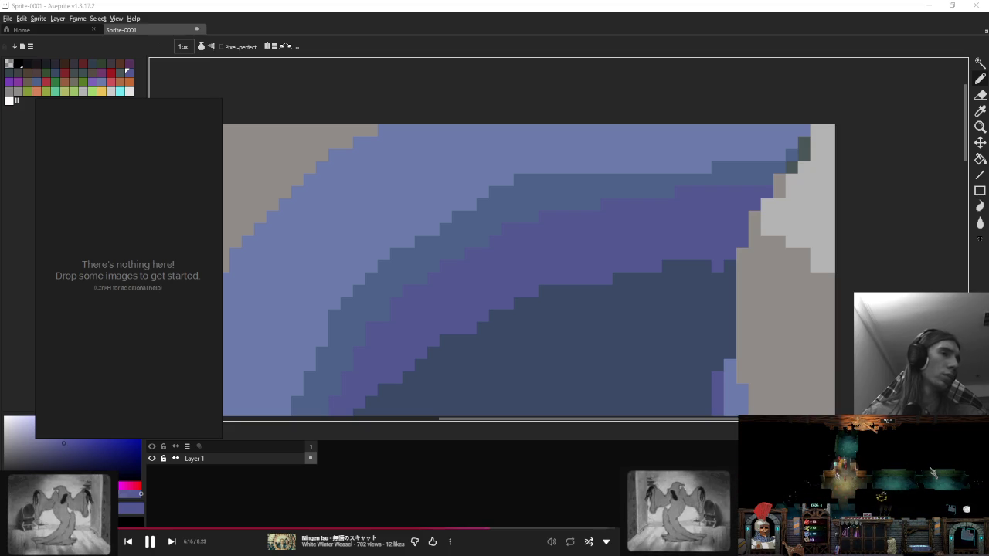
Step: Paste two fountain photos onto the PureRef board, shrinking the first one
key(ctrl+v)
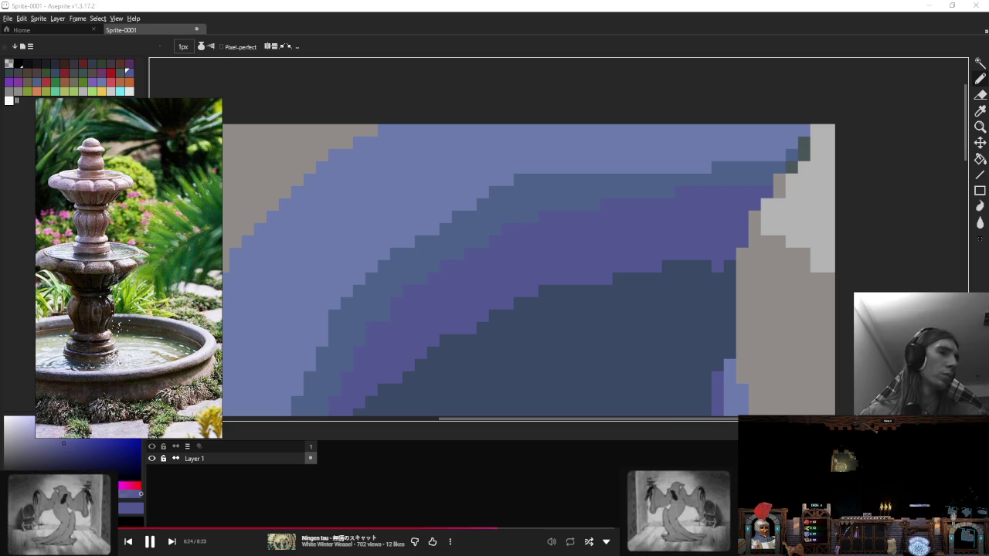
scroll(155, 299, down, 3)
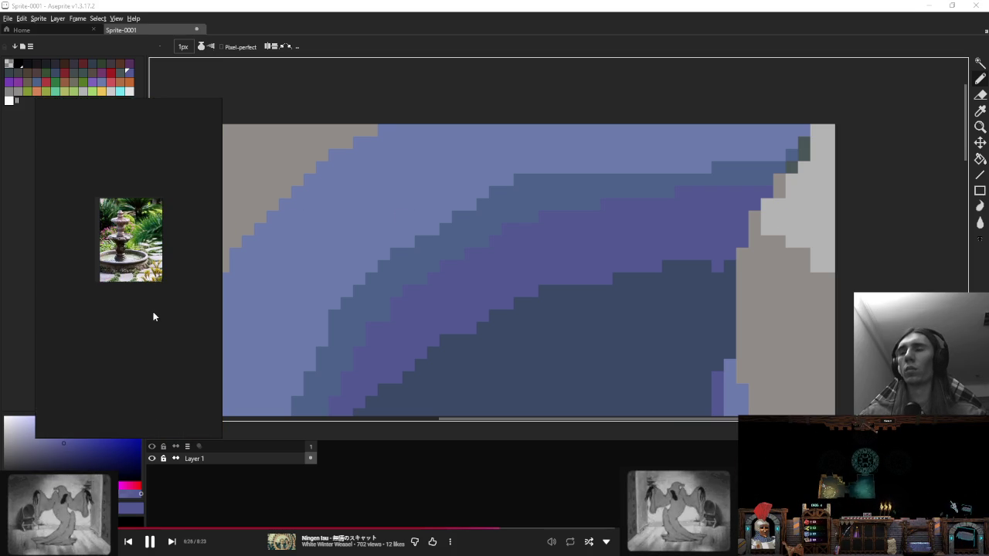
key(ctrl+v)
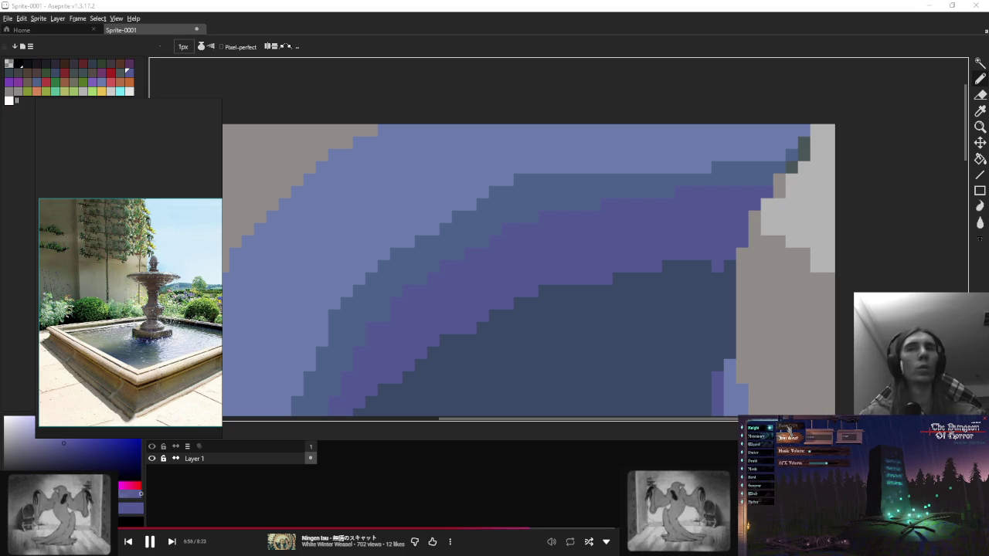
scroll(512, 198, down, 3)
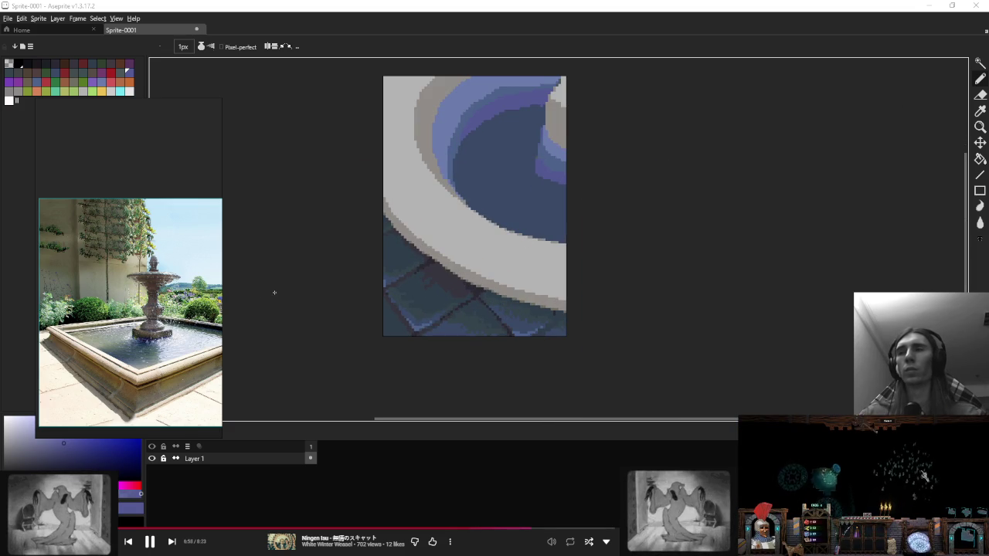
Step: Add another fountain photo to PureRef and stack the reference photos vertically
drag(177, 161, 157, 164)
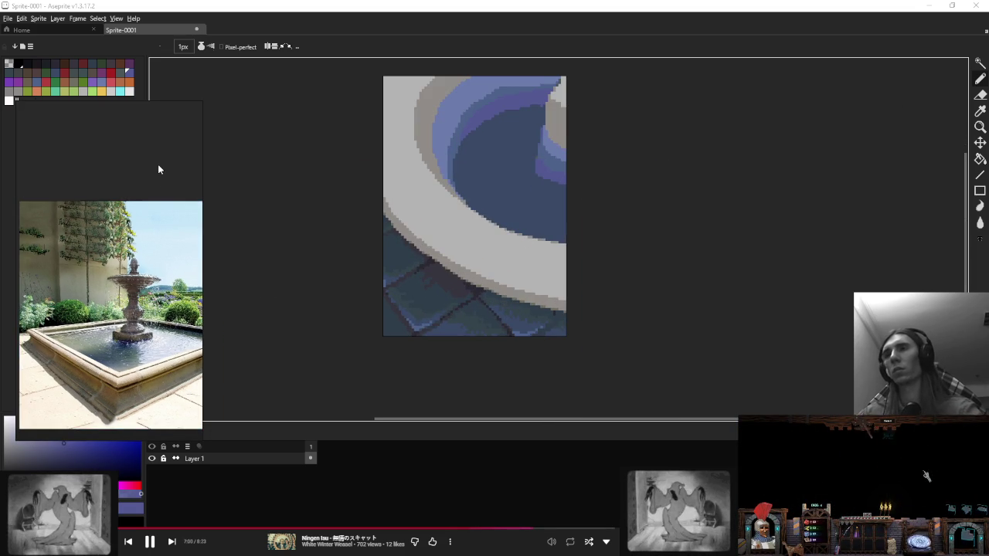
key(ctrl+v)
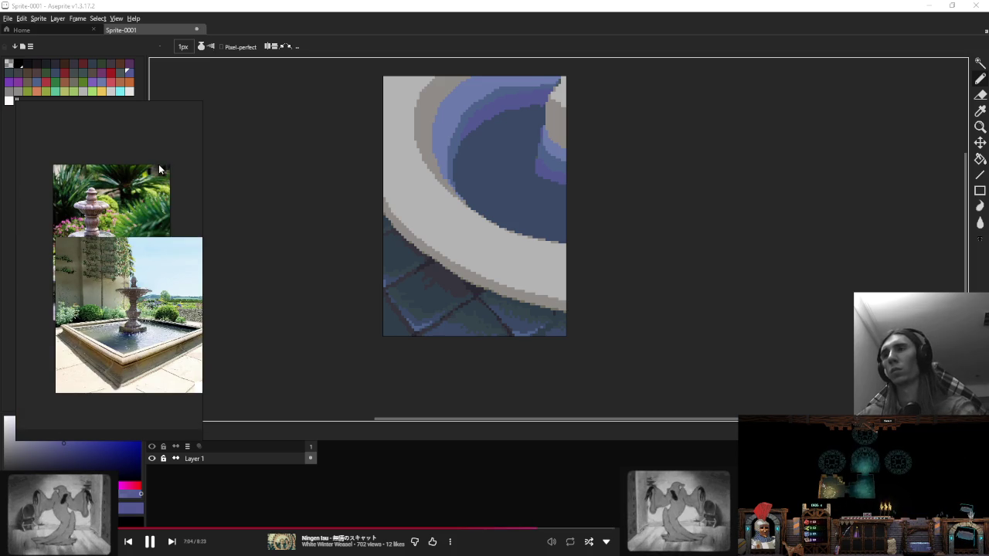
key(ctrl+p)
scroll(159, 168, down, 2)
scroll(152, 228, up, 1)
scroll(152, 228, up, 2)
scroll(147, 232, up, 2)
scroll(131, 245, up, 1)
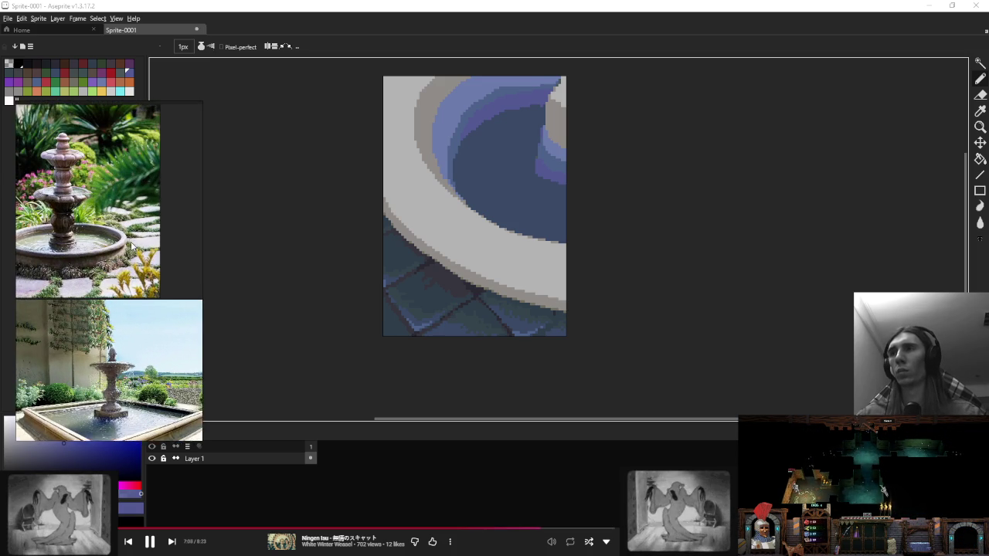
scroll(131, 246, up, 1)
scroll(132, 245, up, 1)
scroll(108, 255, up, 2)
scroll(87, 261, up, 2)
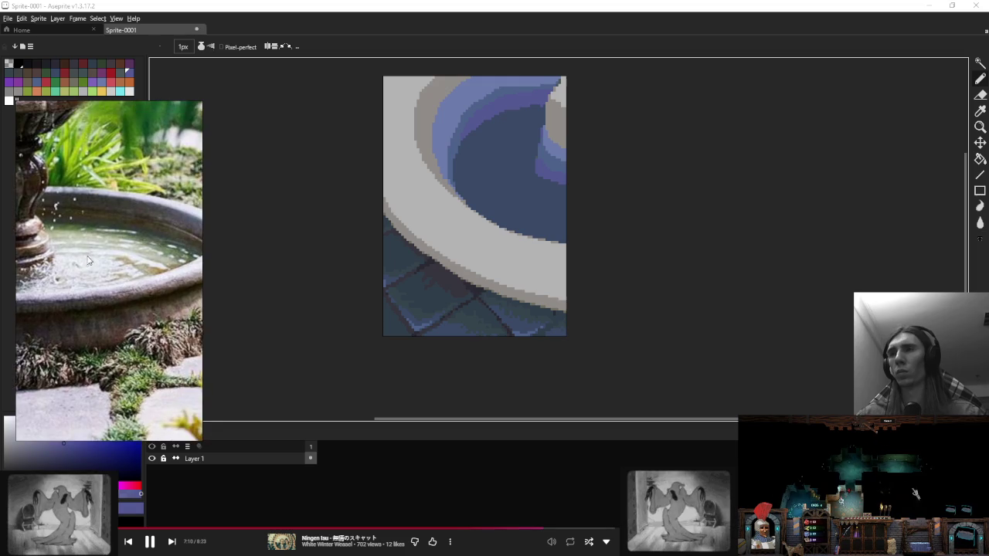
scroll(88, 260, up, 2)
scroll(508, 247, up, 1)
scroll(486, 231, up, 1)
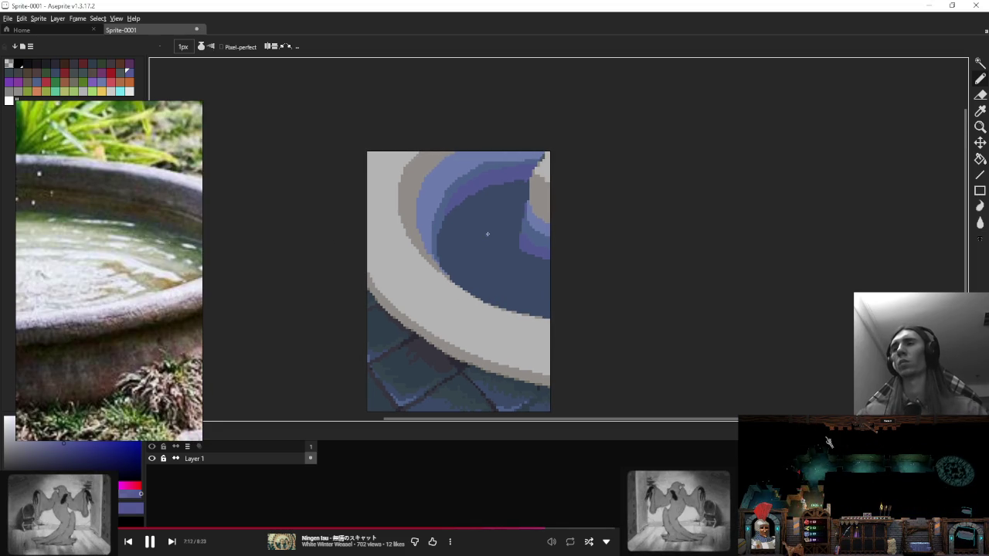
scroll(111, 185, down, 2)
scroll(110, 182, down, 3)
scroll(116, 193, up, 3)
scroll(131, 204, up, 2)
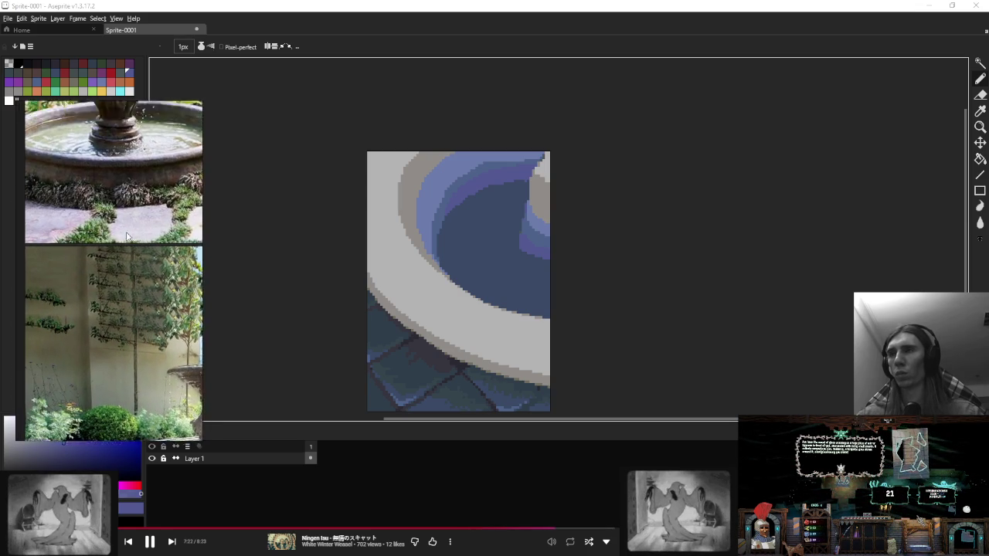
Step: Reframe the sprite and sample the water's dark blue and blue-violet
drag(489, 227, 487, 242)
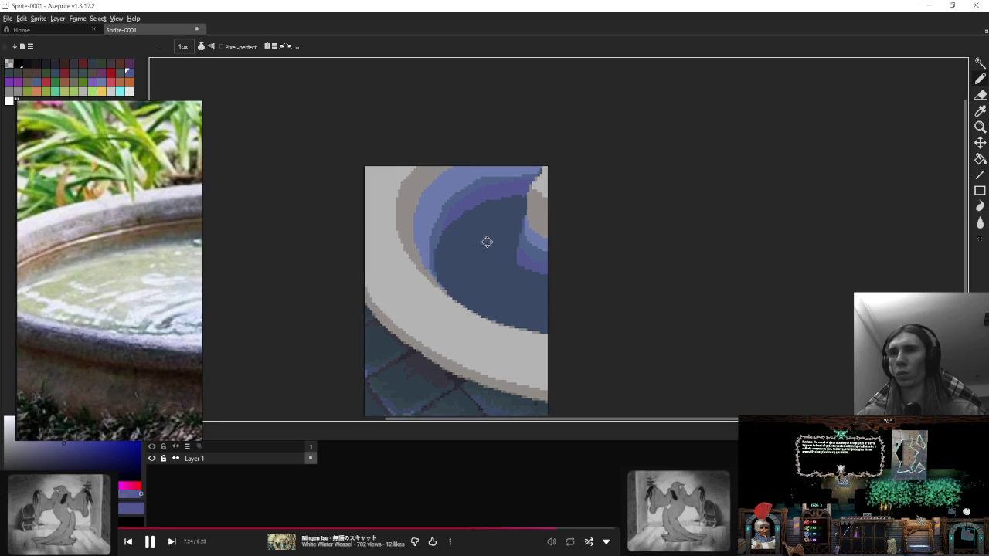
scroll(487, 242, down, 1)
scroll(459, 216, down, 3)
scroll(502, 221, up, 8)
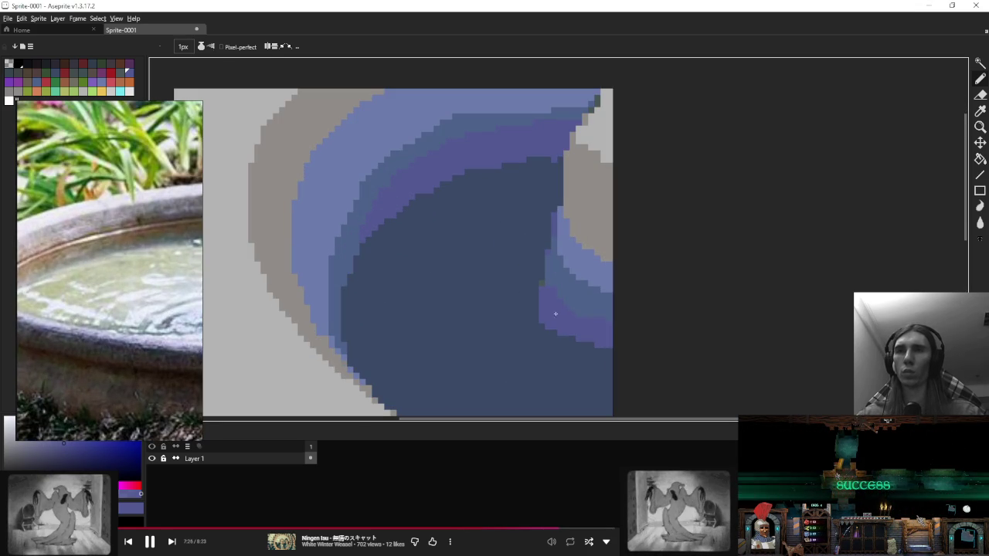
alt+click(527, 316)
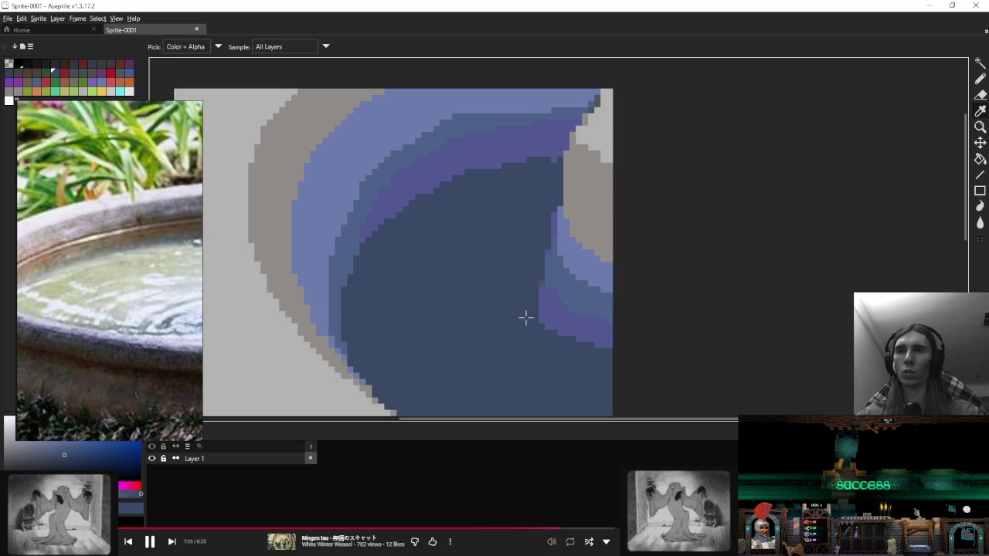
alt+click(548, 264)
alt+click(561, 219)
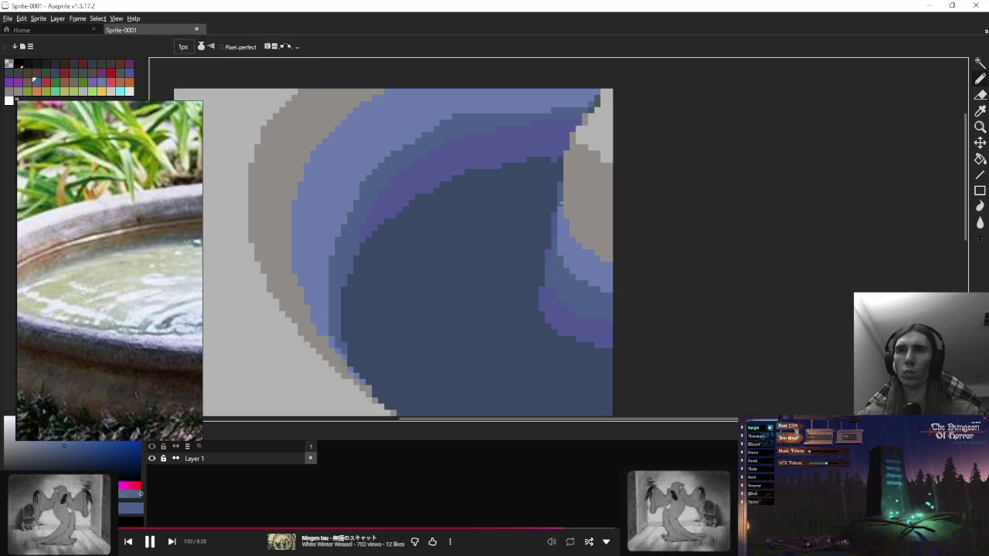
scroll(561, 204, down, 3)
scroll(597, 195, up, 3)
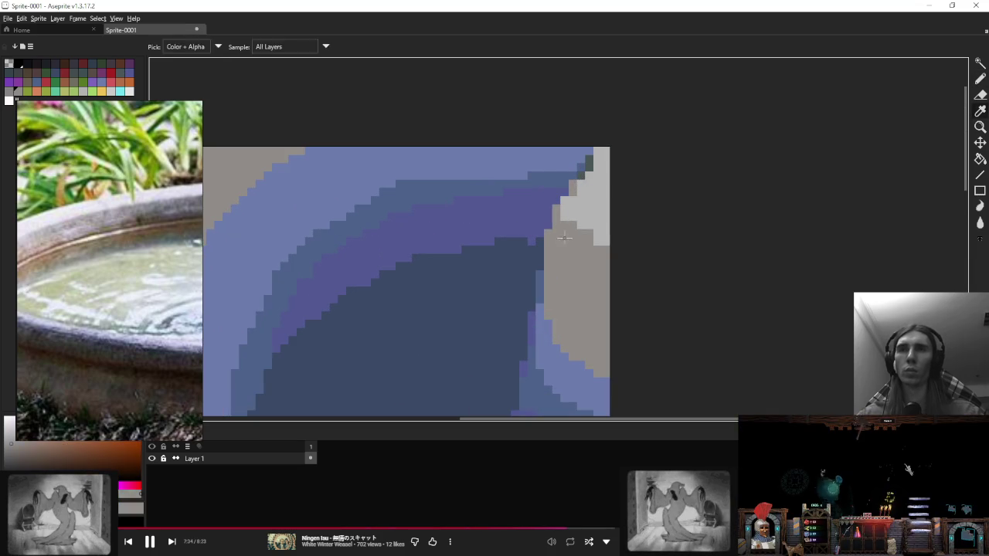
Step: Repaint the dark top-right corner pixels blue, then sample the spout grey and slate blue
alt+click(576, 222)
alt+click(572, 159)
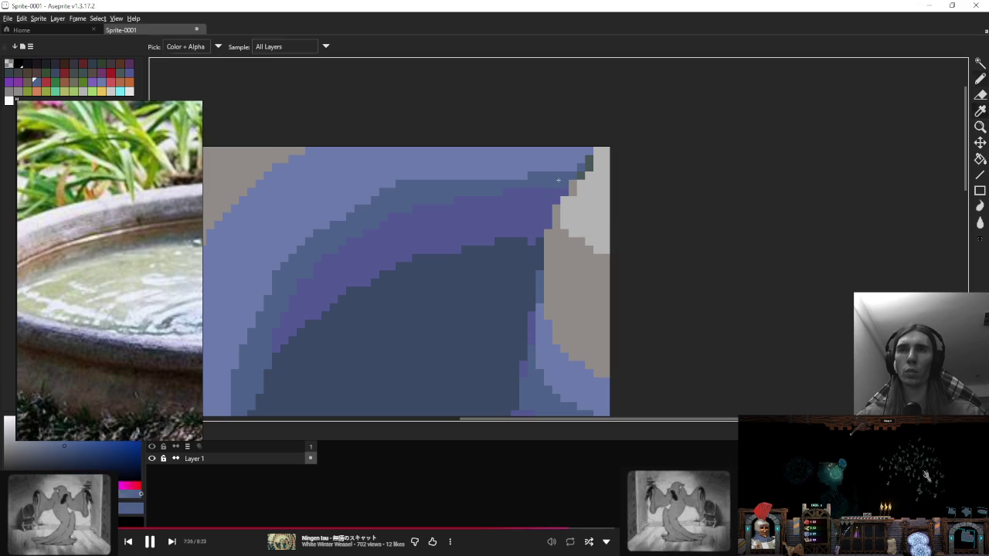
click(596, 159)
key(alt)
alt+click(573, 188)
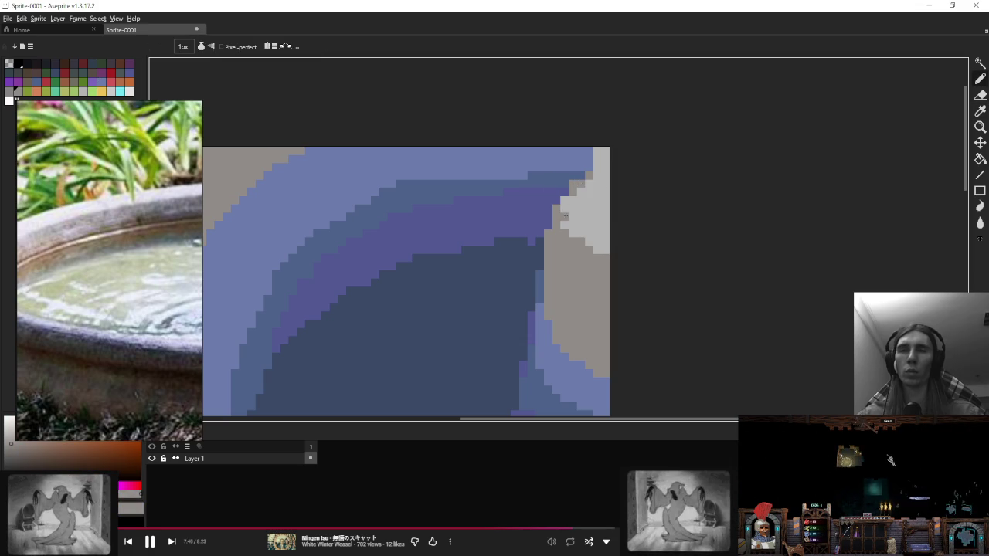
scroll(565, 216, down, 3)
scroll(565, 215, up, 3)
alt+click(497, 199)
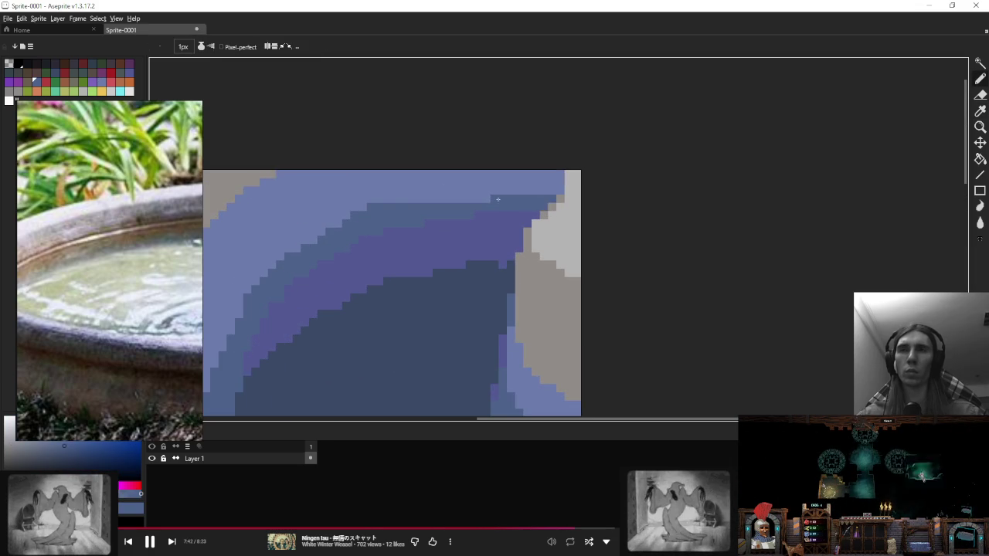
scroll(497, 199, down, 3)
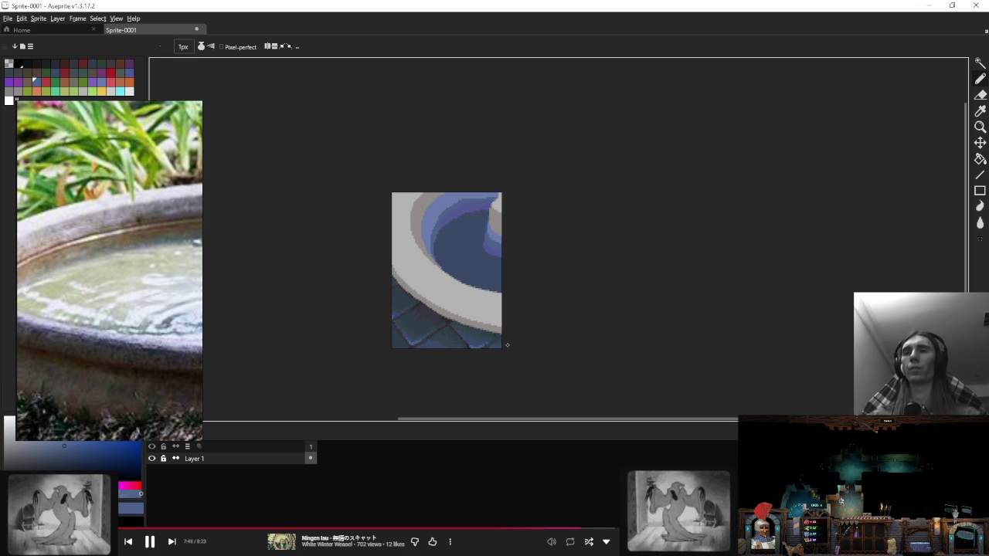
Step: Zoom in on the rim and sample its light grey edge colour
scroll(489, 310, up, 2)
scroll(448, 293, up, 2)
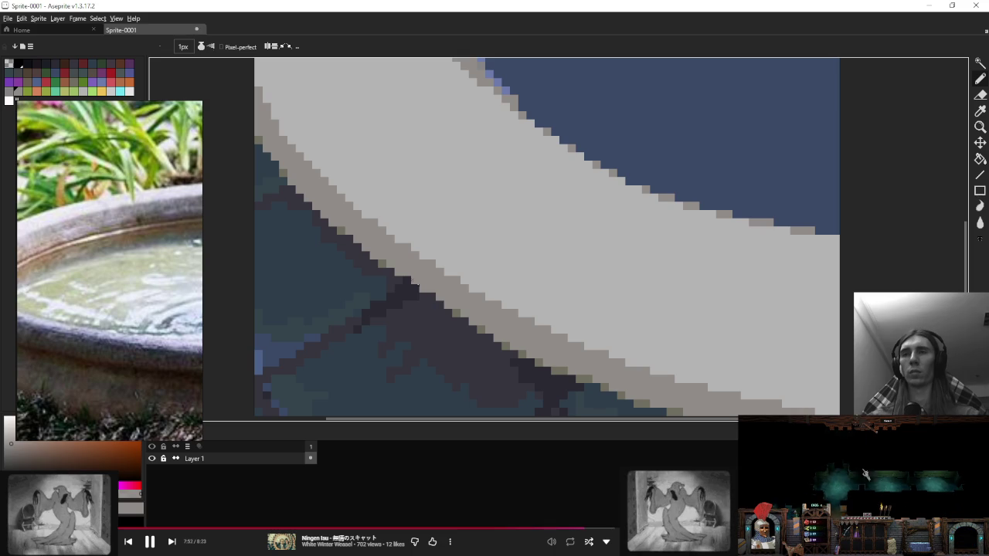
scroll(416, 287, down, 3)
scroll(492, 301, up, 3)
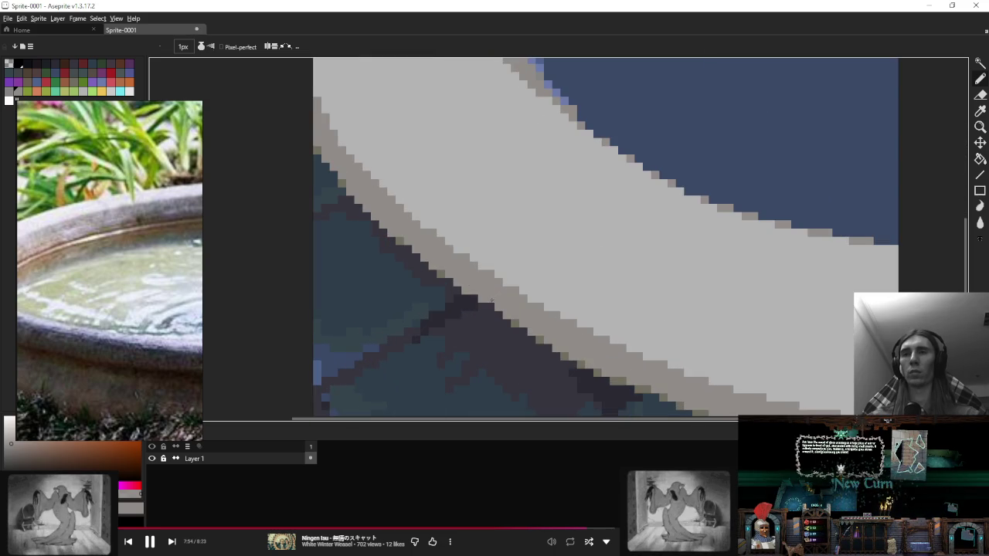
alt+click(474, 299)
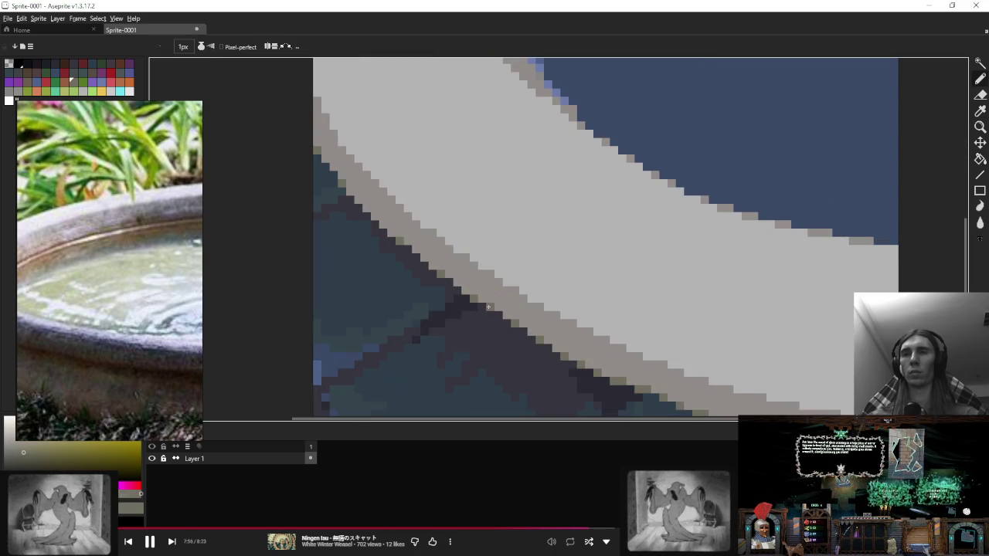
Step: Repaint the dark pixels along the rim edge light grey and start saving the sprite
scroll(551, 286, down, 3)
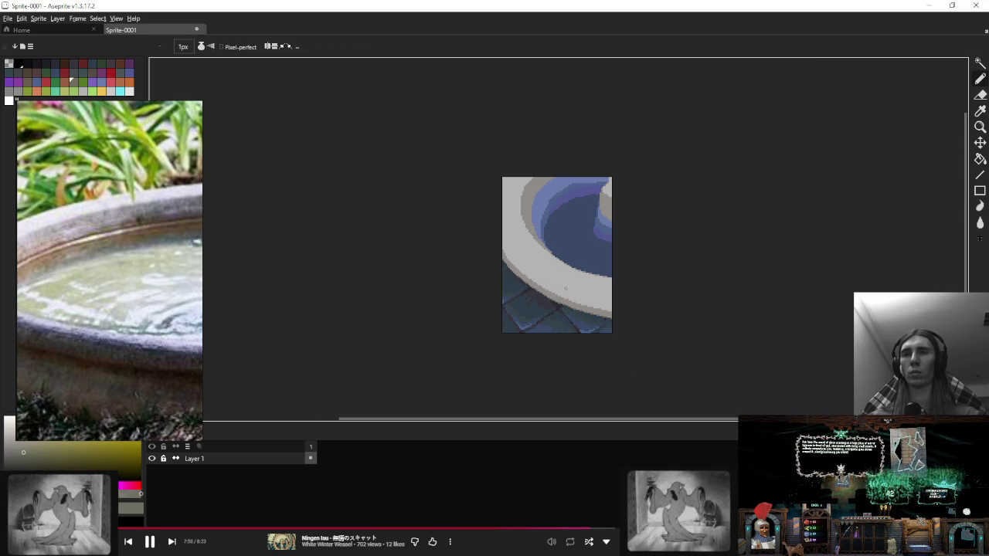
drag(621, 299, 554, 299)
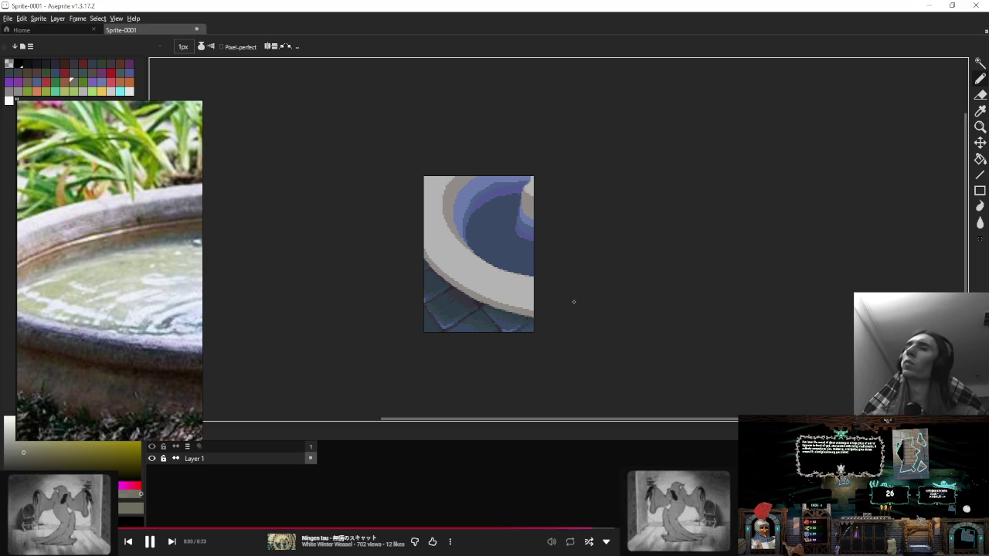
scroll(429, 224, up, 3)
drag(429, 224, 418, 269)
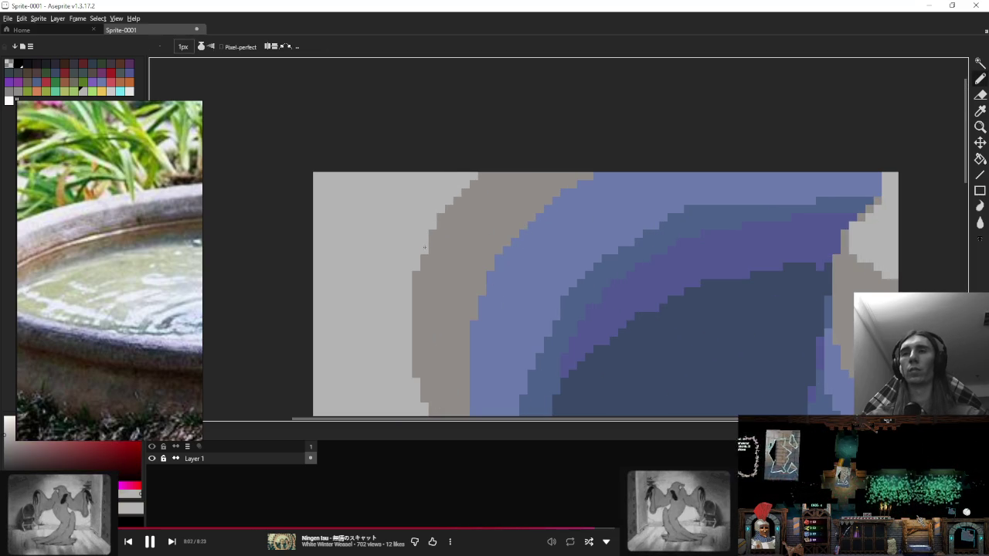
scroll(392, 233, down, 3)
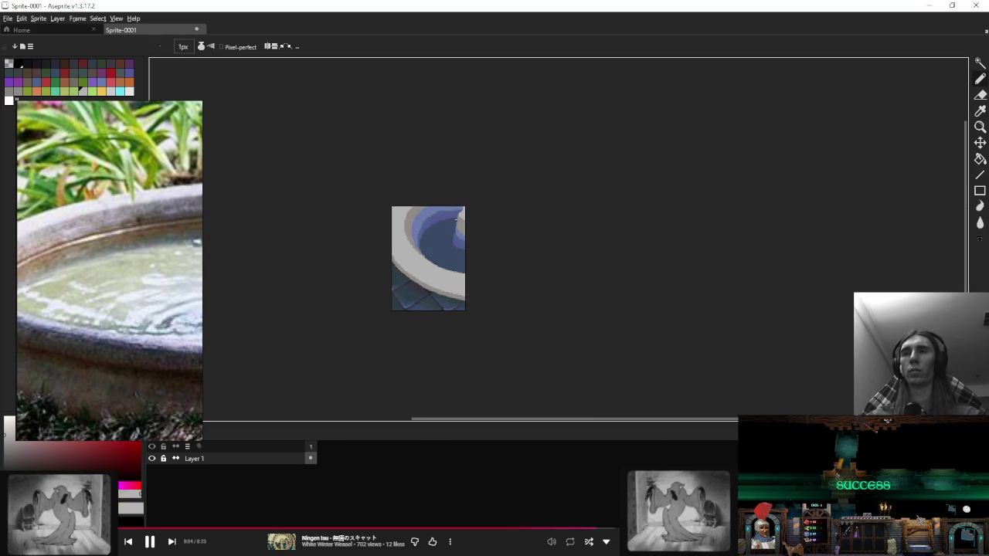
key(ctrl+s)
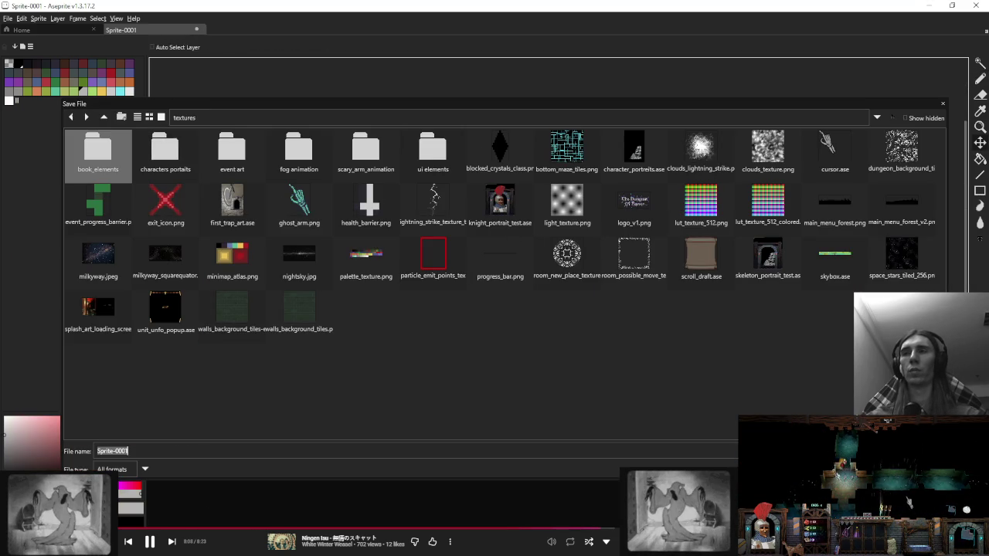
Step: Browse the save dialog to the textures > event art folder
click(103, 117)
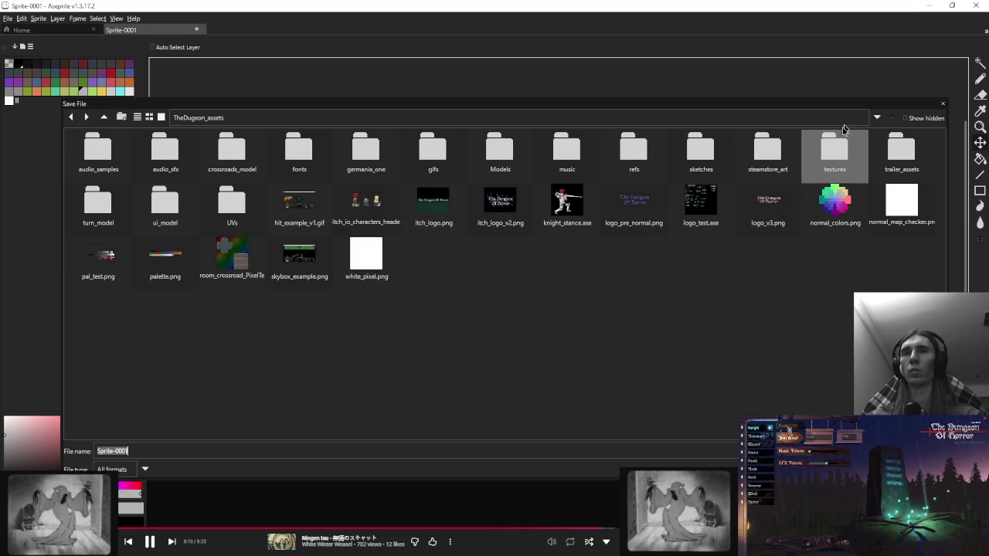
double_click(844, 156)
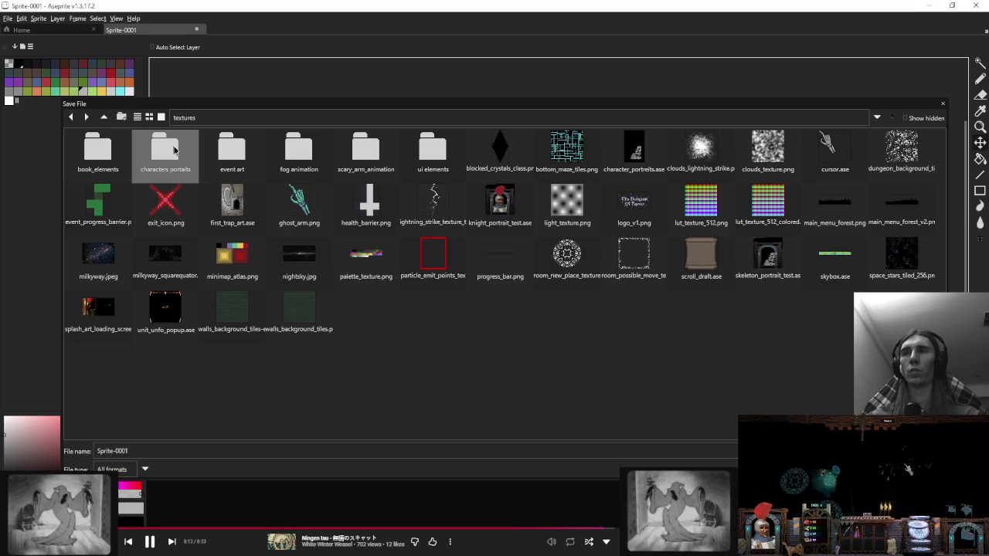
double_click(232, 150)
scroll(587, 309, down, 3)
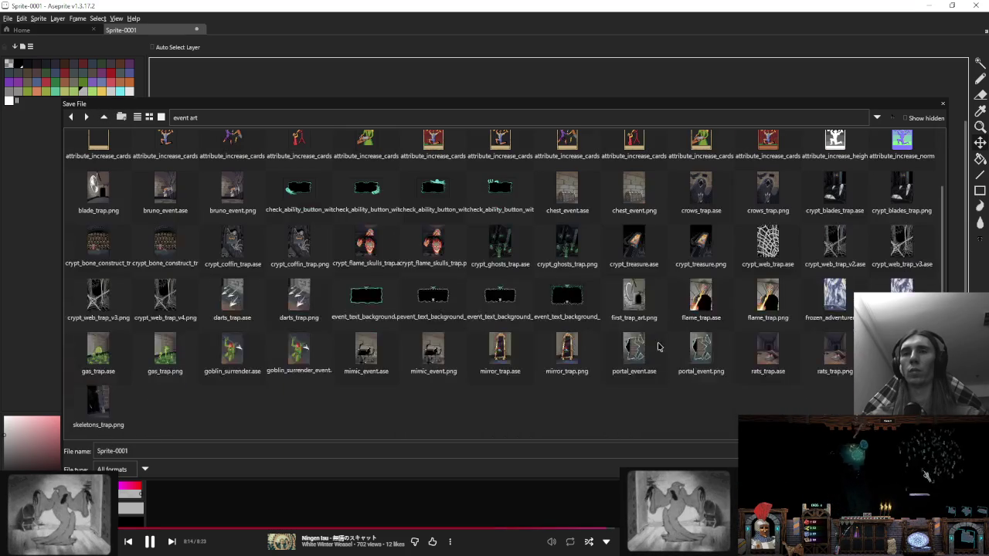
Step: Enter the file name fountaint_treasure.ase and save the sprite
click(648, 301)
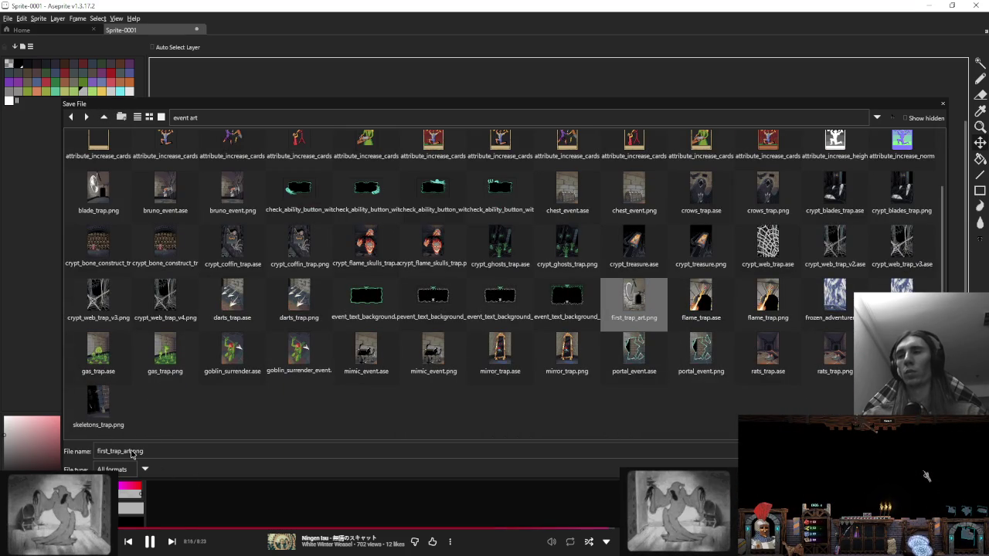
key(BackSpace)
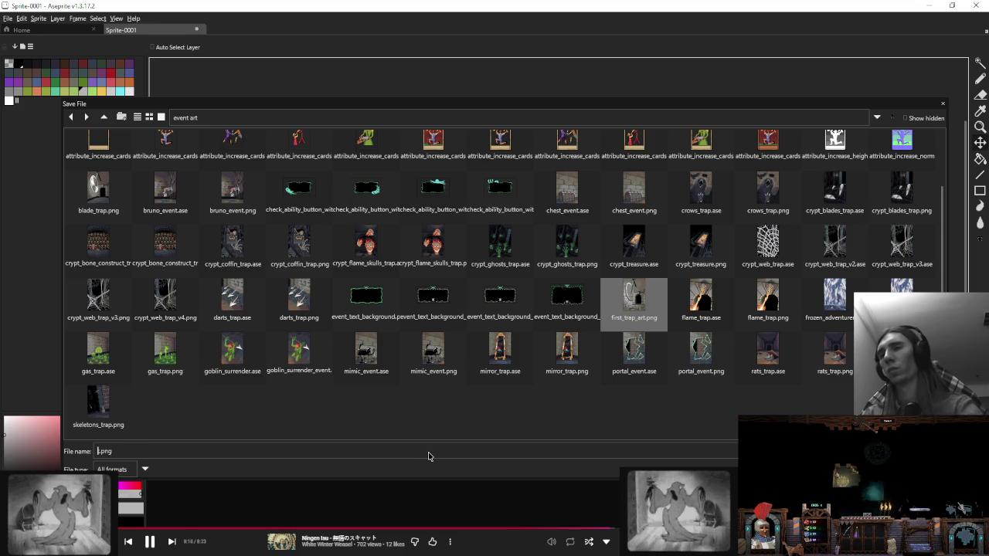
text(t)
key(ctrl+a)
key(BackSpace)
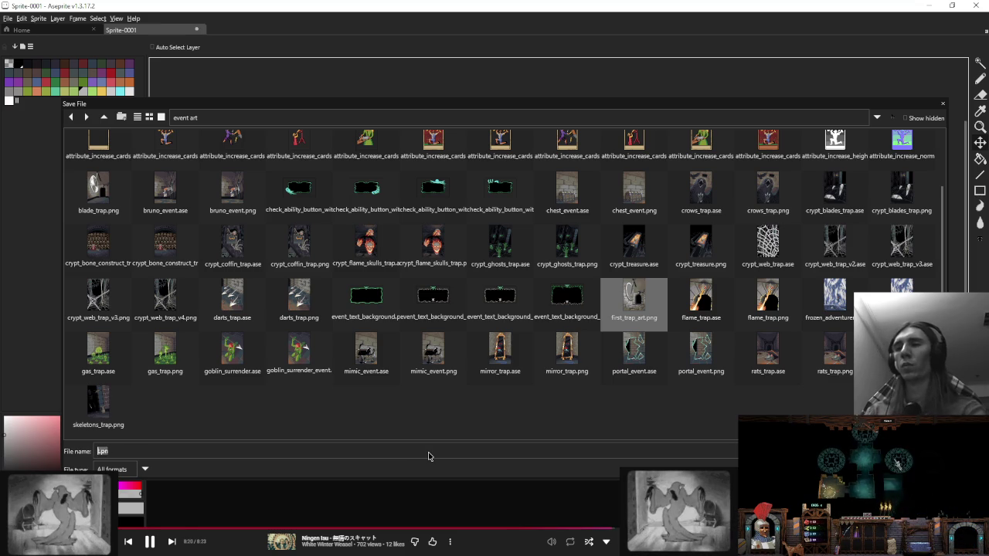
text(fountaint_tresuare)
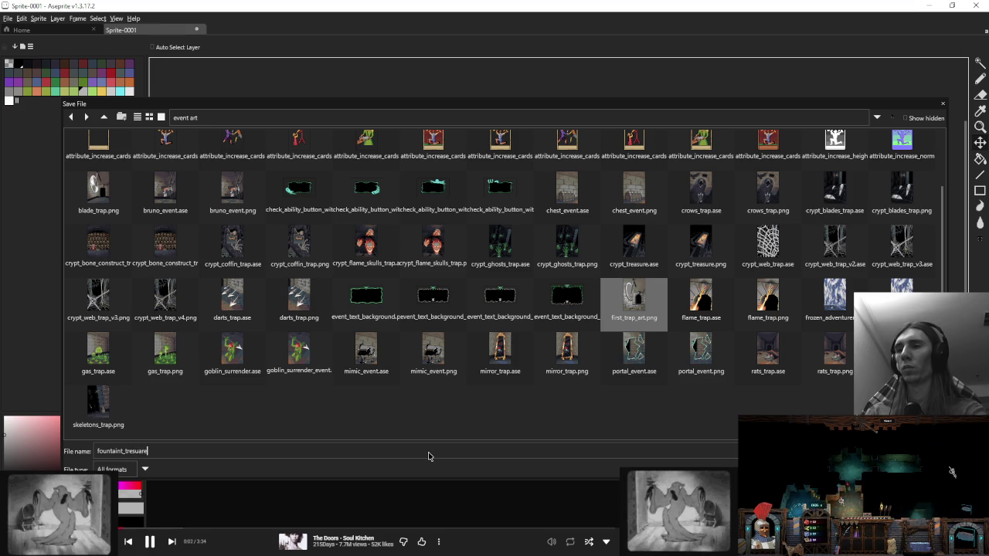
text(.ace)
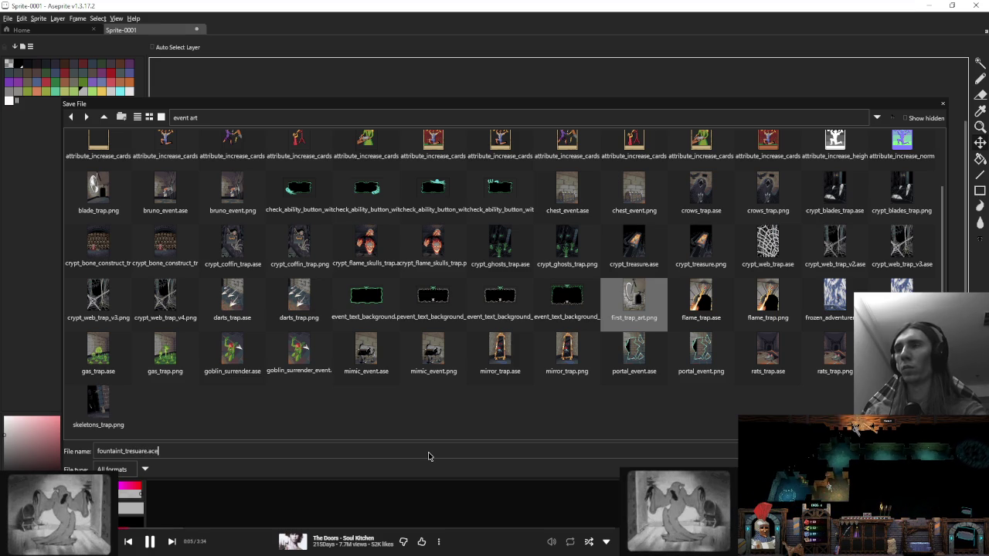
key(BackSpace)
text(s)
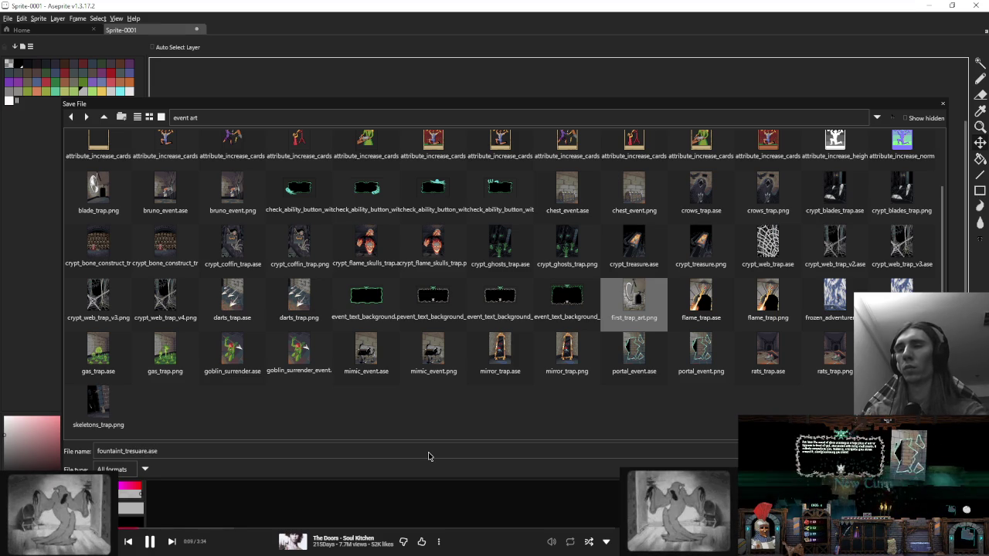
key(BackSpace)
key(BackSpace)
key(BackSpace)
key(BackSpace)
key(BackSpace)
key(BackSpace)
key(BackSpace)
key(BackSpace)
text(a)
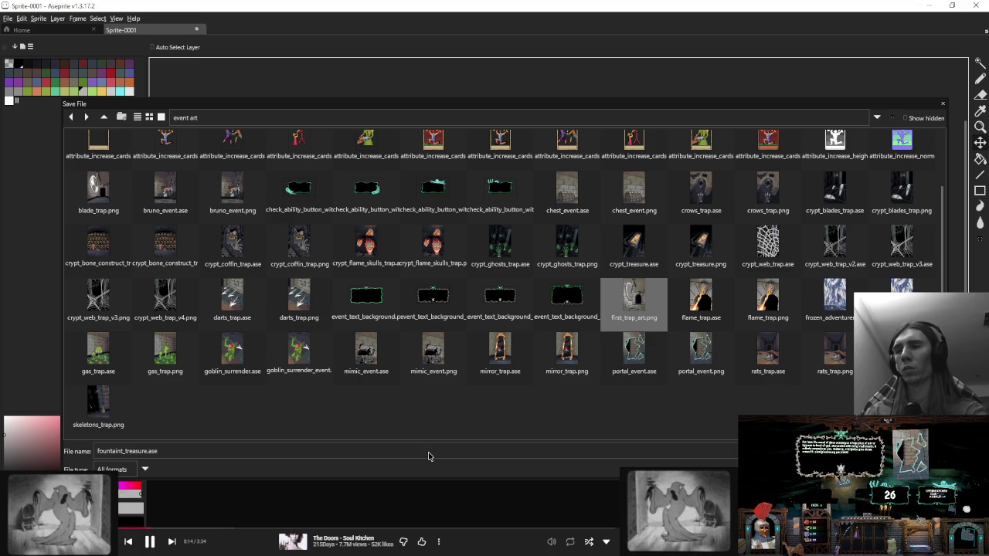
key(Return)
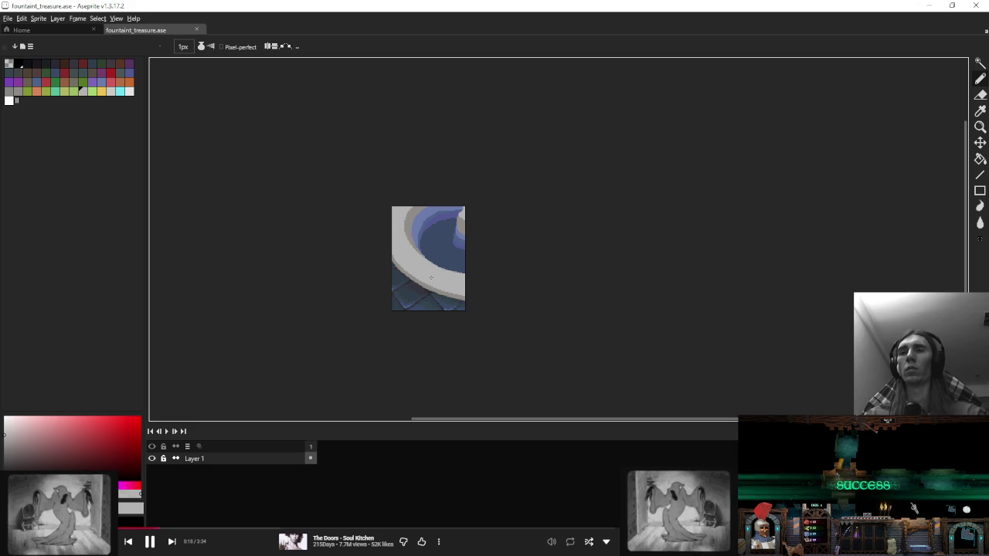
Step: Paint a dark outline along the rim's lower edge and a few dark purple floor pixels
scroll(444, 268, up, 1)
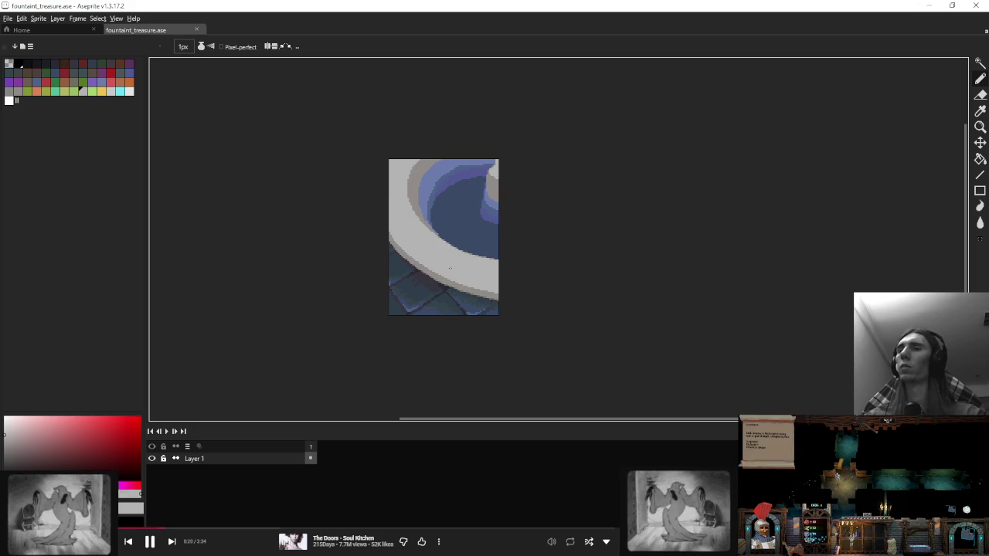
scroll(490, 284, up, 1)
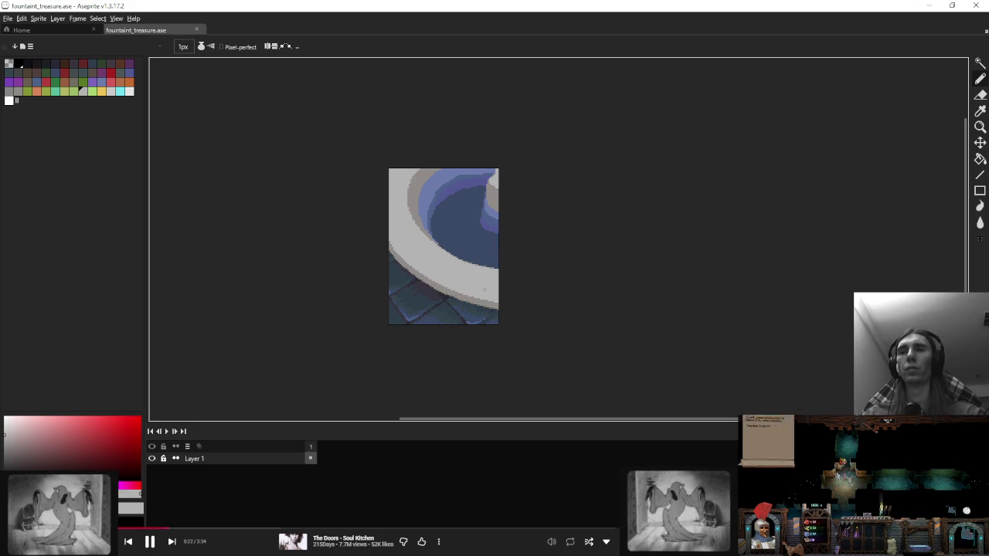
scroll(471, 301, up, 4)
scroll(506, 322, up, 2)
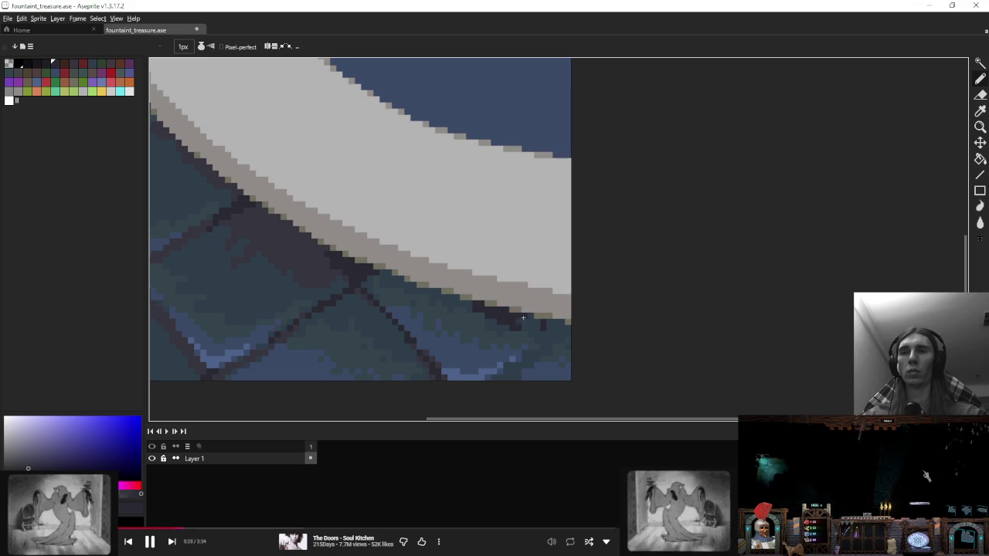
mouse_move(527, 324)
mouse_down()
mouse_move(542, 328)
mouse_move(539, 343)
mouse_up()
alt+click(315, 270)
click(512, 360)
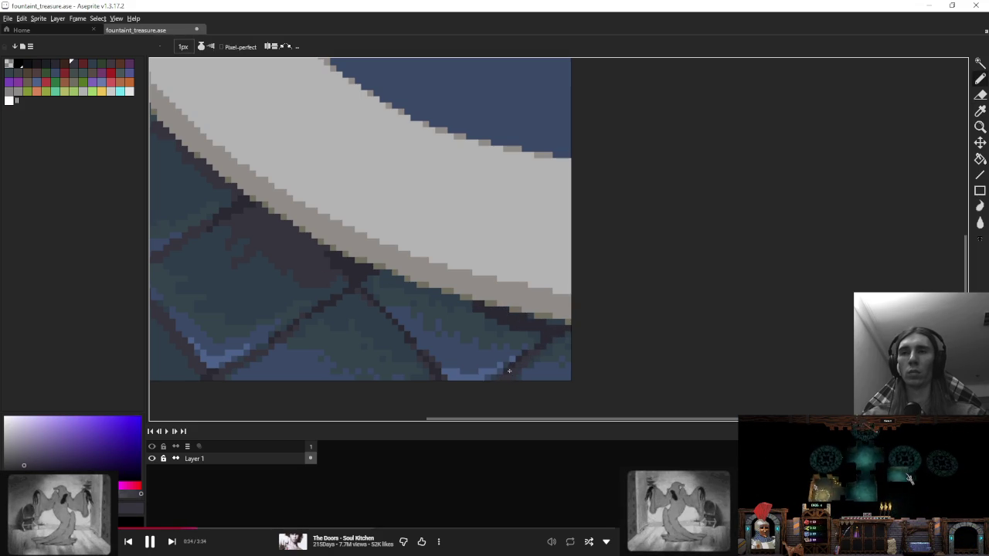
Step: Add a light-blue highlight pixel on a floor tile using the floor's sampled blue
scroll(509, 371, down, 5)
scroll(565, 336, down, 1)
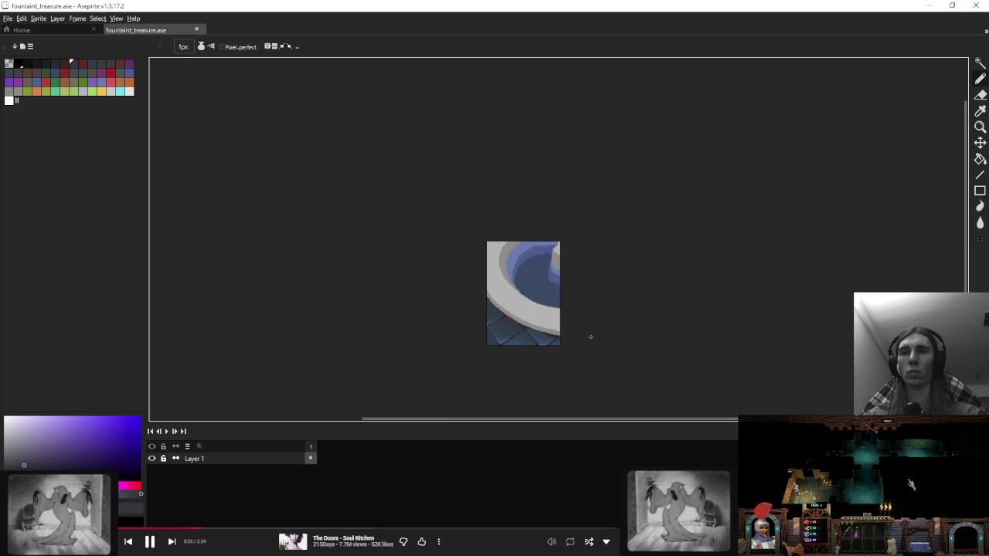
scroll(591, 337, up, 4)
scroll(559, 367, up, 1)
alt+click(559, 366)
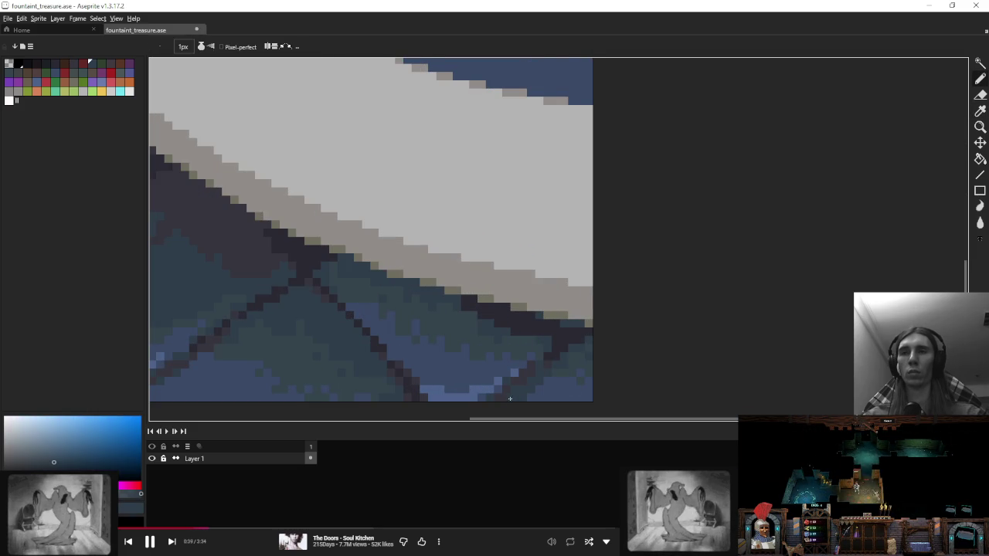
click(514, 373)
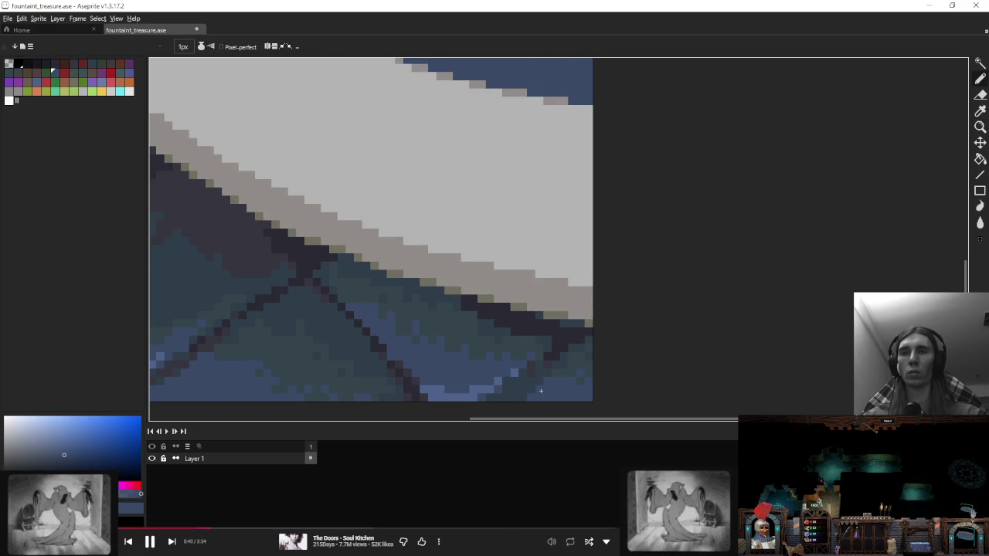
Step: Sample a lighter blue from the basin water as the drawing colour
alt+click(558, 376)
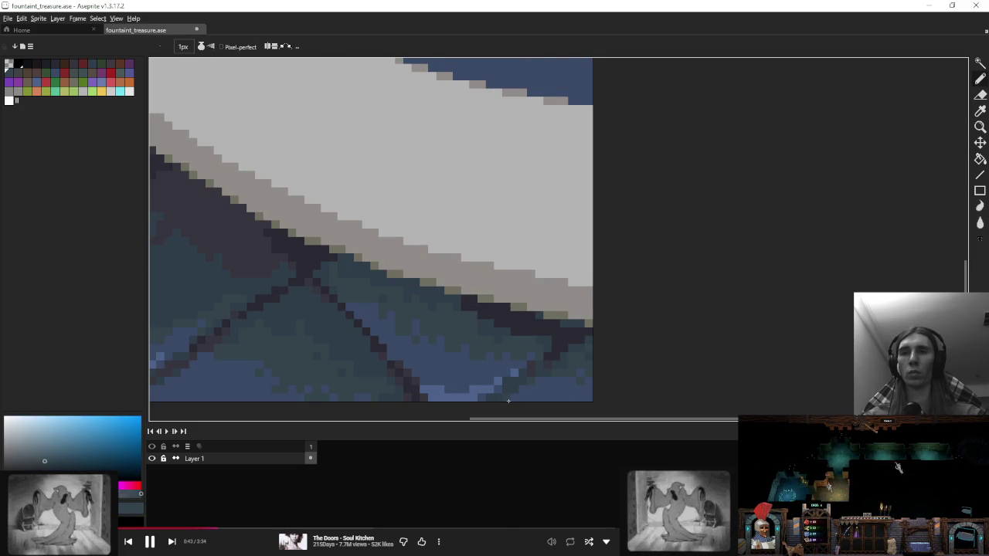
scroll(554, 359, down, 4)
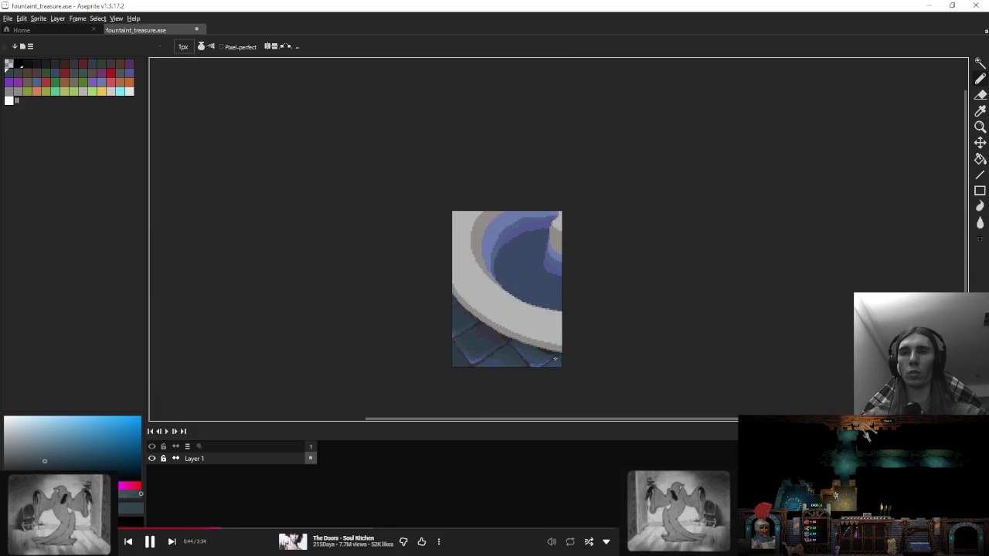
scroll(555, 360, up, 4)
alt+click(513, 358)
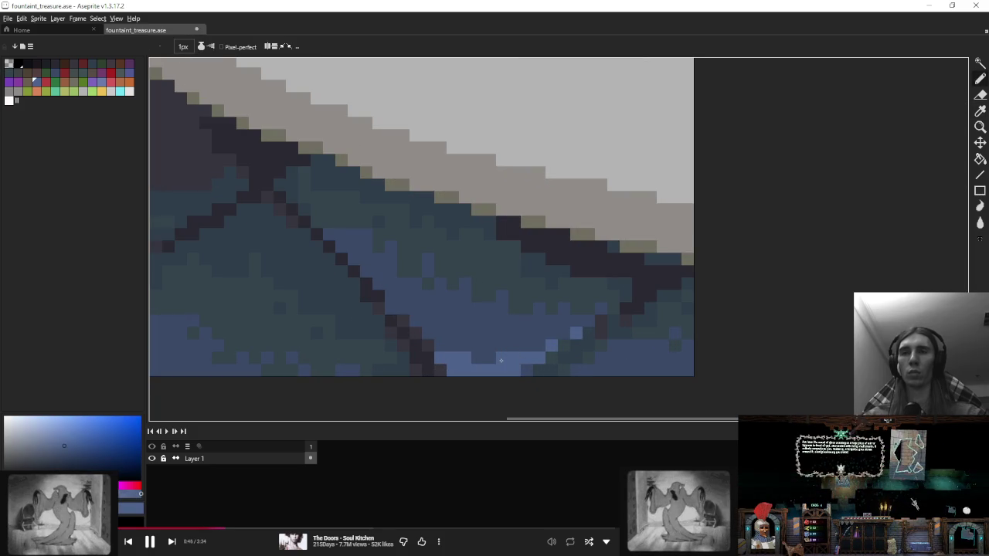
alt+click(472, 342)
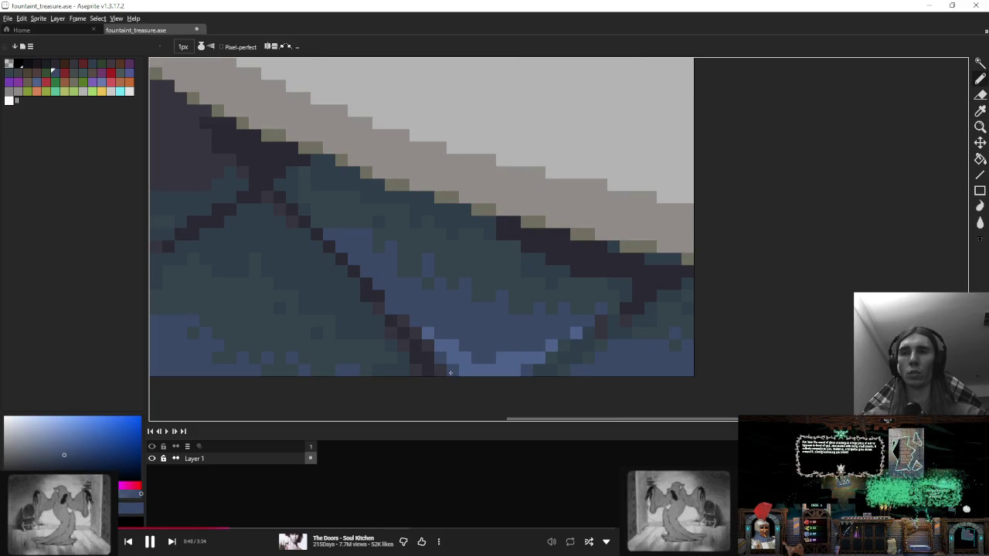
scroll(523, 344, down, 3)
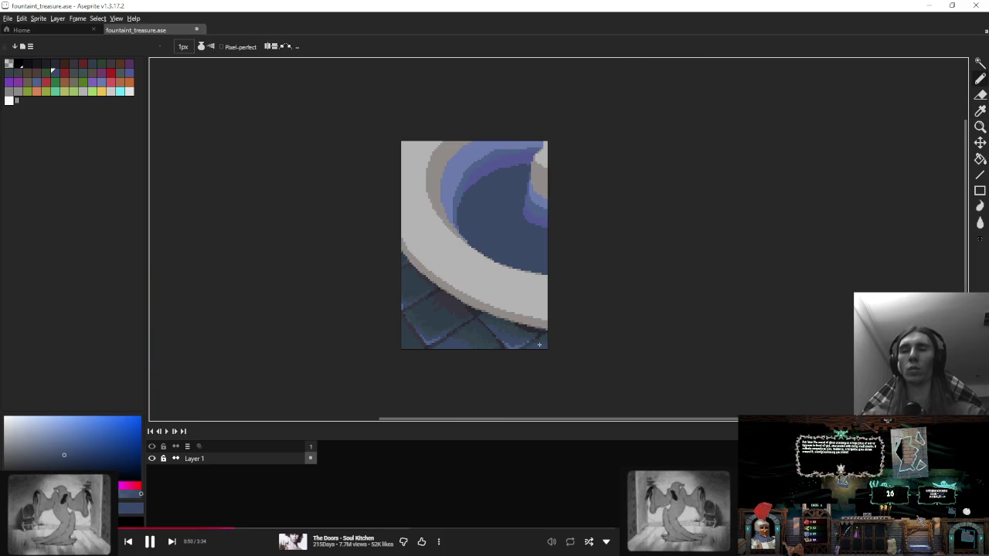
scroll(539, 344, down, 1)
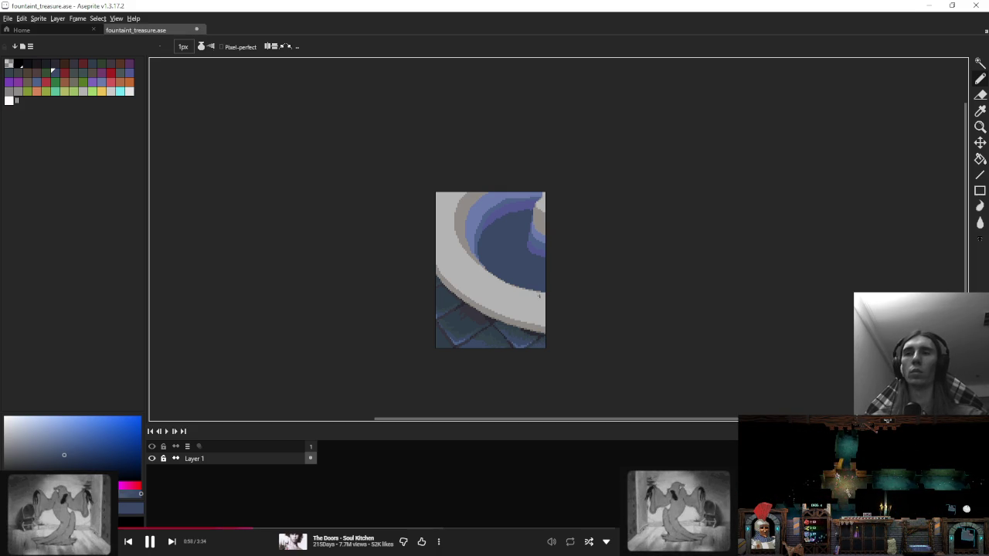
Step: Pick a lighter blue from the basin and paint it into the upper-left water
scroll(539, 270, up, 1)
scroll(524, 197, up, 5)
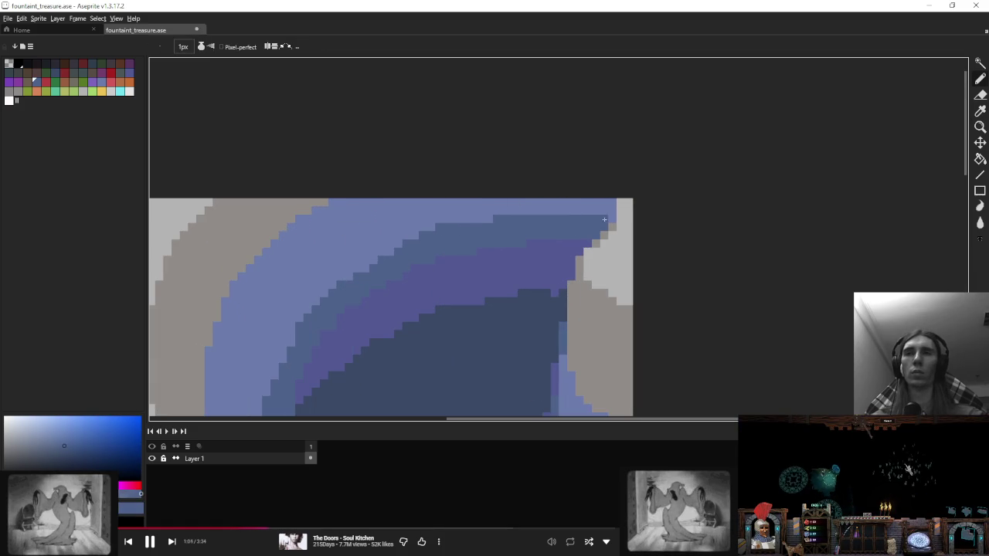
alt+click(441, 216)
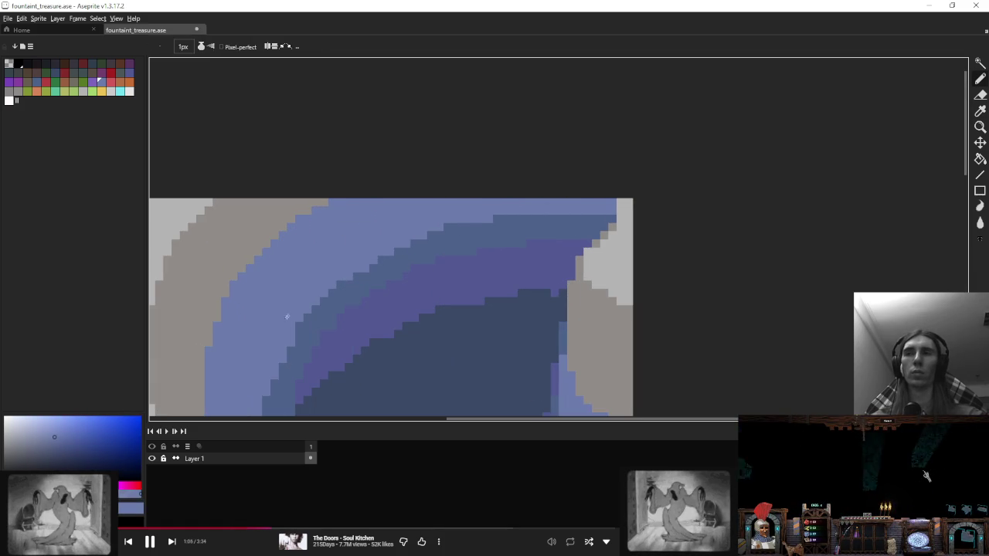
drag(333, 288, 286, 343)
Step: Check the water at different zooms, then choose a lighter purple-blue drawing colour
scroll(344, 286, down, 4)
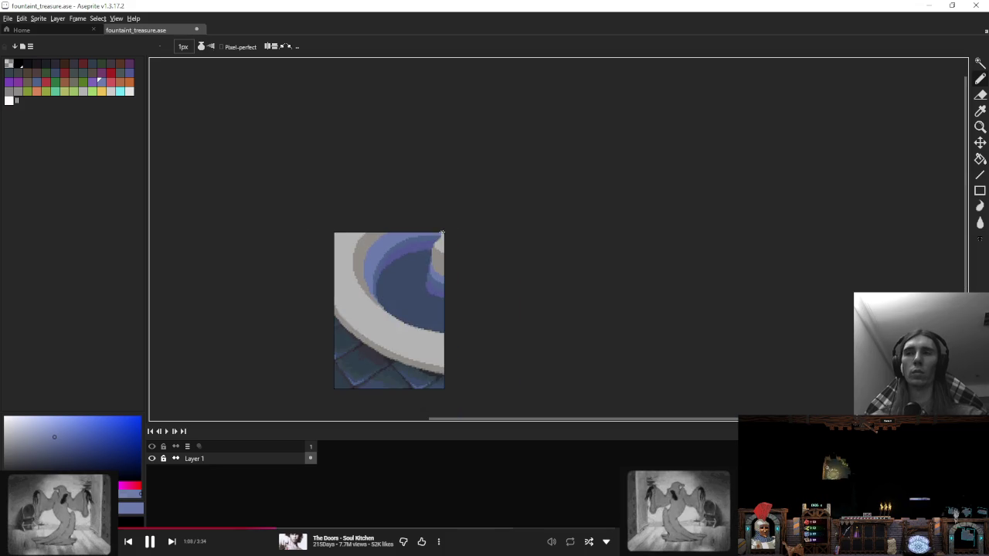
scroll(435, 245, up, 4)
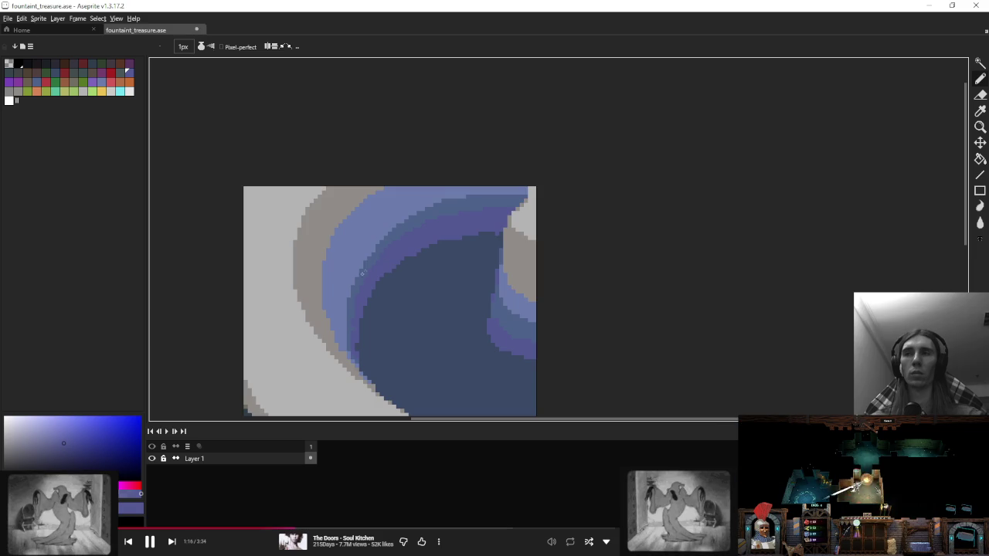
scroll(374, 267, down, 3)
scroll(355, 305, up, 3)
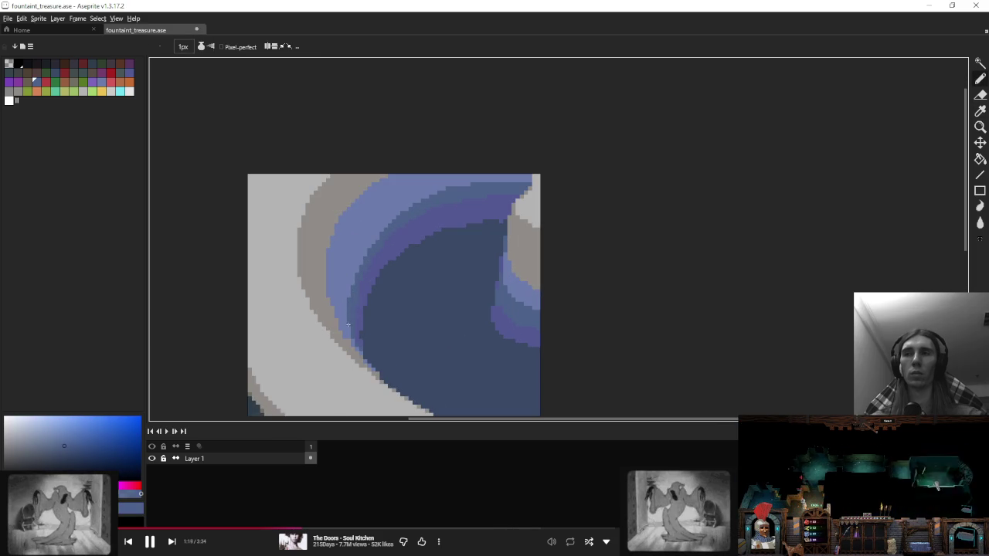
scroll(389, 244, down, 3)
scroll(433, 243, down, 1)
scroll(439, 243, up, 1)
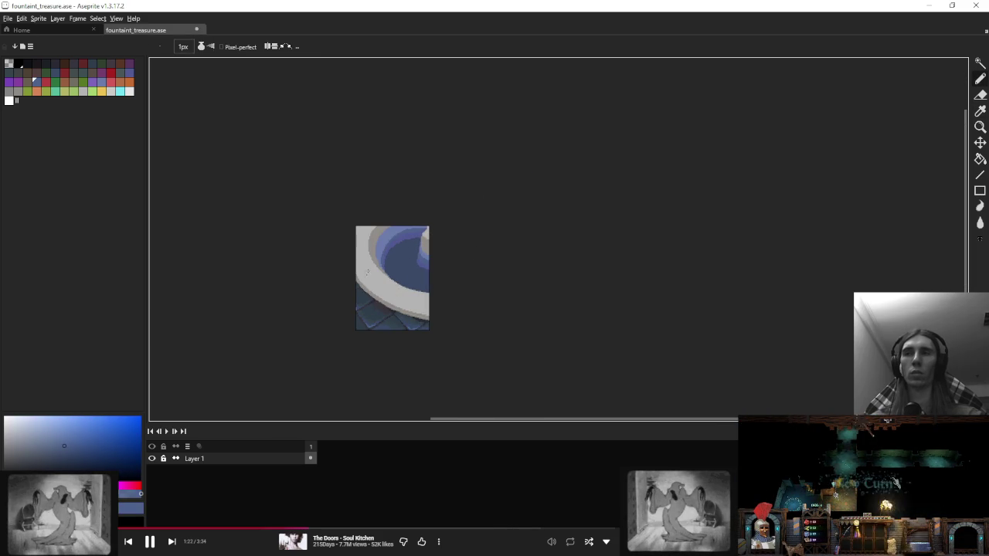
scroll(418, 232, up, 2)
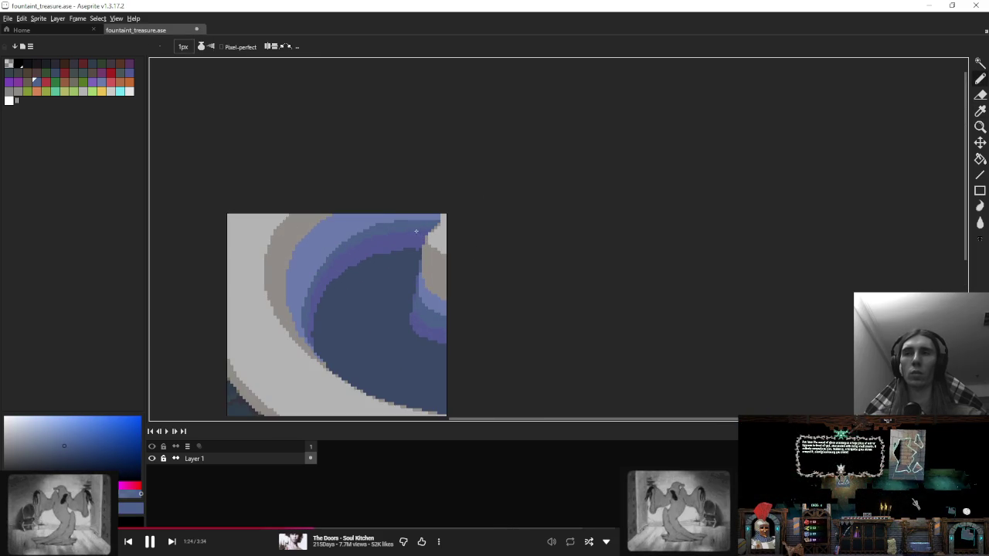
scroll(410, 266, up, 1)
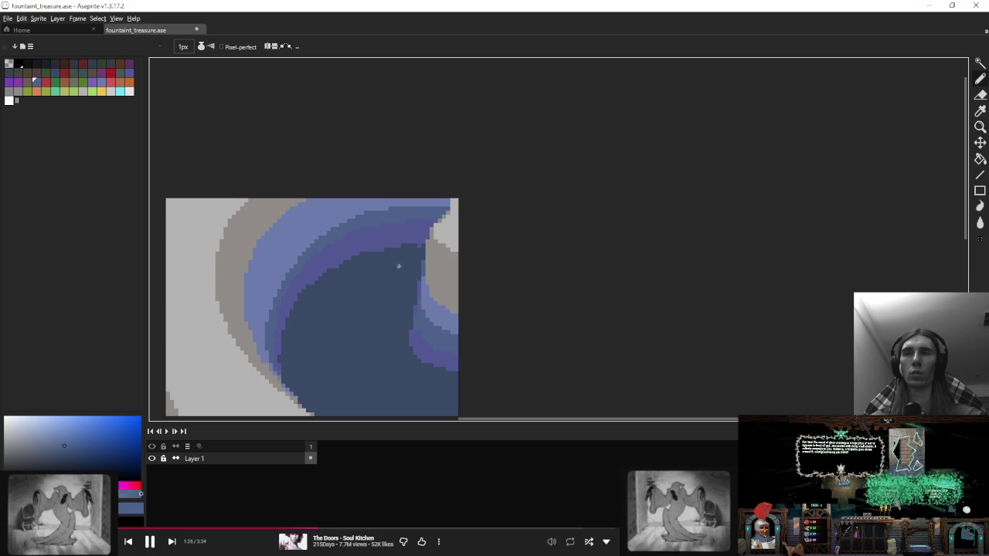
alt+click(368, 232)
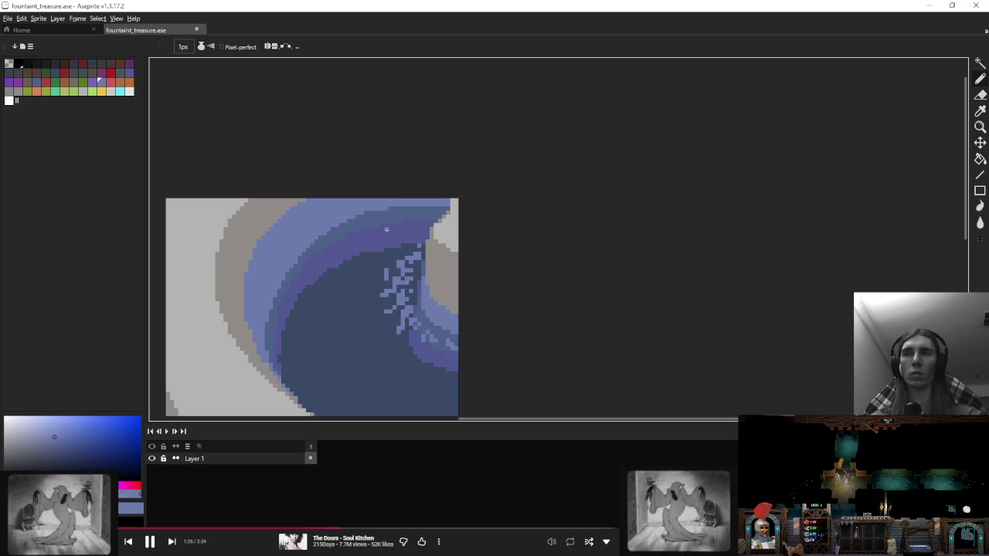
Step: Draw two curved ripple rings around the fountain's central column
drag(397, 246, 470, 374)
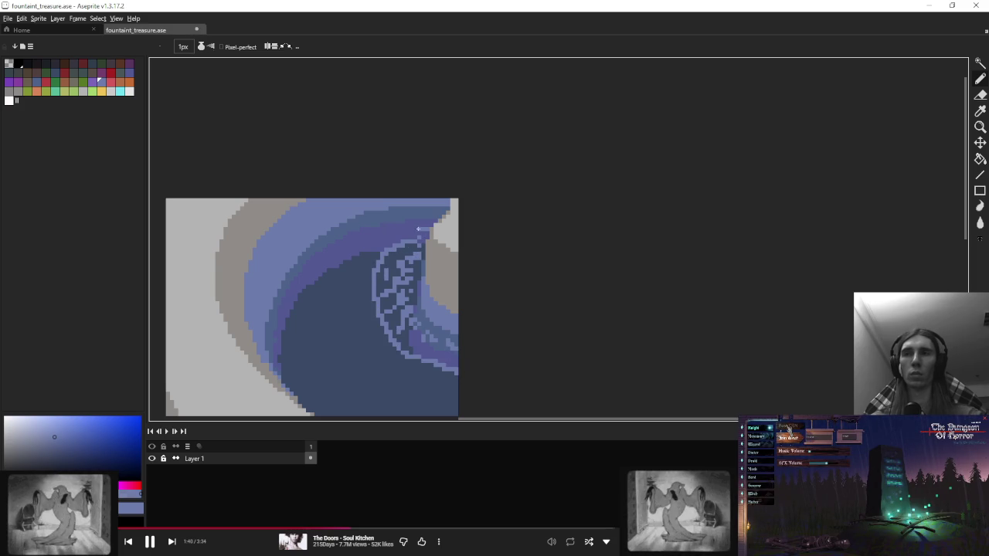
drag(418, 229, 367, 330)
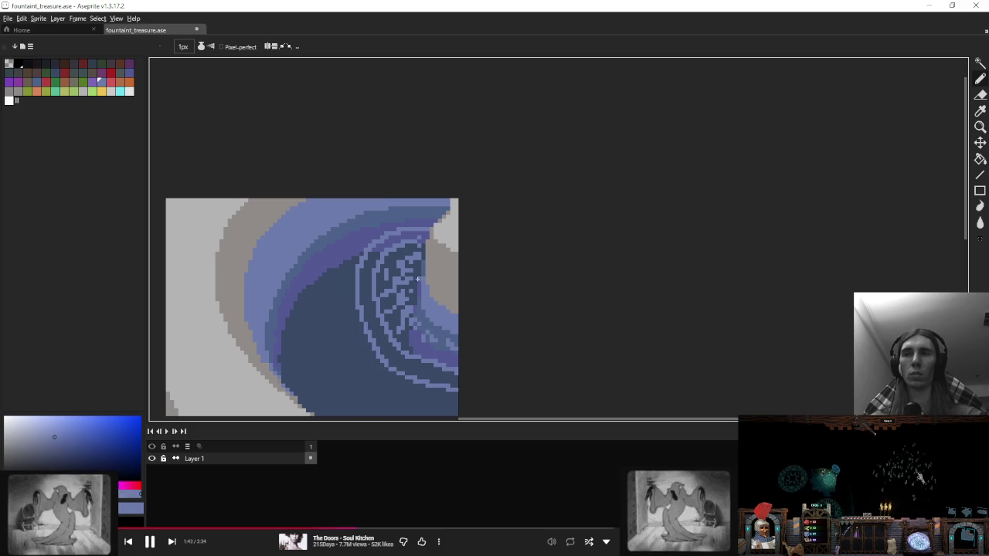
scroll(417, 278, down, 3)
scroll(420, 286, up, 2)
Step: Sample a water blue, touch up the top of the rings and add a light stroke along one ring
alt+click(340, 207)
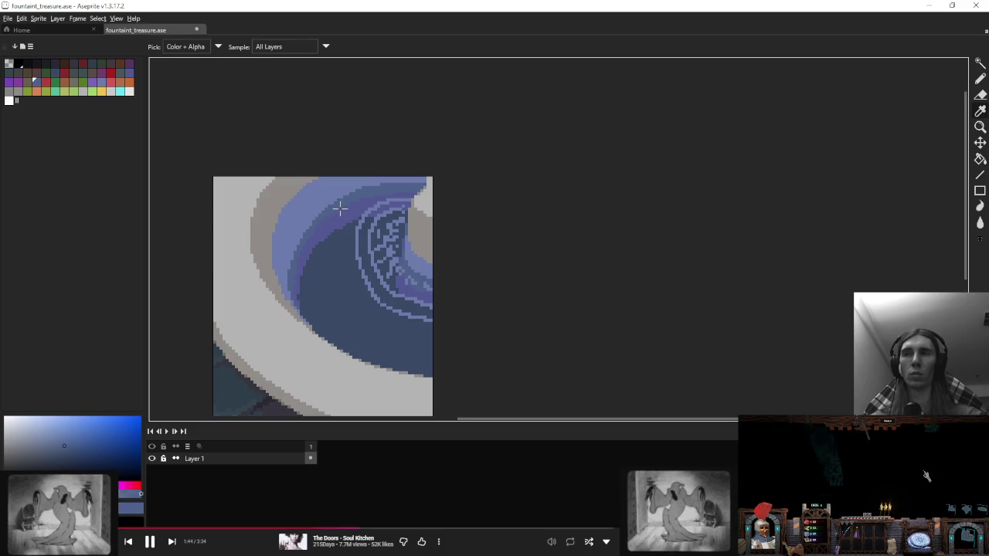
scroll(355, 200, up, 3)
scroll(438, 195, down, 2)
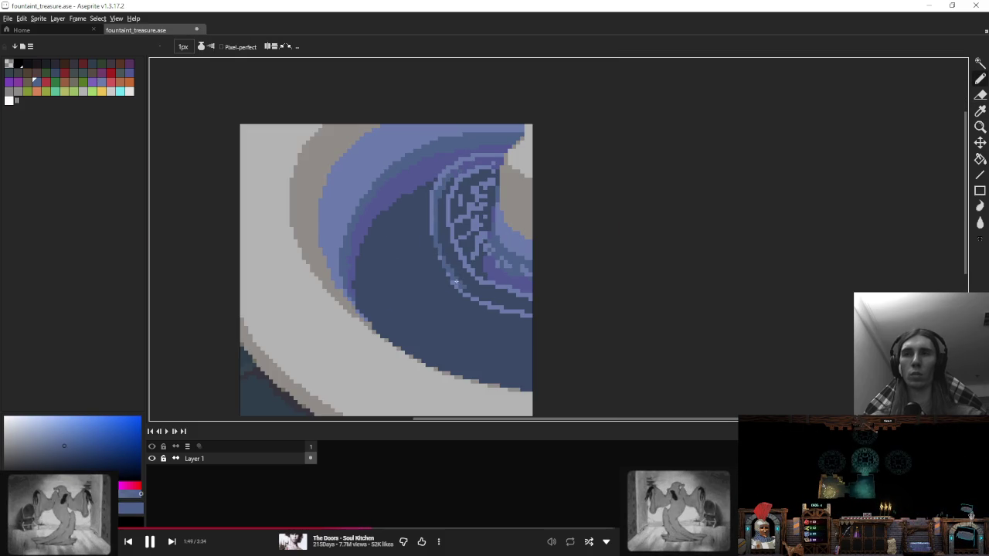
drag(443, 172, 488, 154)
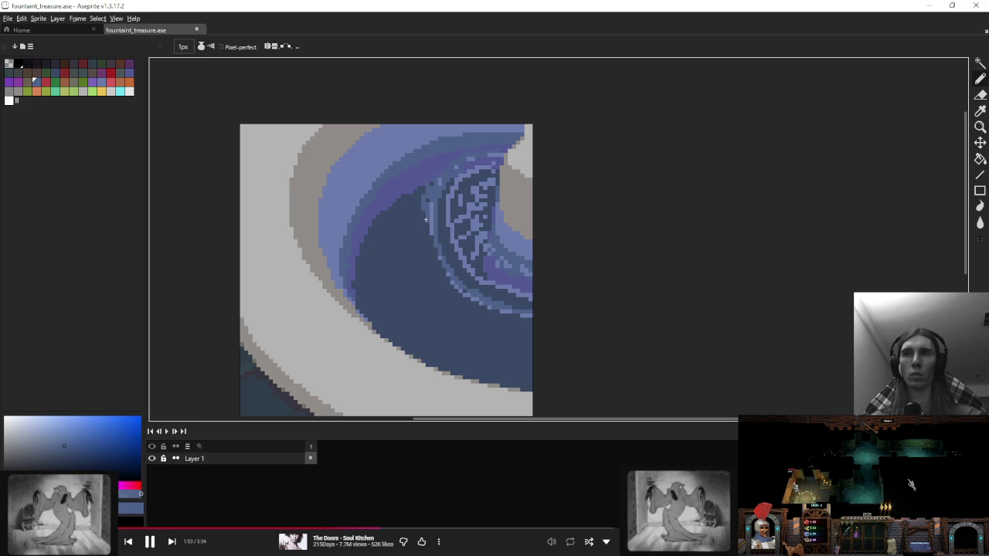
drag(418, 197, 533, 334)
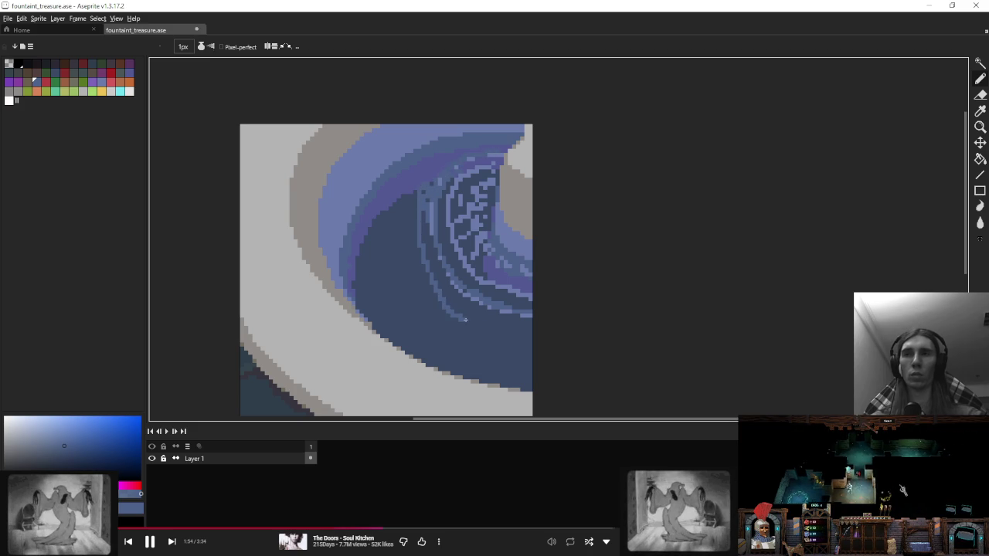
Step: Enlarge the brush to 3px and paint a lighter blue curve down the dark ring
key(plus)
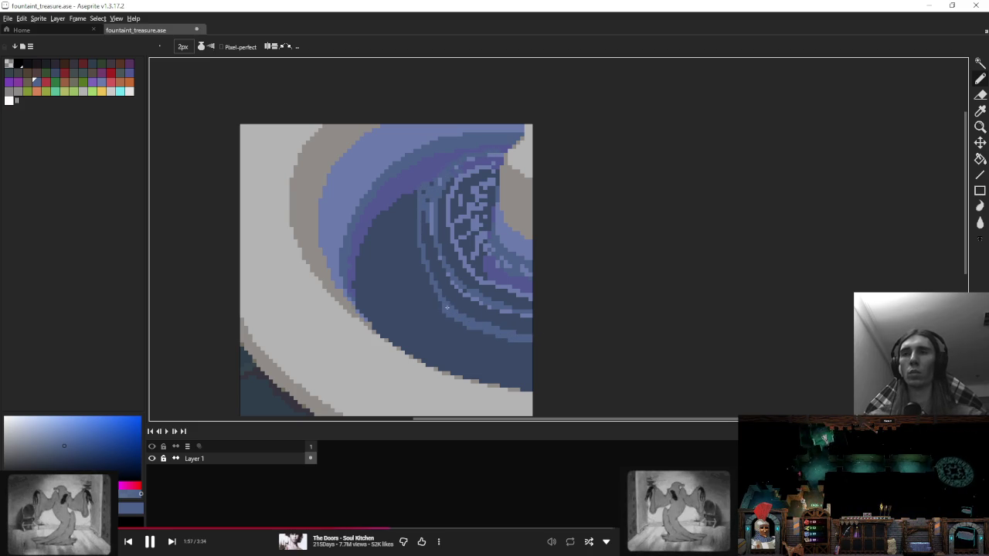
key(plus)
mouse_move(398, 205)
mouse_down()
mouse_move(419, 327)
mouse_move(531, 377)
mouse_up()
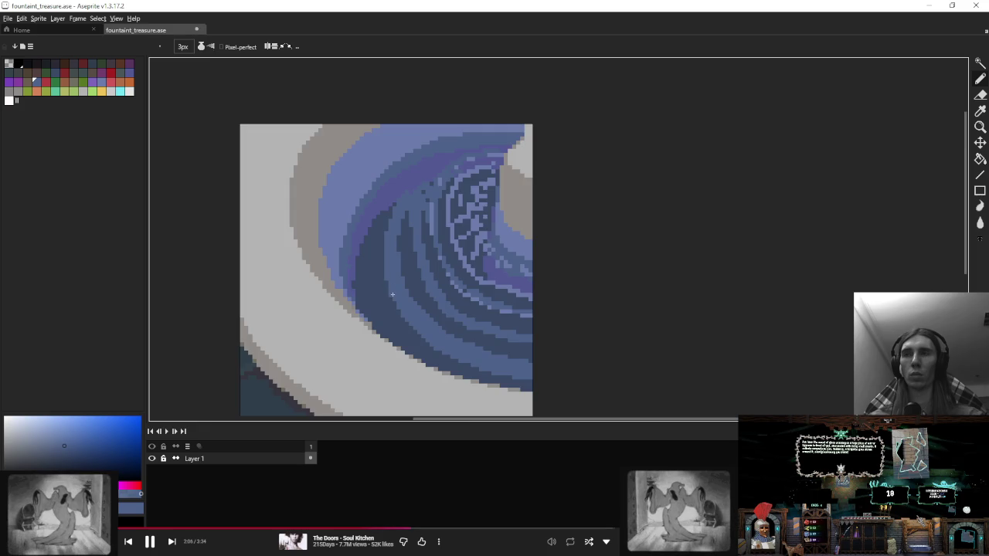
scroll(466, 242, down, 4)
scroll(476, 241, up, 2)
scroll(429, 231, up, 2)
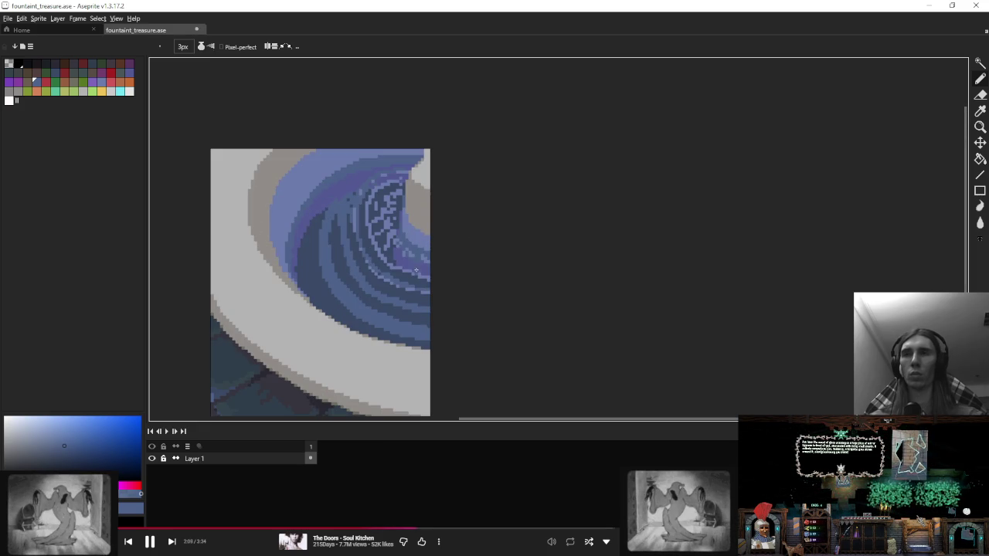
Step: Raise the brush to 5px and magic-wand select the dark blue water region
key(plus)
key(plus)
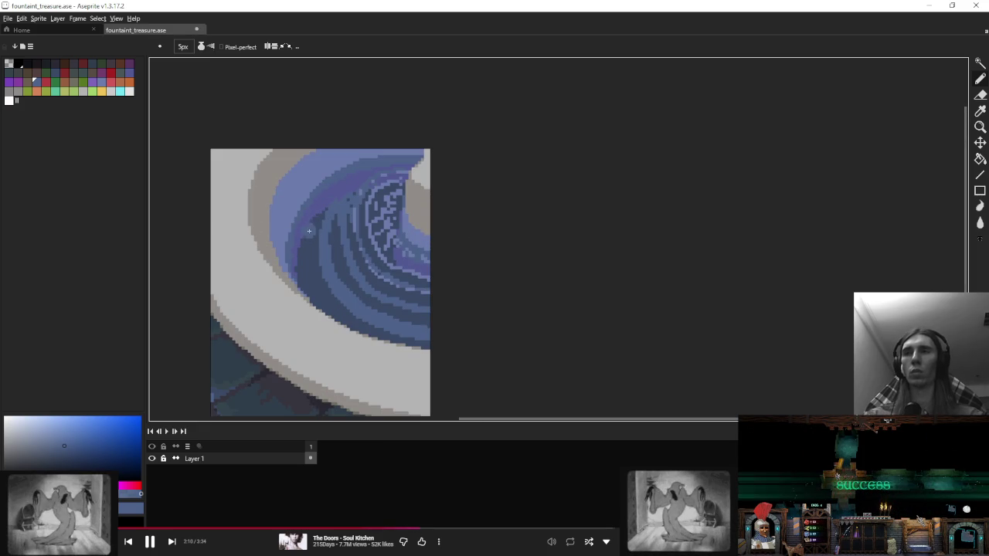
scroll(328, 288, up, 1)
key(w)
click(326, 307)
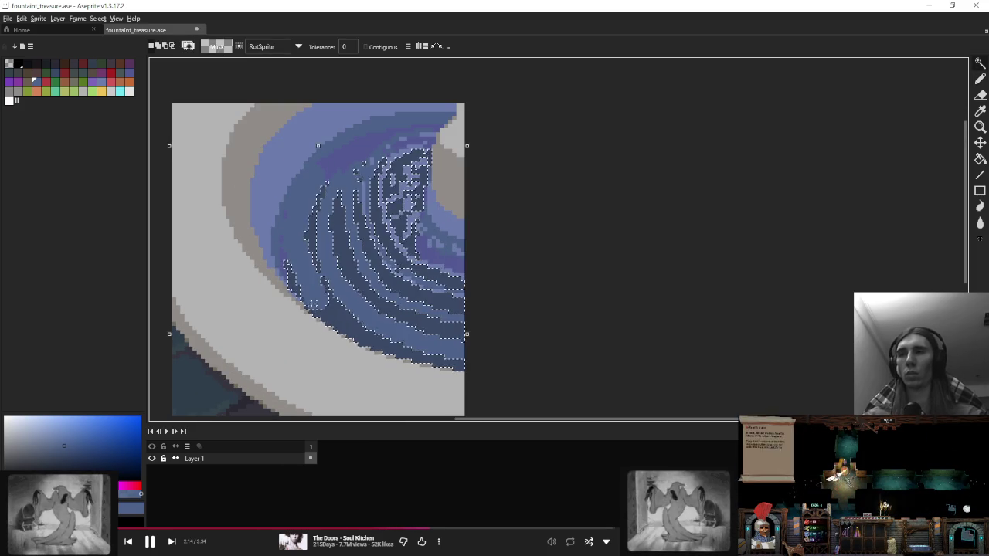
Step: Return to the pencil, sample a water blue and shrink the brush to 2px
key(b)
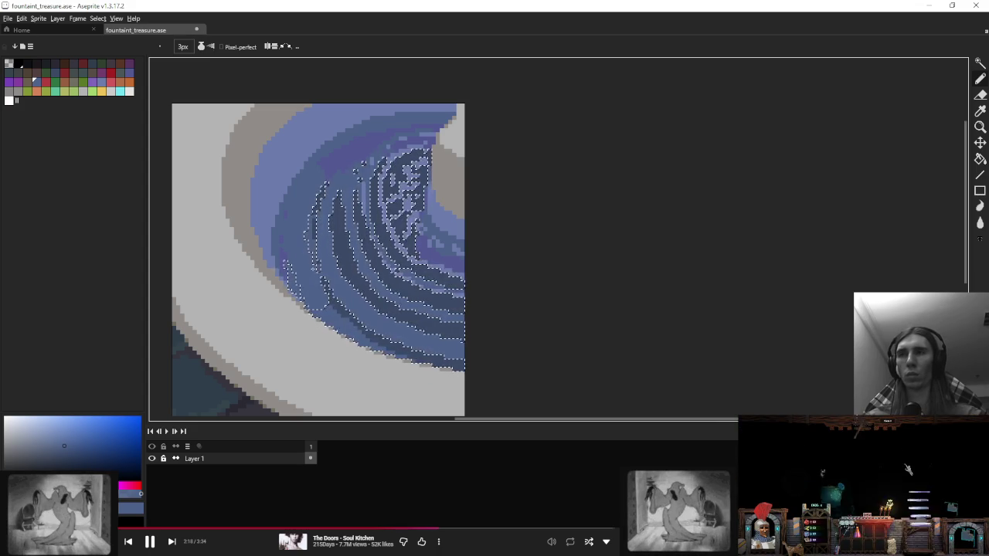
key(1)
scroll(439, 259, up, 2)
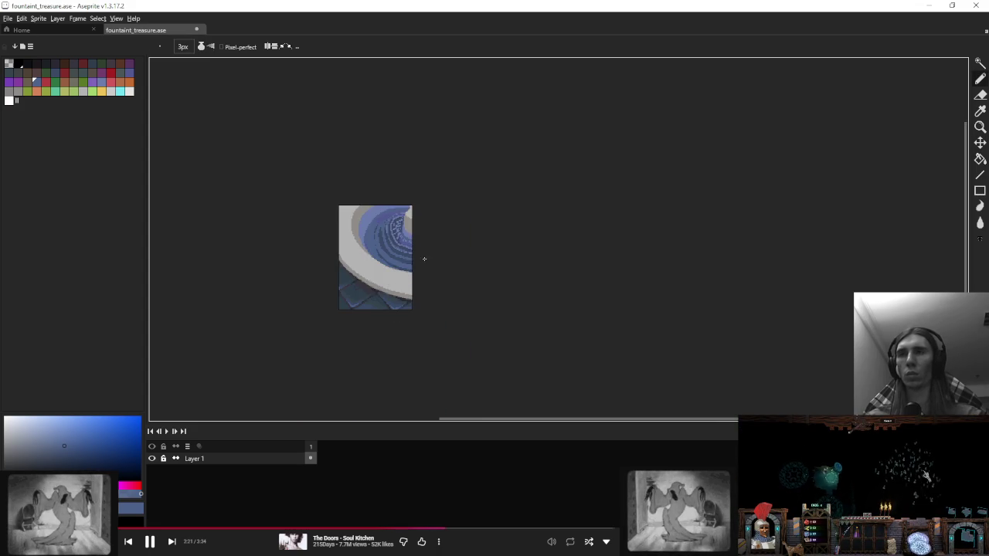
scroll(422, 258, up, 4)
alt+click(471, 256)
key(minus)
key(minus)
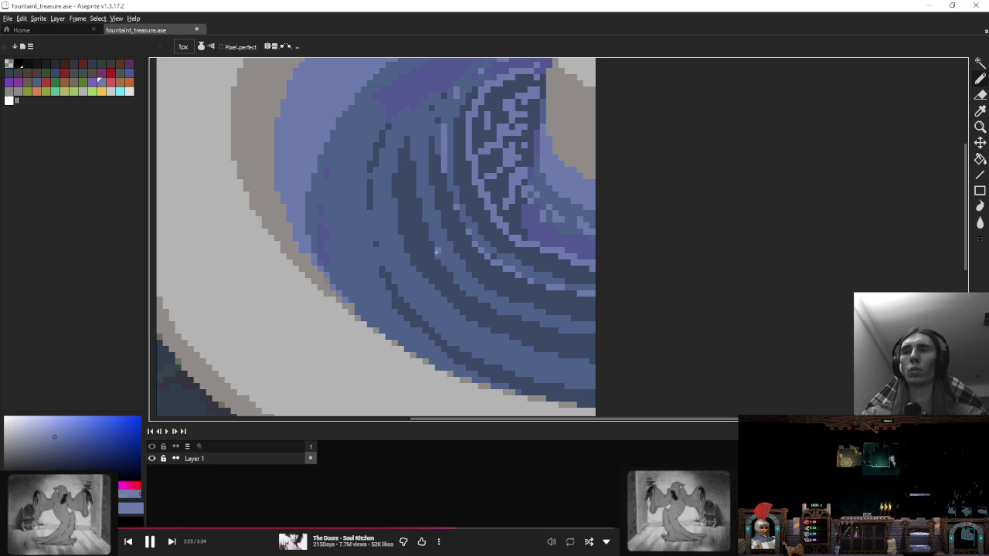
scroll(132, 298, up, 2)
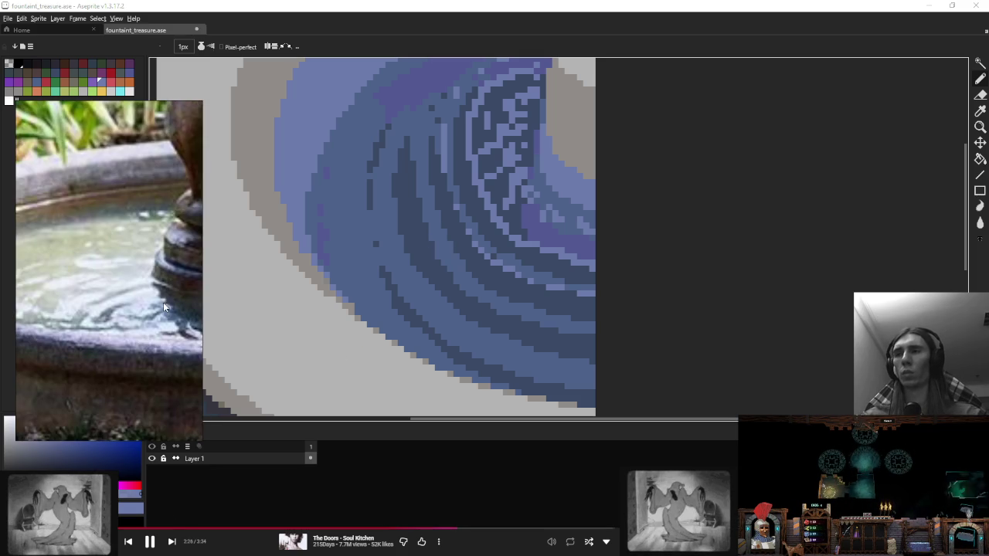
scroll(374, 272, up, 2)
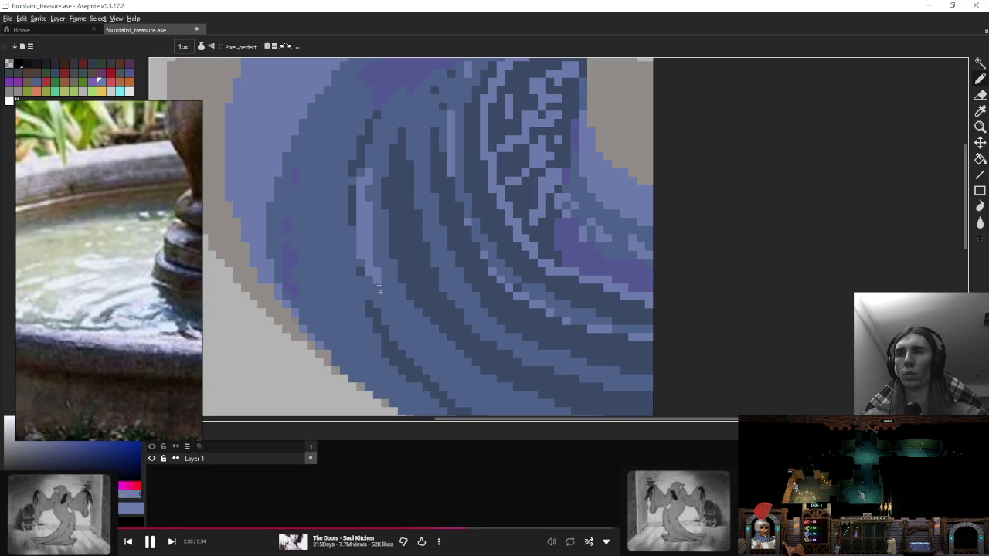
Step: Draw lighter blue highlight strokes along a ripple band
drag(395, 331, 428, 372)
mouse_move(382, 309)
mouse_down()
mouse_move(417, 347)
mouse_move(396, 338)
mouse_up()
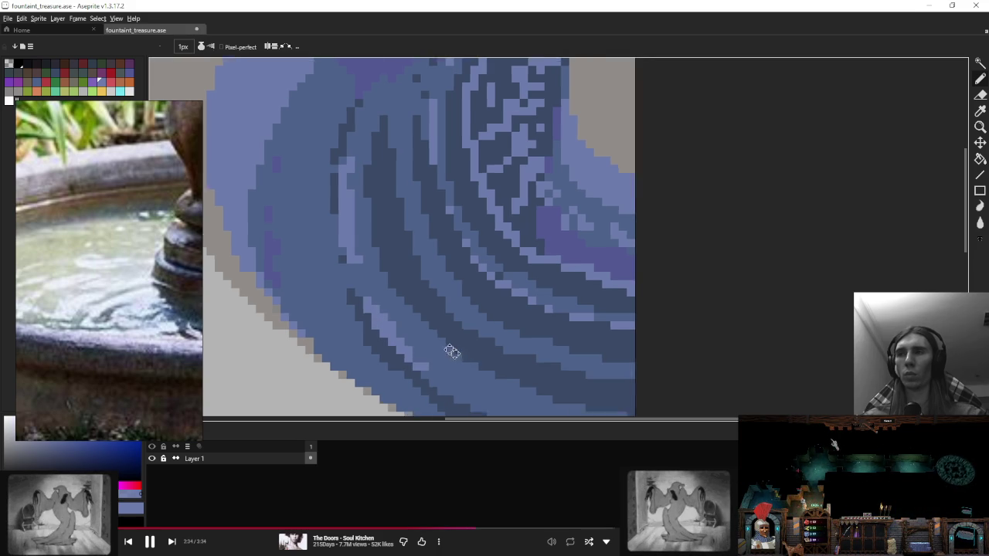
drag(453, 349, 391, 303)
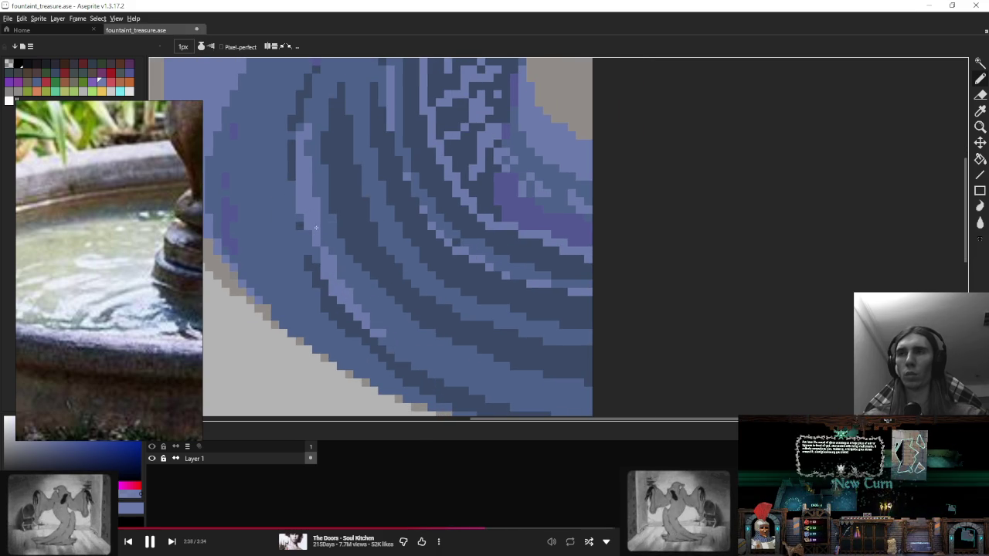
scroll(315, 227, down, 3)
scroll(433, 258, down, 1)
scroll(433, 258, up, 2)
scroll(386, 248, up, 2)
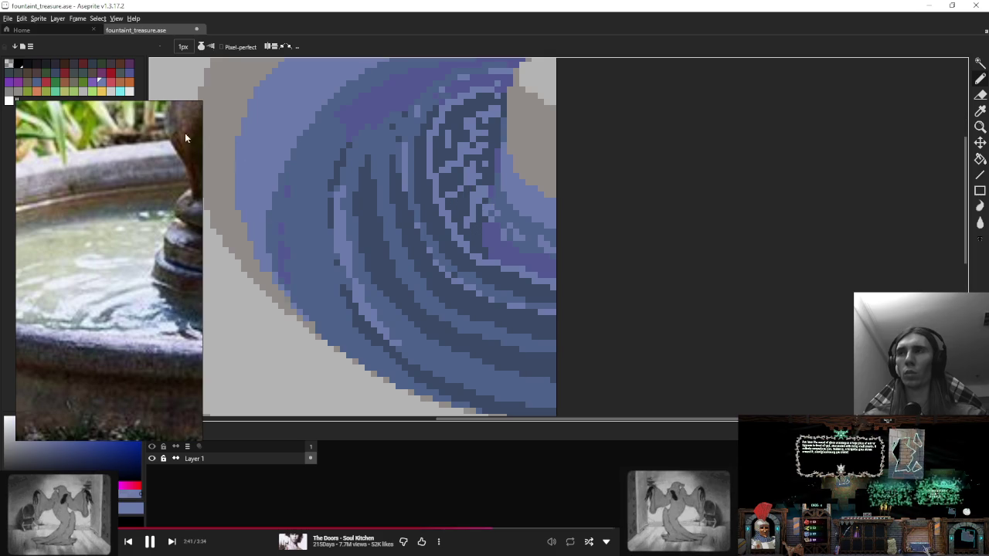
Step: Nudge the fountain reference photo slightly left and sample several blues from the water
drag(110, 109, 101, 112)
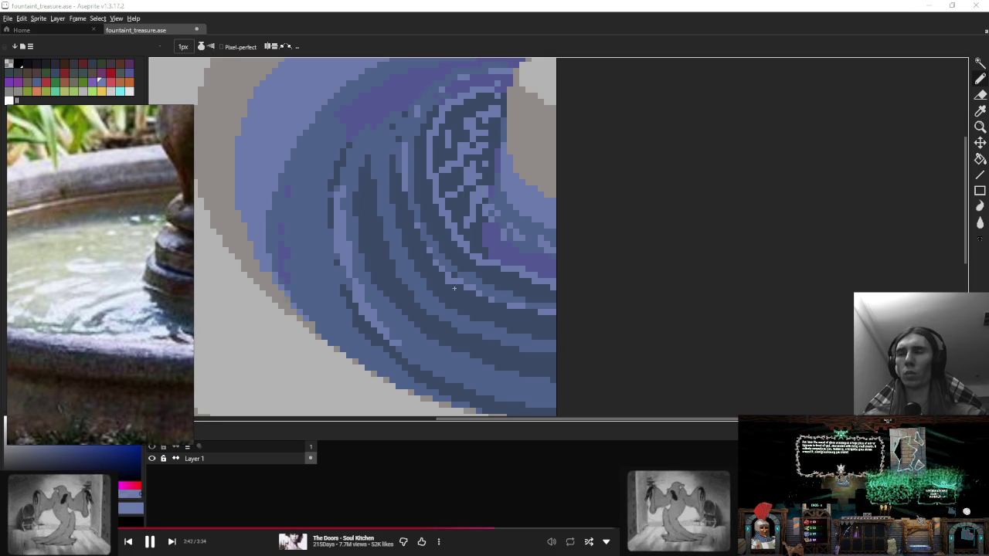
alt+click(378, 335)
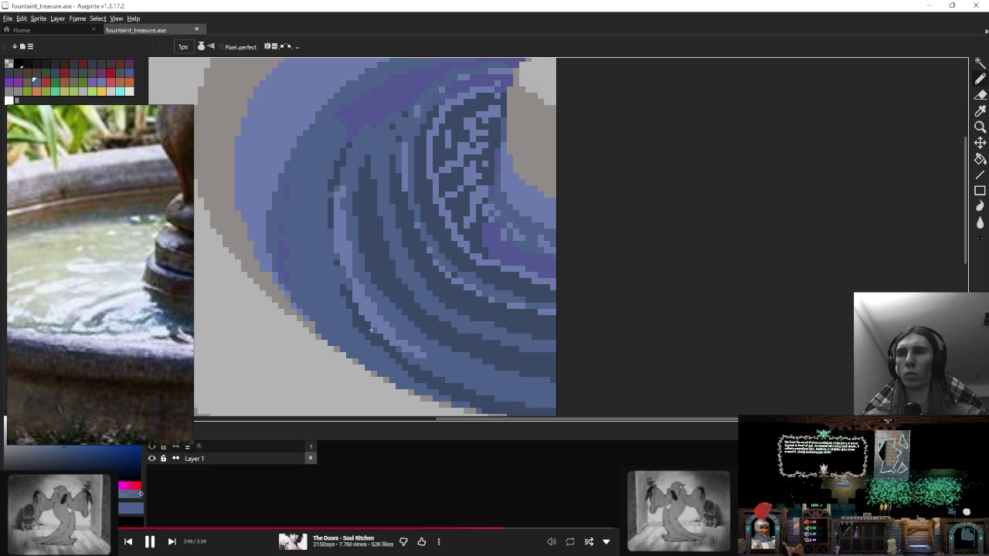
scroll(463, 313, down, 5)
scroll(464, 315, up, 1)
scroll(426, 295, up, 2)
scroll(464, 290, up, 2)
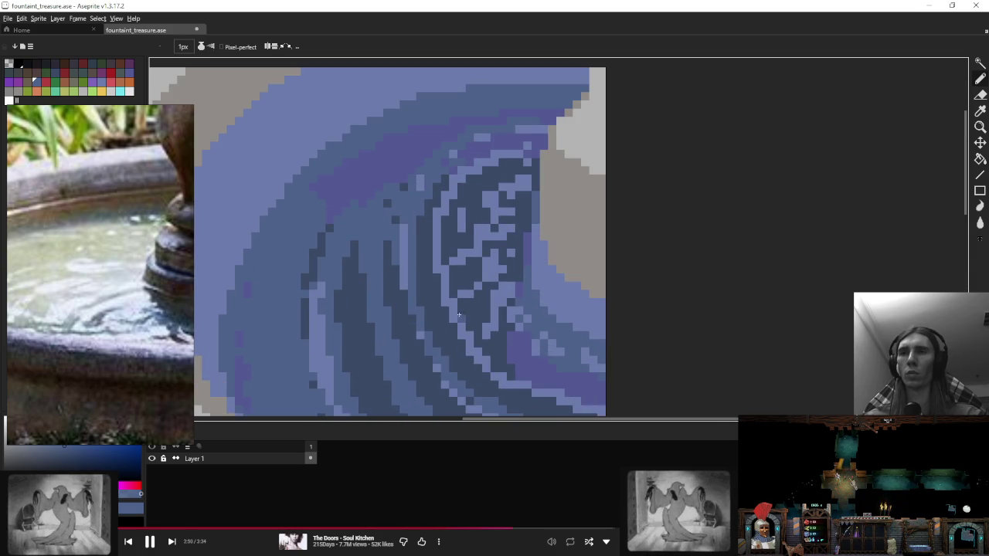
alt+click(529, 279)
alt+click(490, 307)
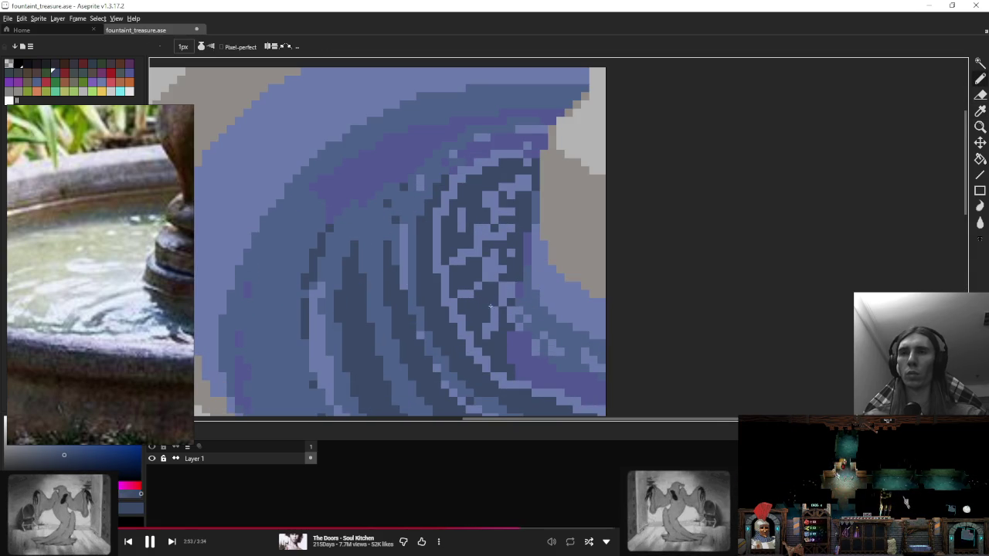
Step: Pick up the rim's light grey as the drawing colour
scroll(501, 274, down, 5)
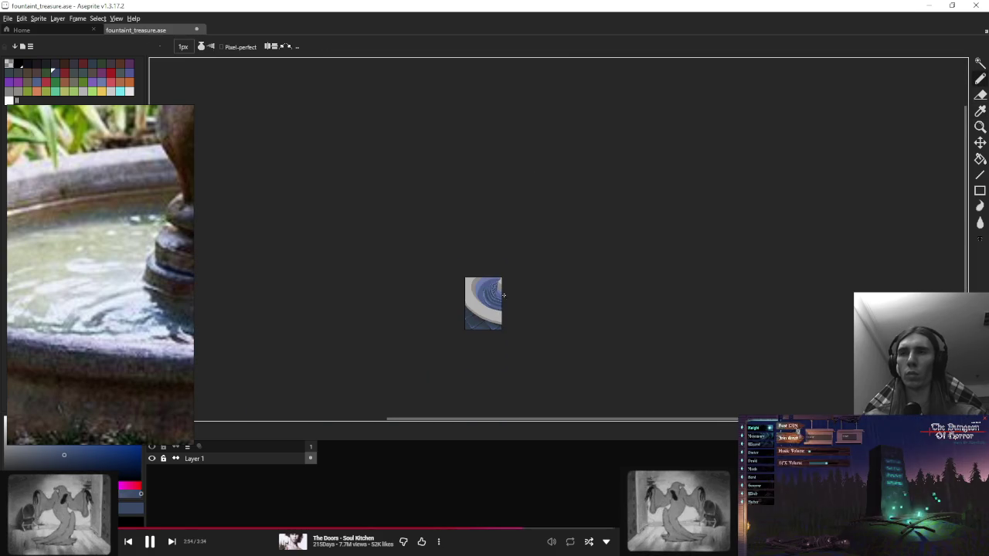
scroll(503, 297, up, 2)
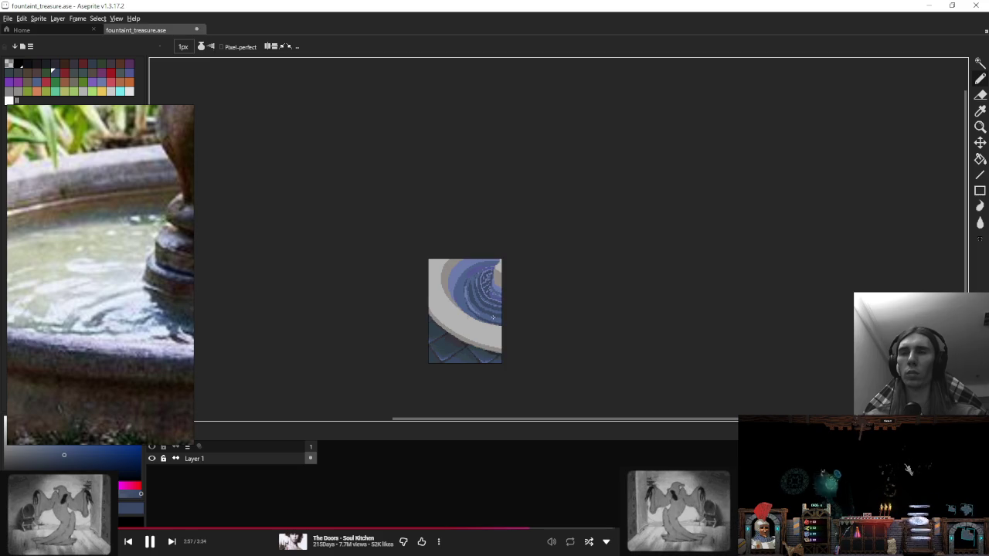
scroll(466, 314, up, 2)
alt+click(423, 296)
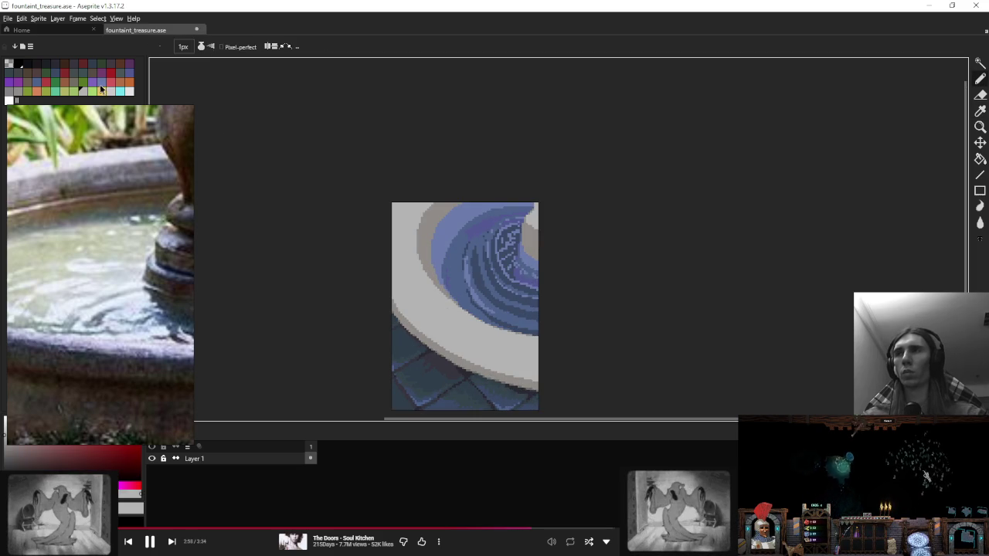
scroll(430, 283, up, 1)
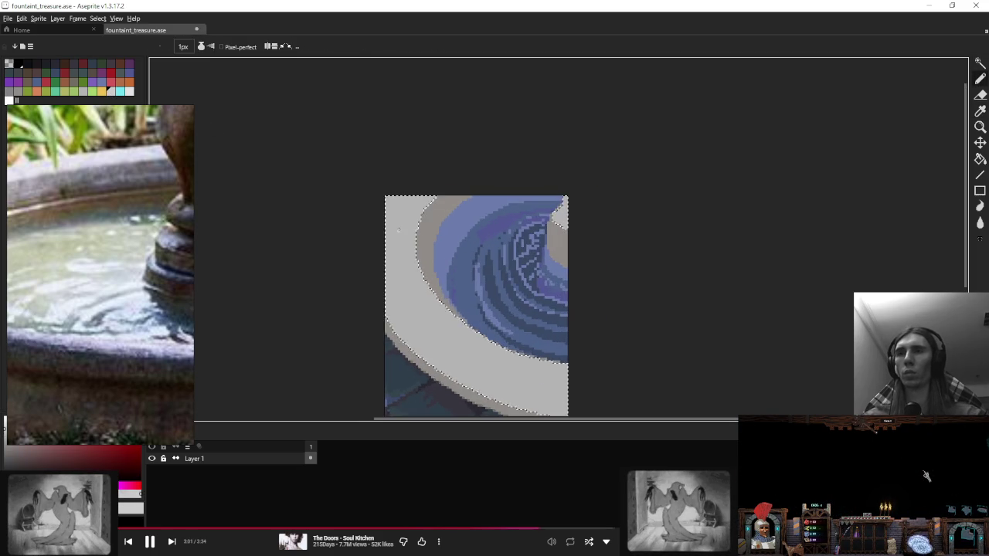
Step: Paint a light-grey highlight from the left rim down its lower curve, then select the grey rim
scroll(409, 255, up, 1)
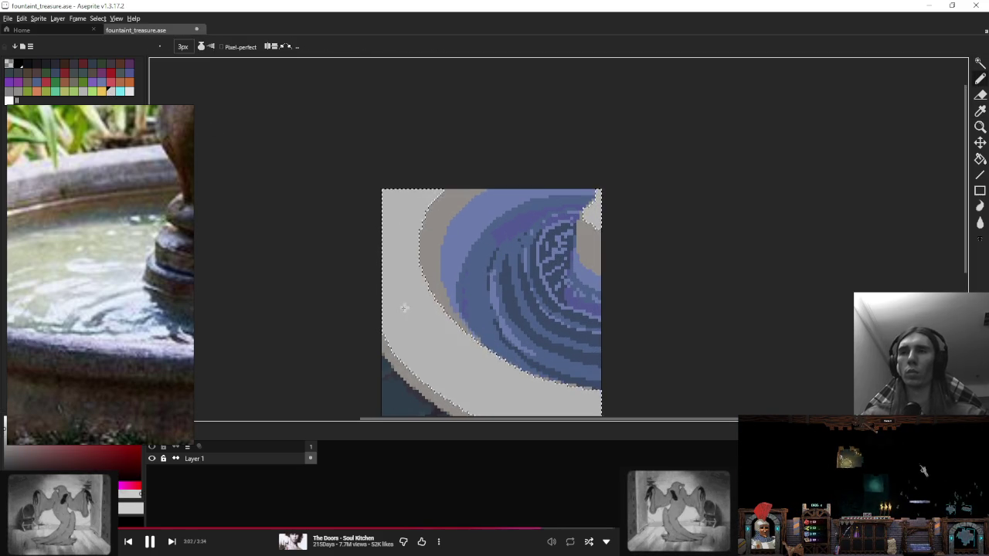
drag(398, 309, 379, 197)
drag(363, 232, 403, 265)
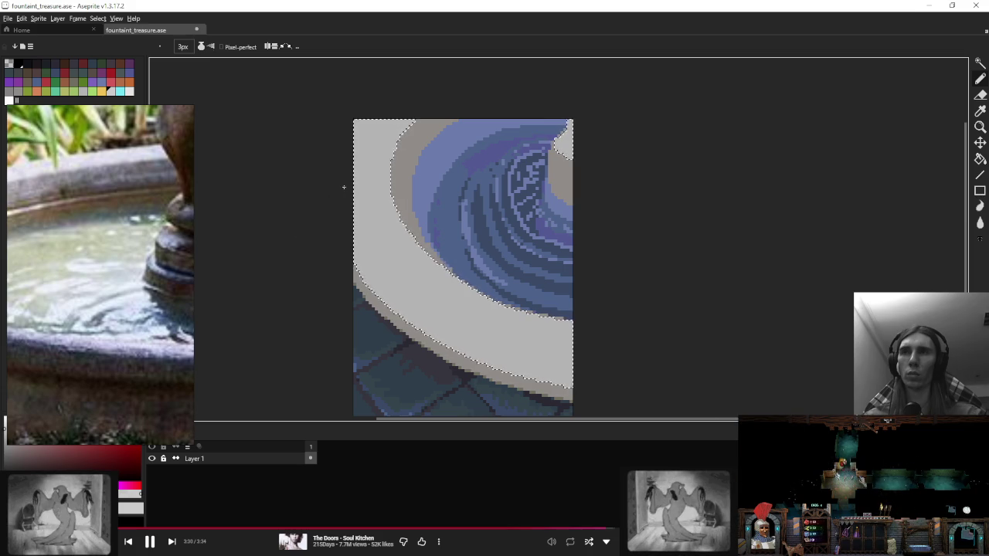
drag(358, 196, 369, 231)
drag(410, 293, 503, 353)
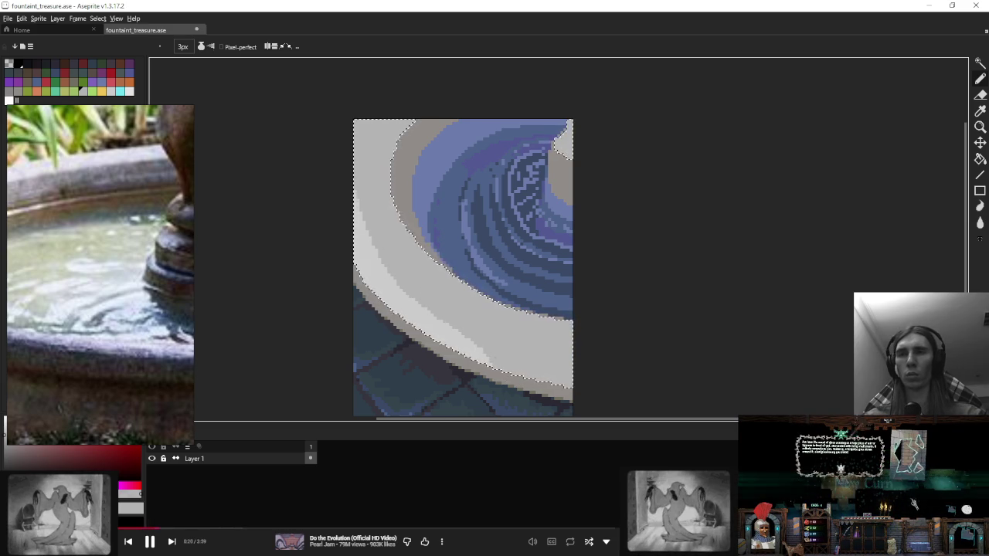
click(476, 367)
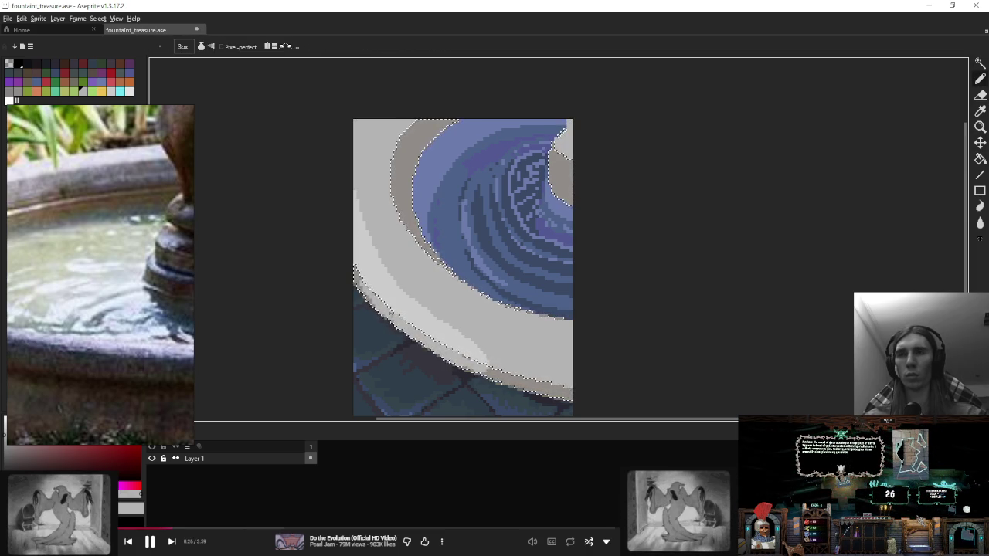
drag(453, 330, 417, 274)
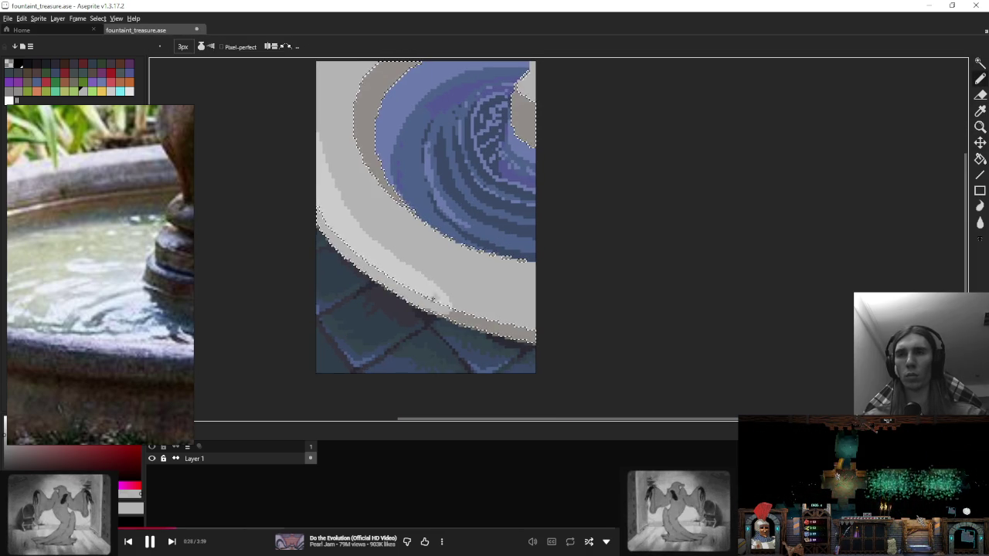
Step: Magic-wand select the light-grey rim on the left, then deselect it
scroll(436, 305, up, 1)
scroll(495, 294, down, 1)
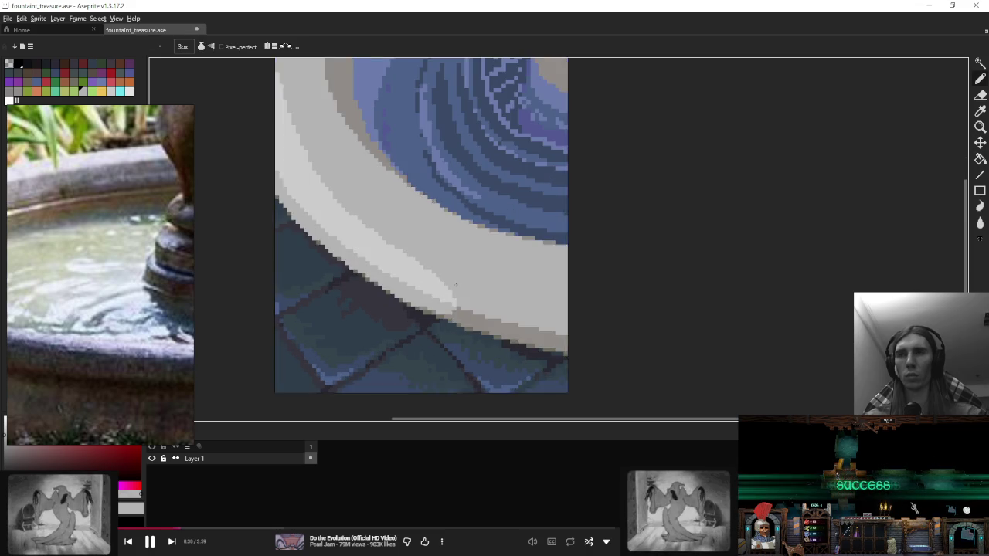
scroll(494, 294, down, 2)
scroll(494, 292, down, 1)
scroll(479, 297, up, 5)
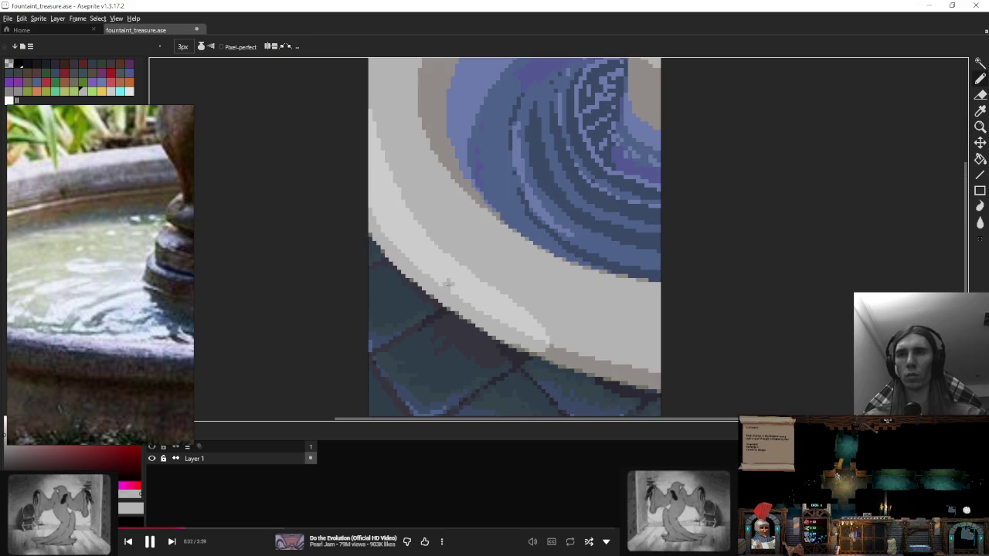
scroll(477, 250, down, 2)
scroll(477, 250, up, 1)
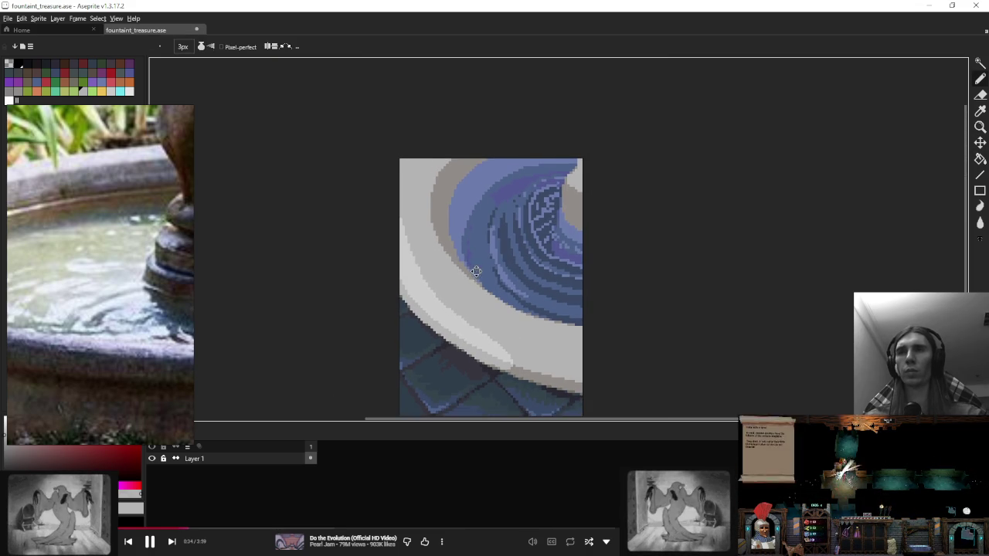
scroll(433, 249, down, 3)
scroll(428, 249, up, 3)
key(w)
click(415, 225)
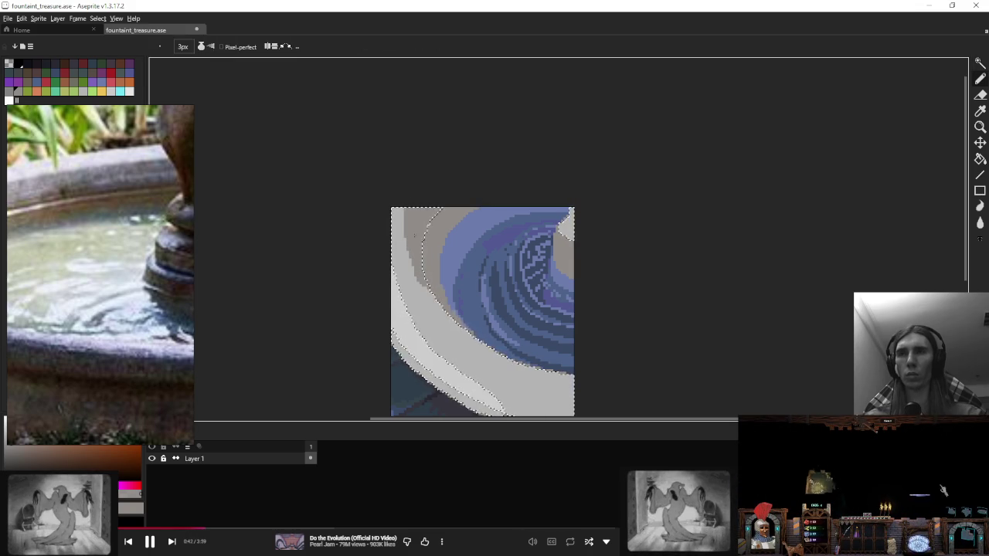
key(ctrl+d)
Step: Switch to moving the layer's contents and zoom in and out around the rim
scroll(475, 246, down, 5)
scroll(515, 252, up, 3)
key(ctrl)
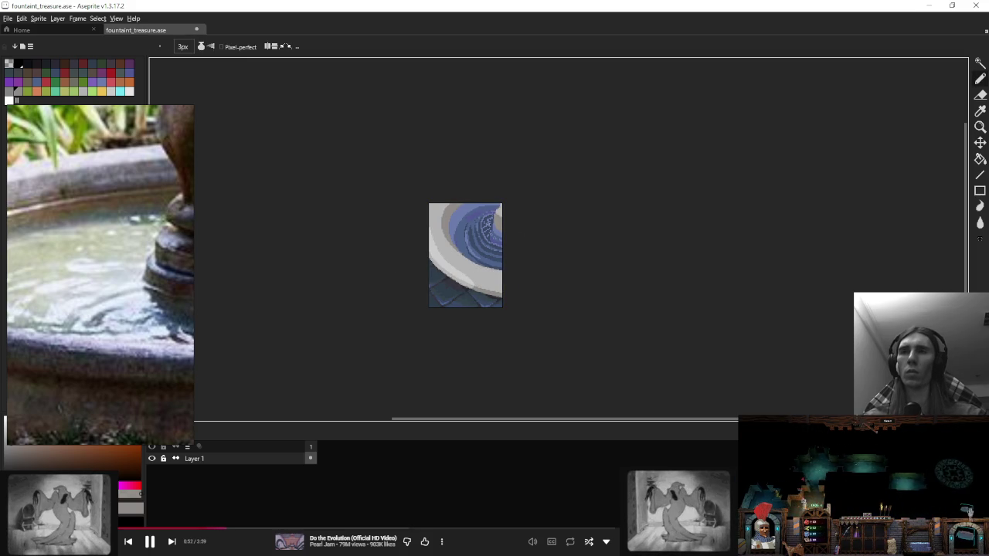
scroll(479, 224, up, 4)
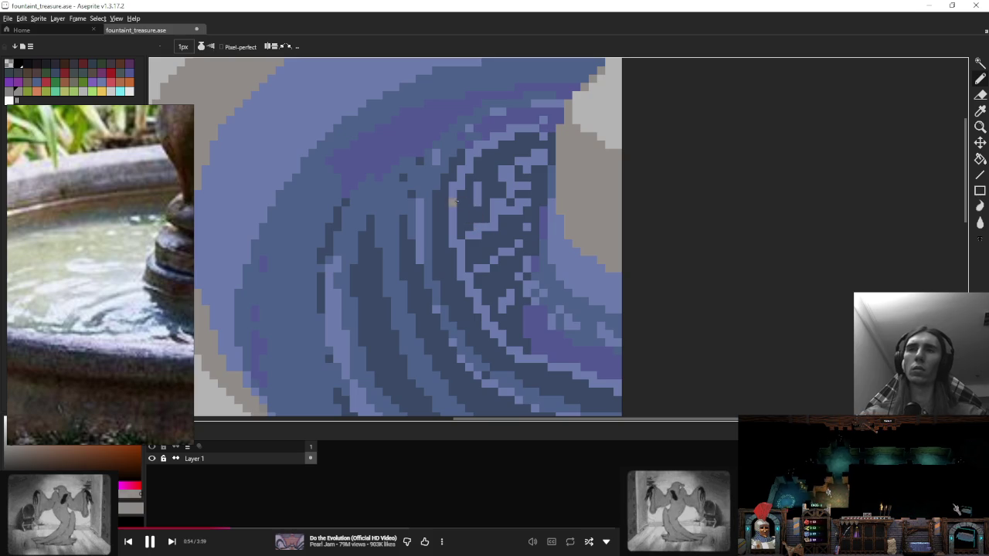
scroll(477, 219, down, 3)
scroll(464, 228, down, 1)
scroll(458, 234, down, 2)
scroll(452, 240, up, 1)
scroll(405, 299, up, 6)
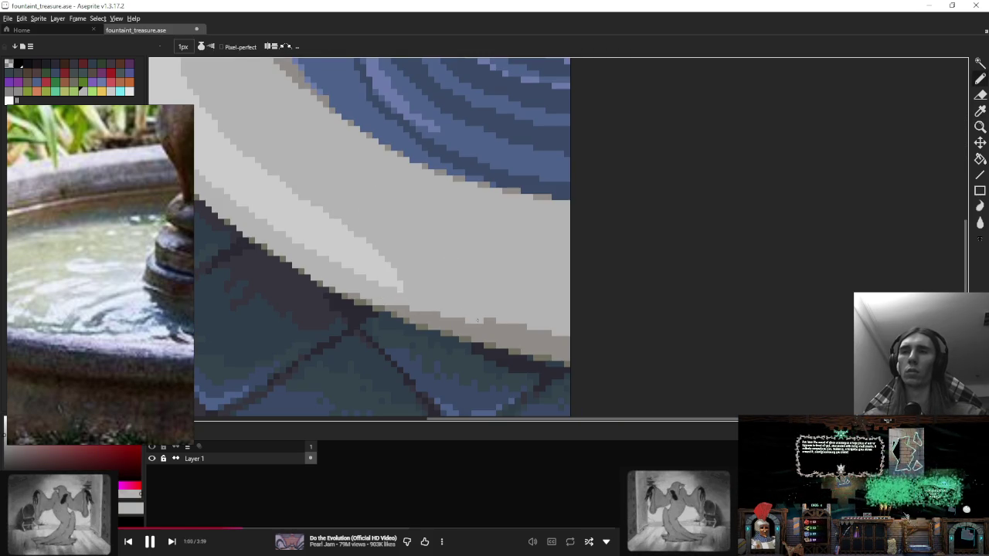
scroll(478, 320, down, 3)
scroll(471, 309, down, 1)
scroll(460, 285, up, 4)
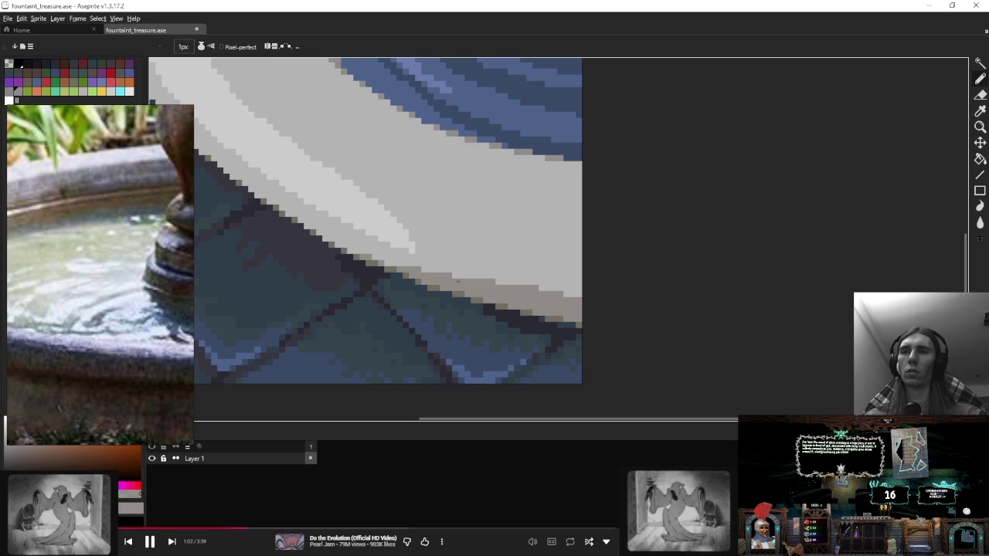
scroll(459, 280, down, 3)
scroll(522, 273, up, 3)
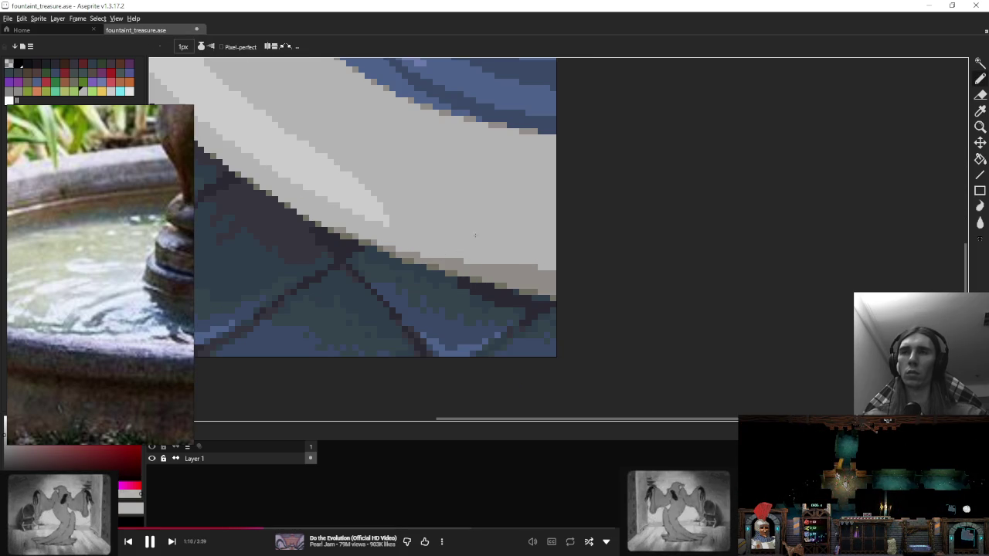
scroll(463, 251, down, 1)
scroll(422, 241, up, 2)
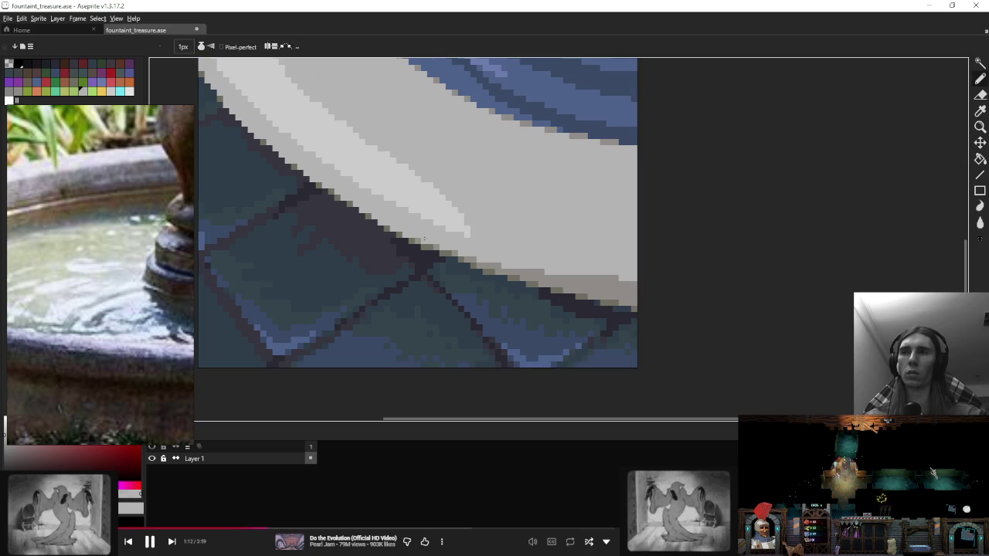
scroll(456, 225, down, 2)
scroll(485, 211, down, 1)
scroll(486, 211, up, 3)
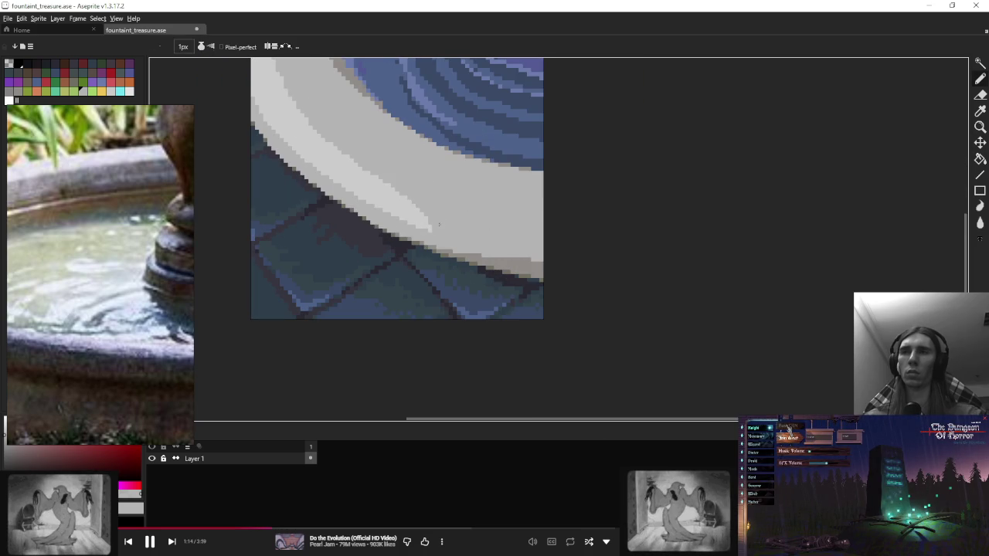
scroll(483, 223, down, 3)
scroll(483, 223, up, 2)
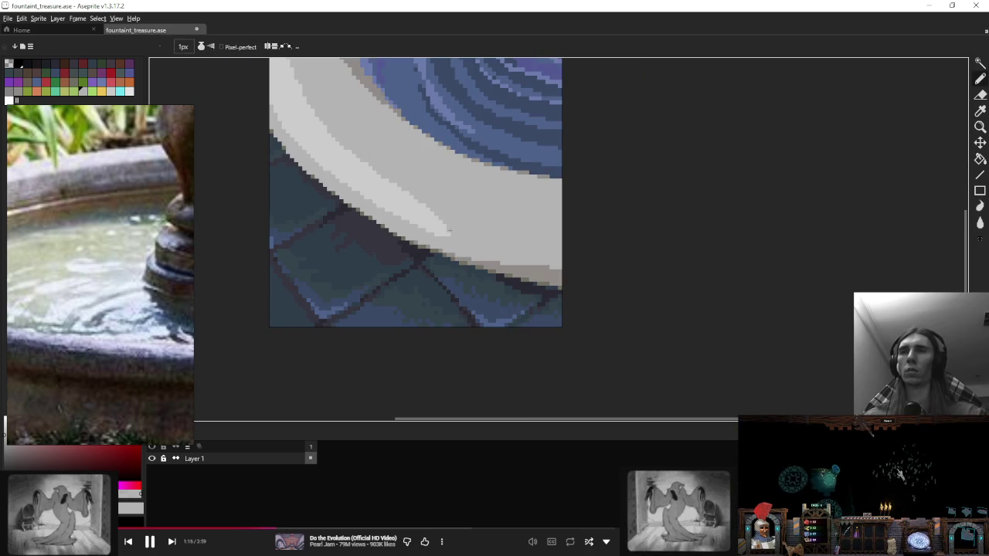
scroll(447, 232, down, 2)
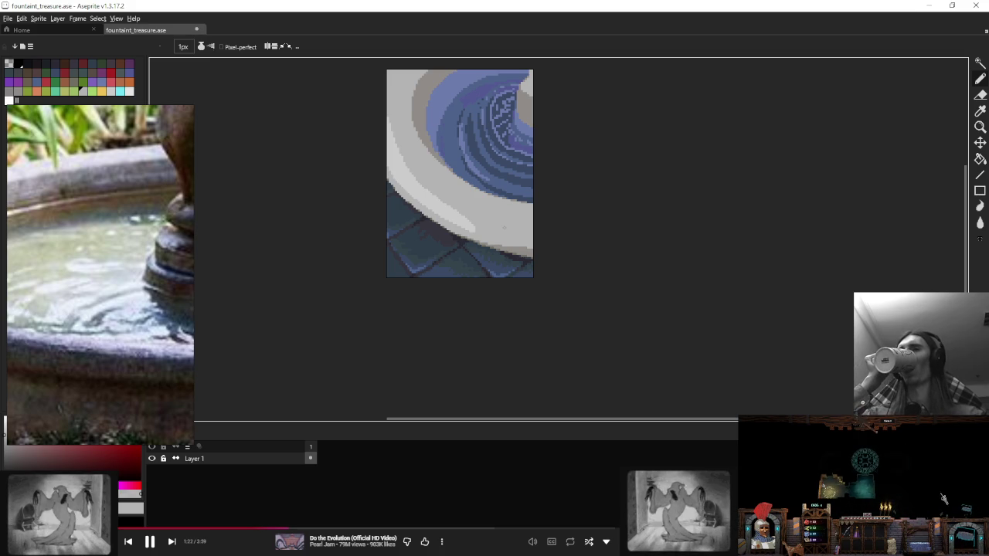
scroll(409, 116, up, 2)
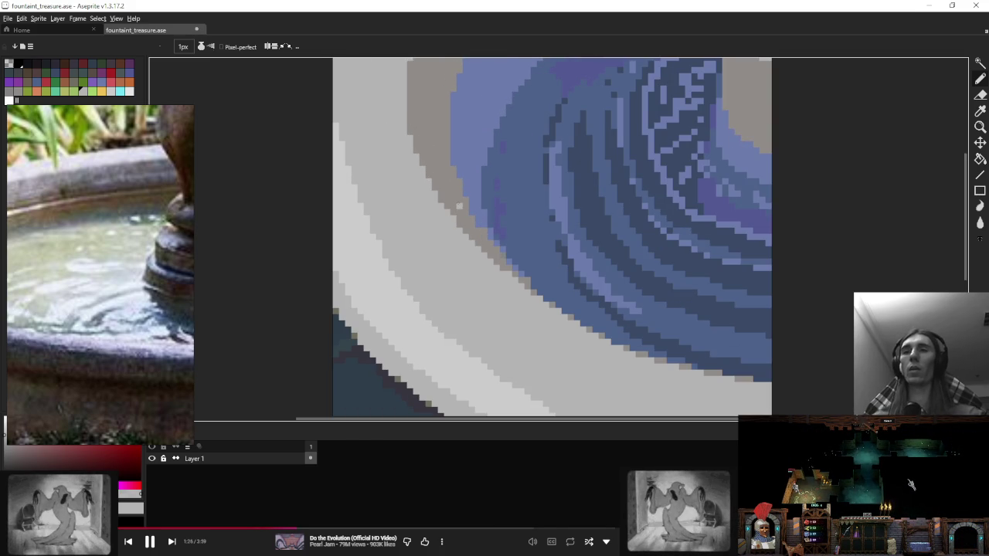
Step: Eyedrop the fountain rim's grey and return to the pencil
key(i)
click(504, 263)
key(b)
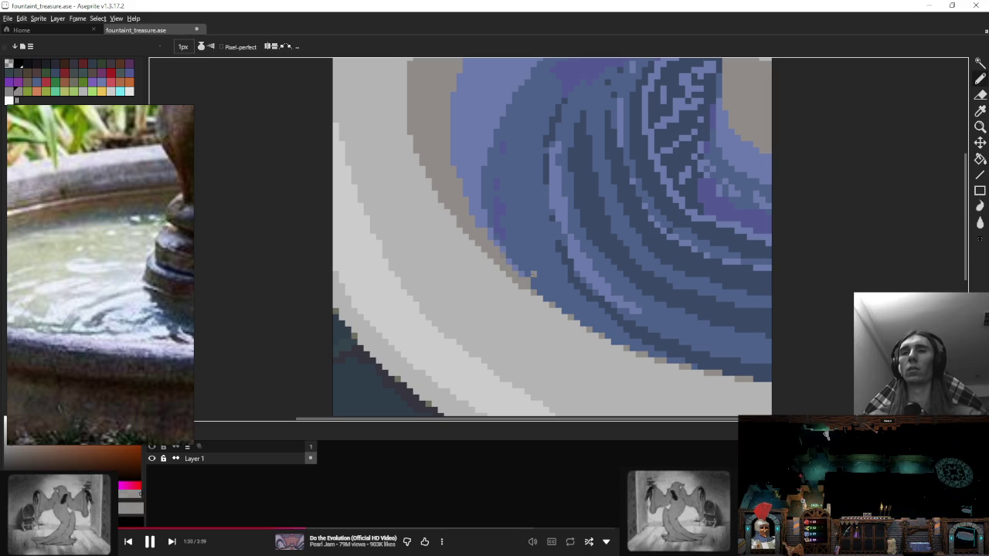
scroll(520, 283, down, 3)
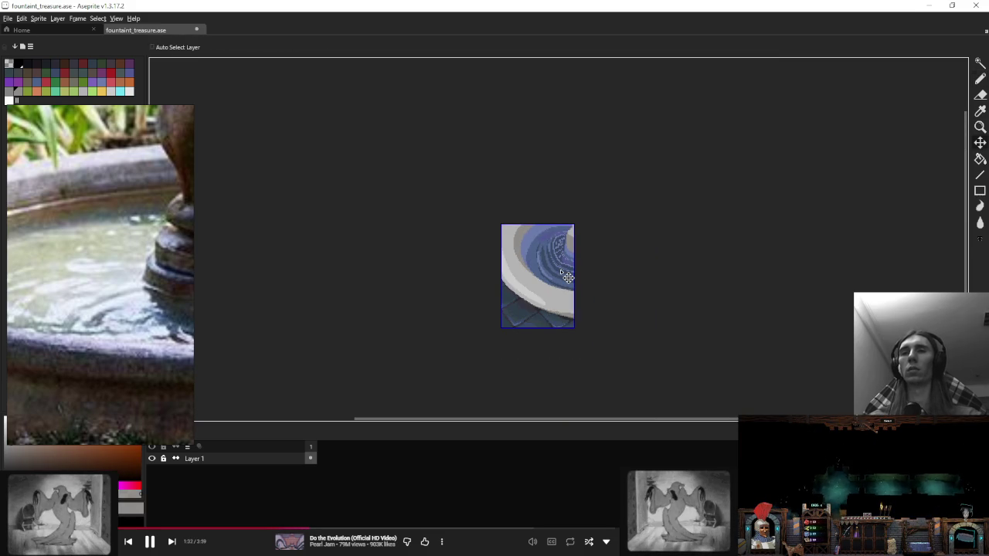
scroll(564, 235, up, 1)
scroll(556, 255, up, 1)
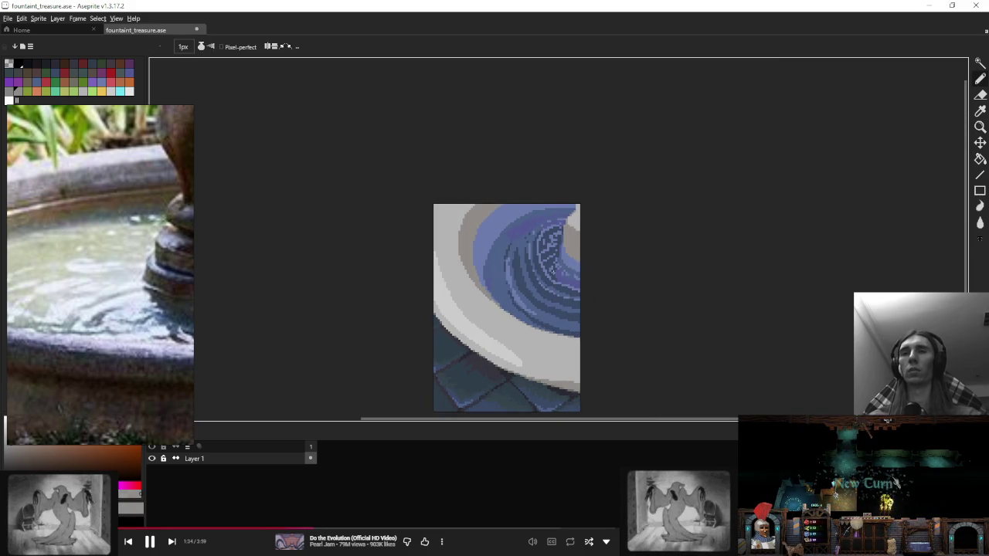
scroll(541, 263, up, 2)
scroll(533, 340, up, 1)
scroll(520, 305, down, 1)
scroll(433, 263, down, 1)
scroll(352, 218, down, 1)
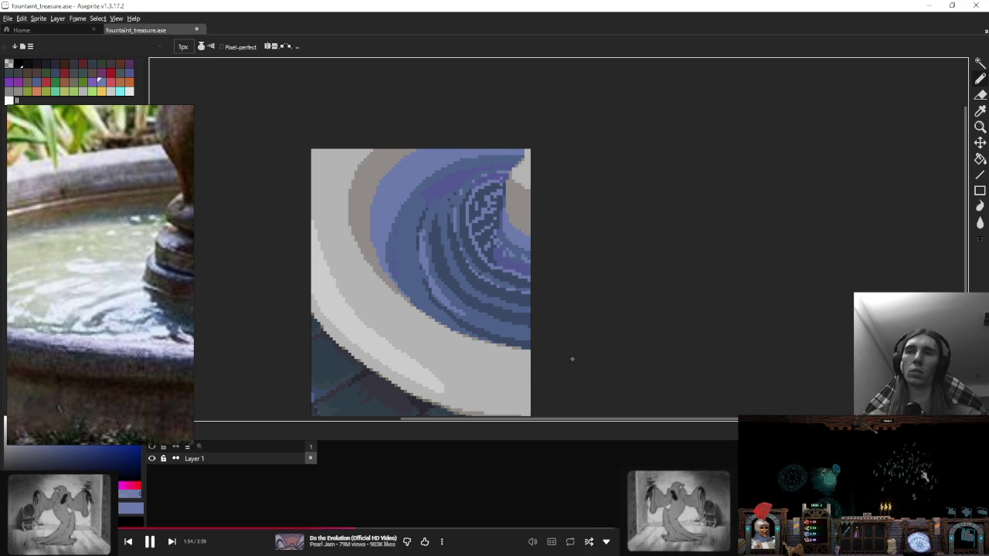
scroll(573, 358, up, 1)
key(shift+q)
Step: Lasso the left basin water and choose dark blue for the pencil
mouse_move(342, 131)
mouse_down()
mouse_move(599, 376)
mouse_move(335, 121)
mouse_up()
key(w)
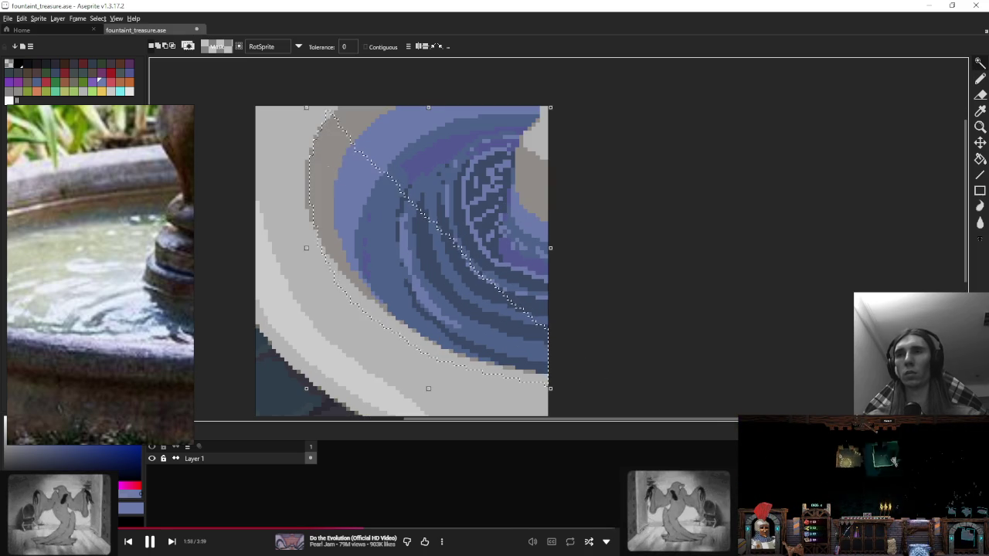
scroll(404, 241, up, 1)
key(b)
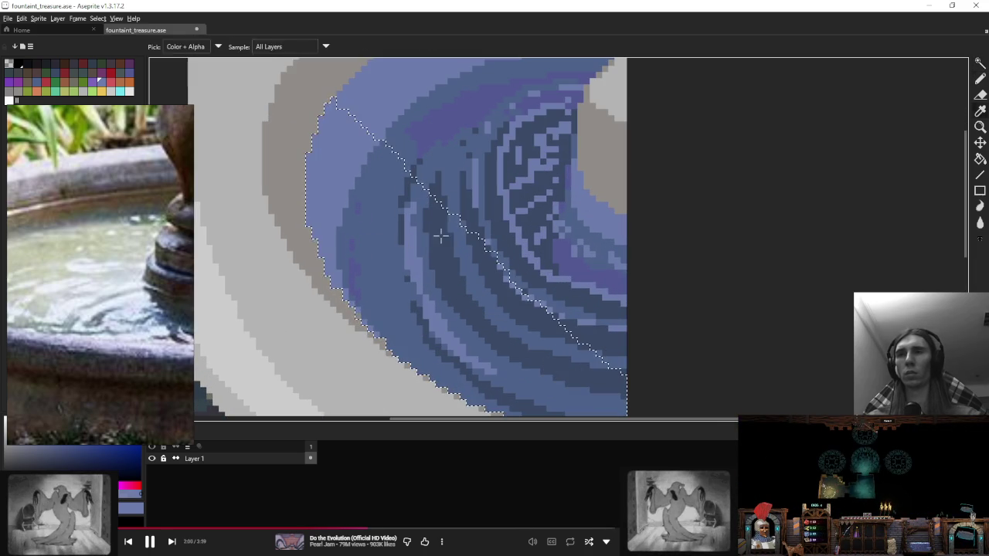
alt+click(384, 221)
scroll(384, 221, down, 1)
Step: Paint dark blue over the ripple stripes and light specks inside the selection
mouse_move(343, 139)
mouse_down()
mouse_move(354, 185)
mouse_move(338, 160)
mouse_move(379, 216)
mouse_move(340, 255)
mouse_move(351, 263)
mouse_up()
scroll(526, 359, down, 1)
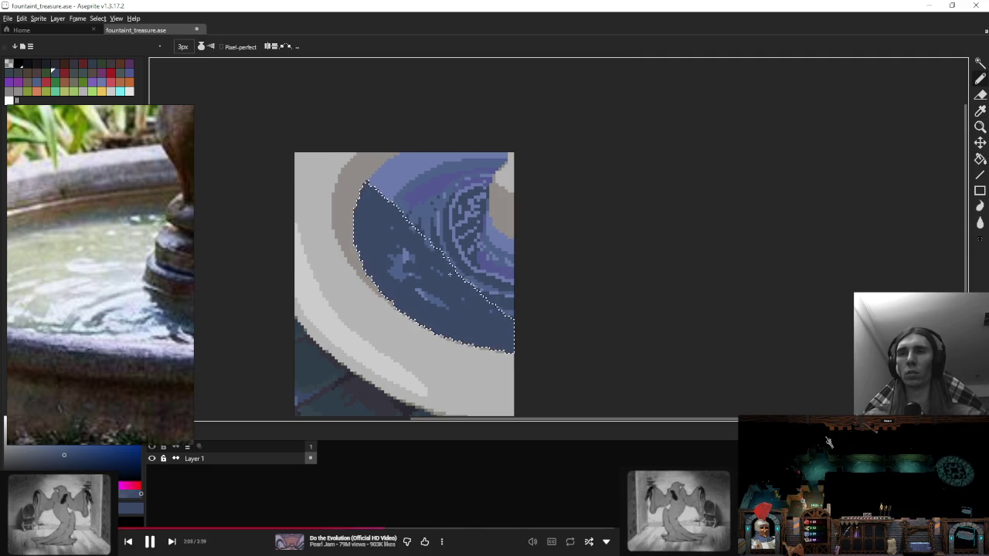
drag(453, 334, 395, 207)
drag(418, 265, 495, 313)
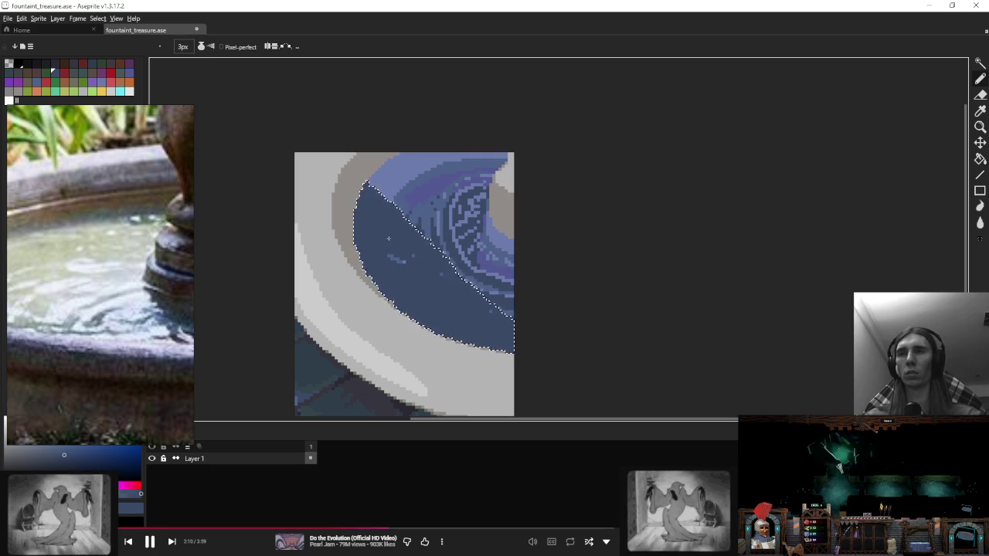
scroll(448, 213, down, 5)
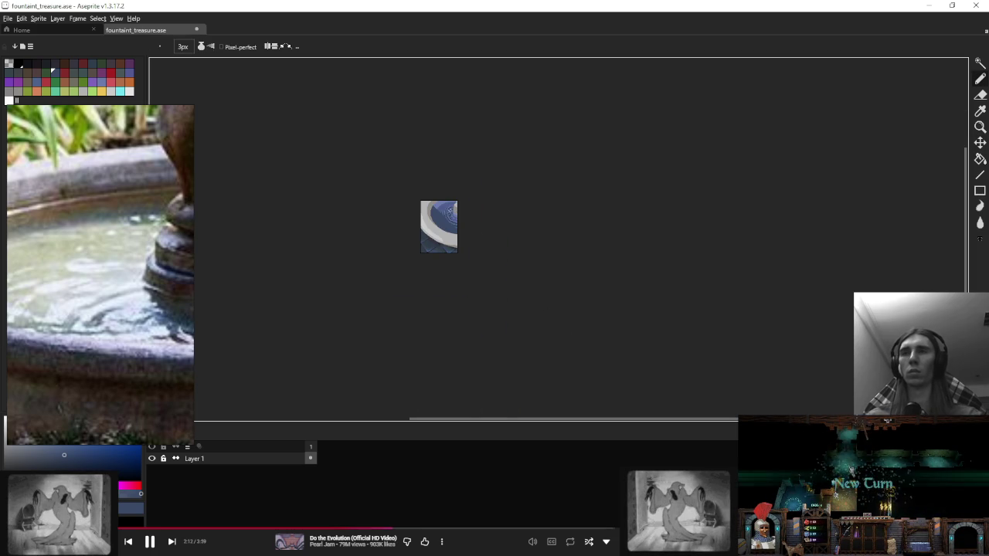
Step: Zoom in and eyedrop a purple from the ripple rings
scroll(475, 215, up, 5)
scroll(402, 227, up, 1)
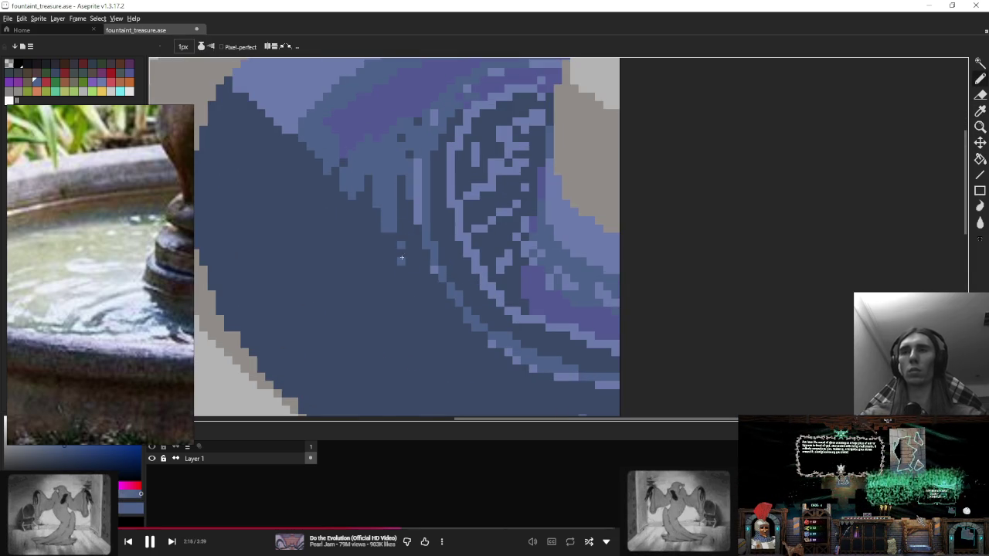
scroll(429, 286, down, 2)
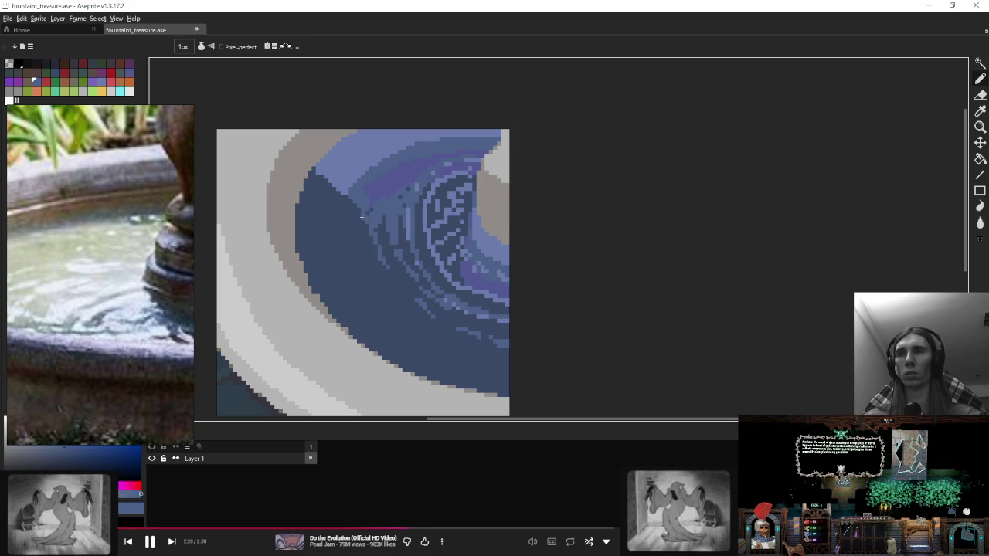
alt+click(388, 183)
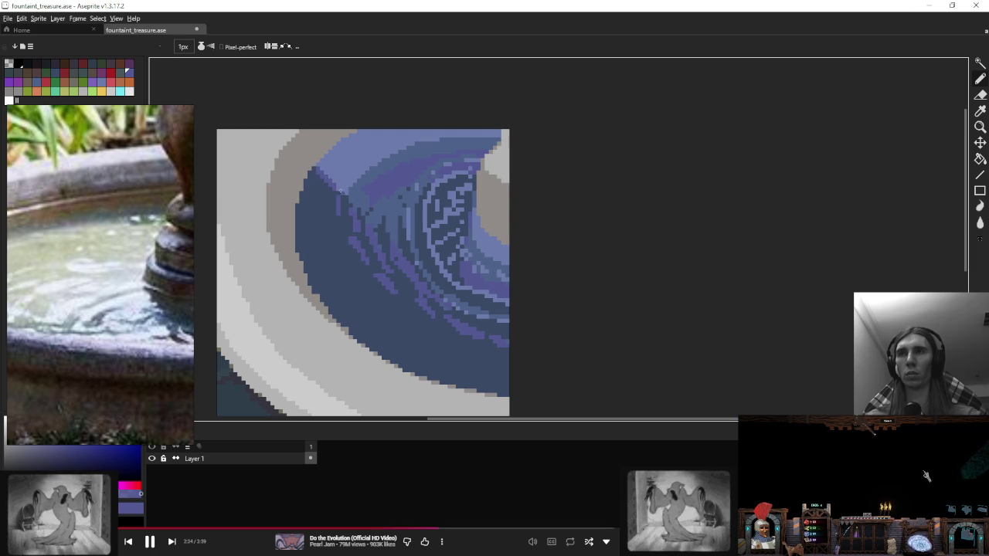
scroll(353, 149, up, 1)
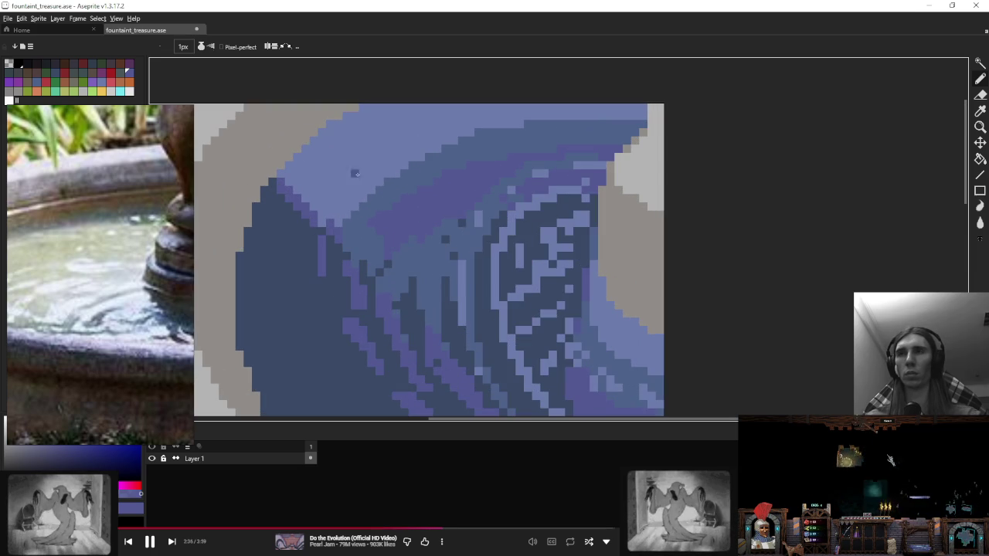
Step: Paint dark blue rows across the light top band of water below the far rim
mouse_move(355, 185)
mouse_down()
mouse_move(357, 138)
mouse_move(440, 113)
mouse_up()
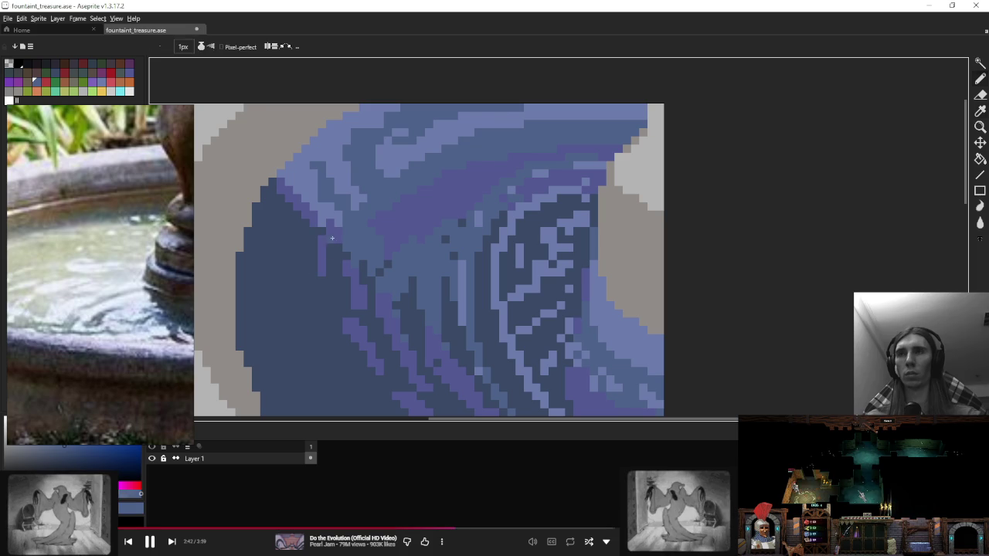
mouse_move(551, 115)
mouse_down()
mouse_move(492, 127)
mouse_move(467, 149)
mouse_up()
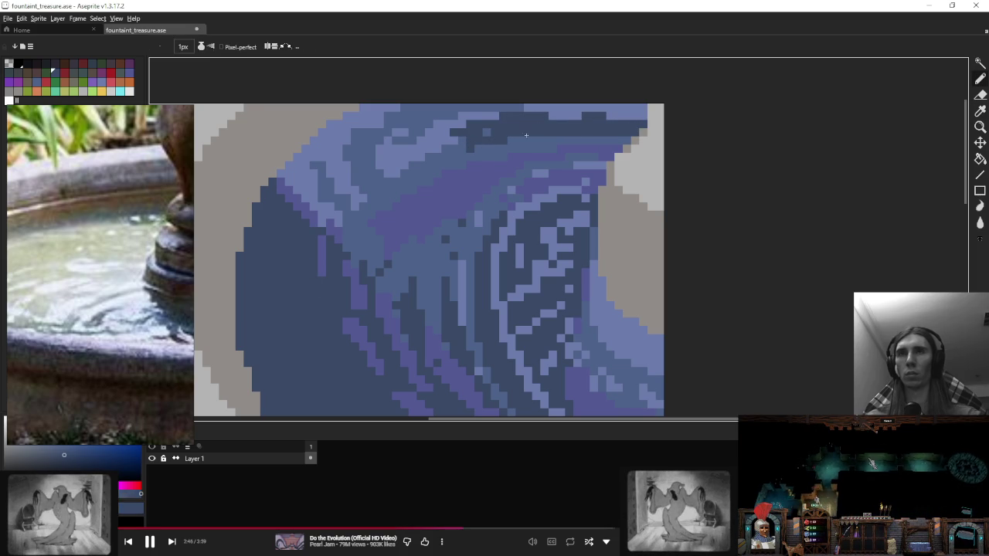
drag(615, 141, 507, 141)
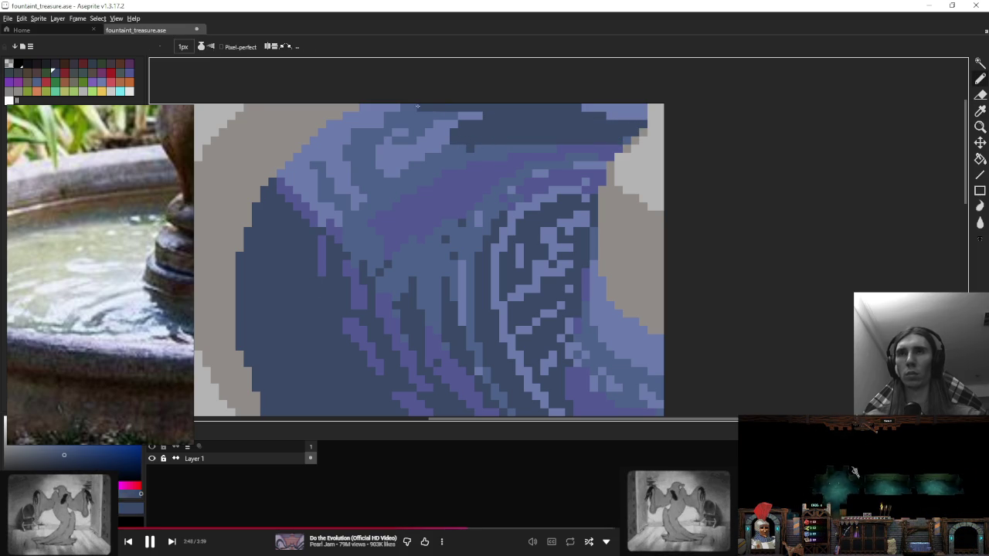
drag(417, 105, 390, 124)
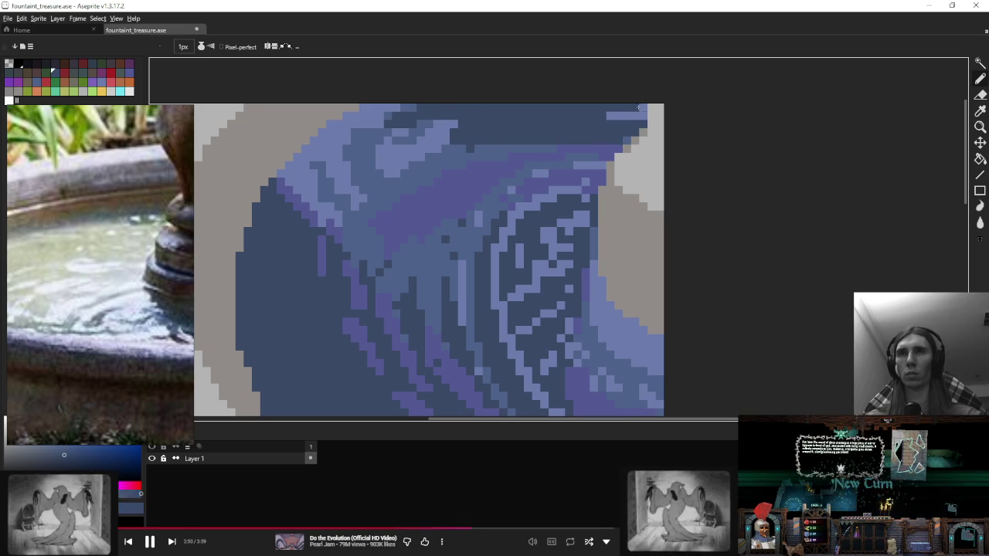
drag(642, 109, 617, 114)
Step: Sample a lighter water blue and draw a streak along the top band
alt+click(521, 146)
drag(533, 132, 591, 132)
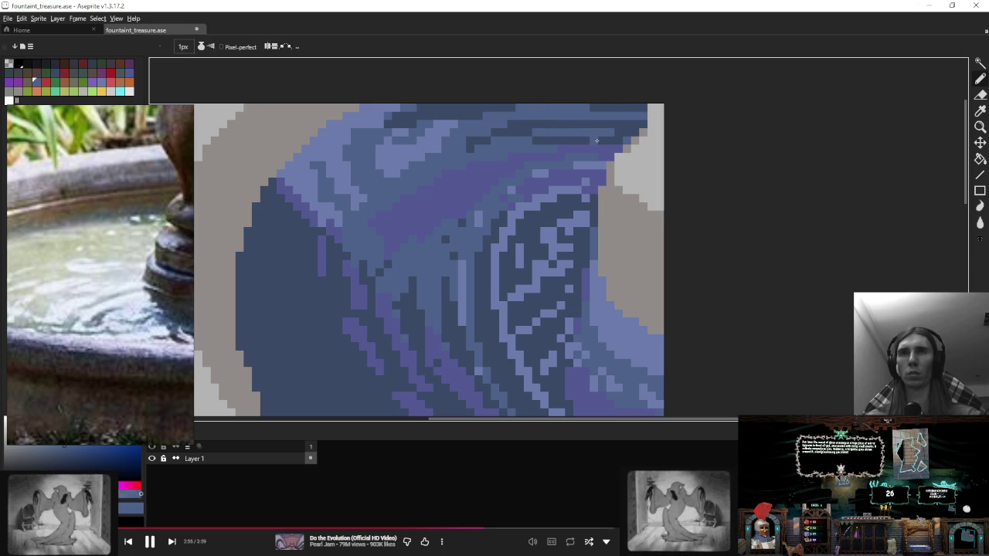
scroll(549, 140, down, 3)
scroll(513, 85, down, 1)
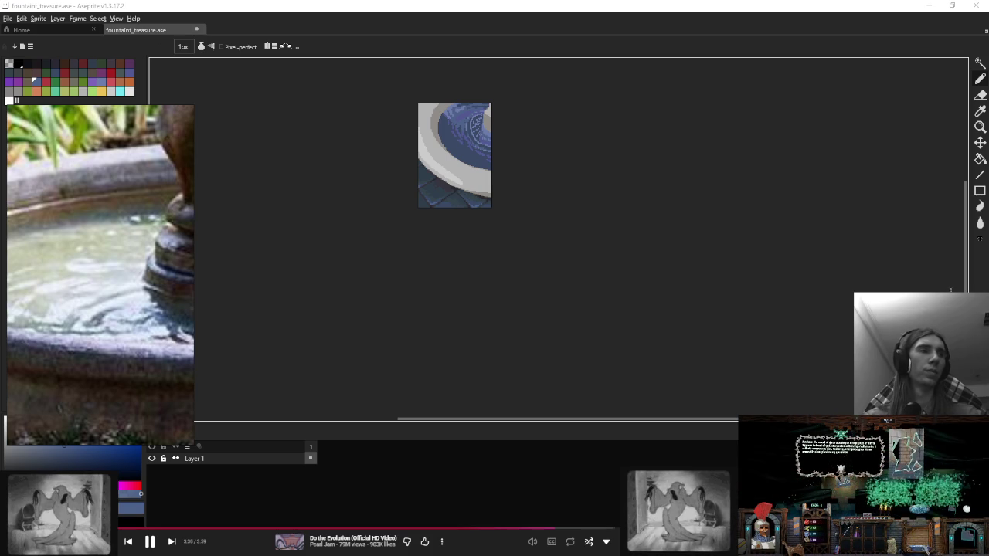
Step: Draw vertical, horizontal and diagonal purple ripple strokes across the dark water
scroll(432, 158, up, 2)
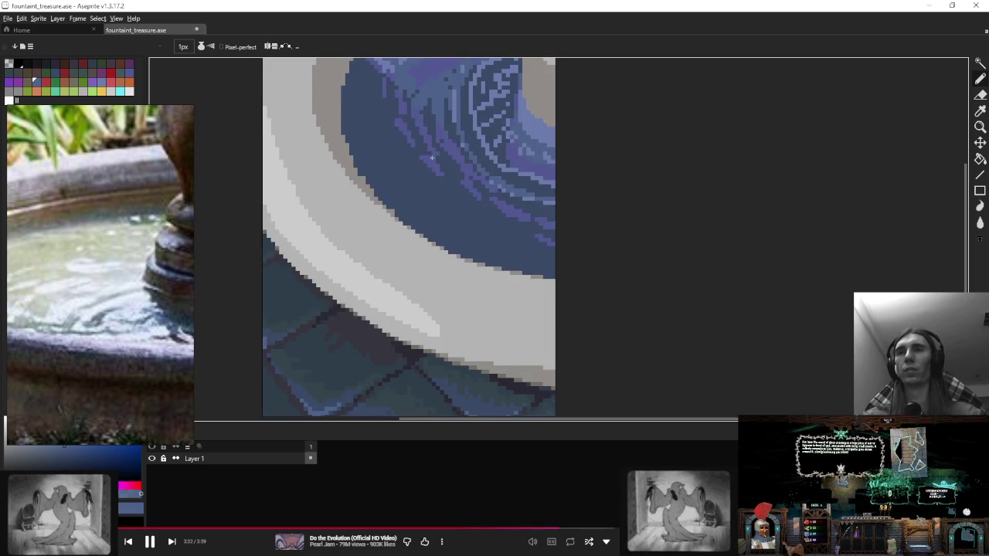
scroll(432, 158, up, 2)
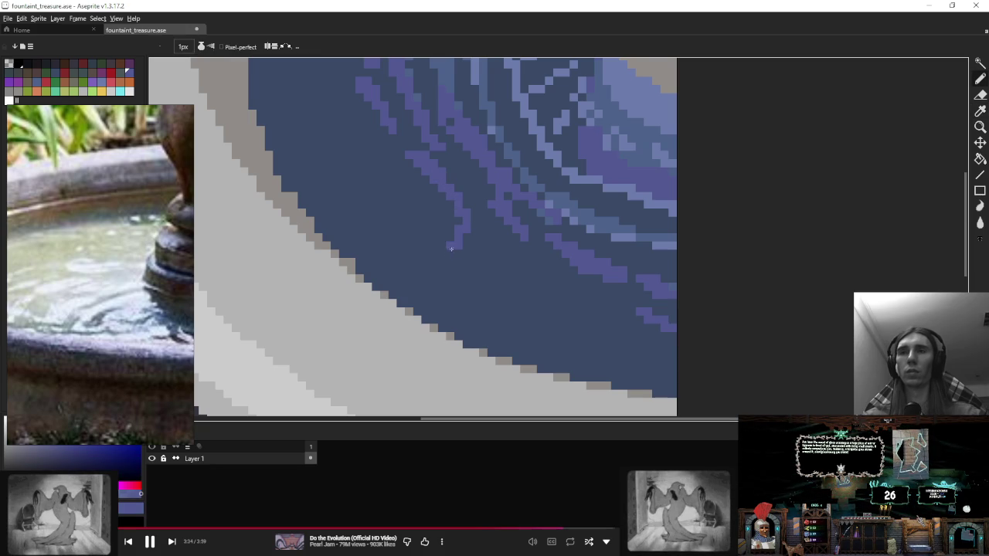
mouse_move(531, 234)
mouse_down()
mouse_move(554, 266)
mouse_move(541, 306)
mouse_up()
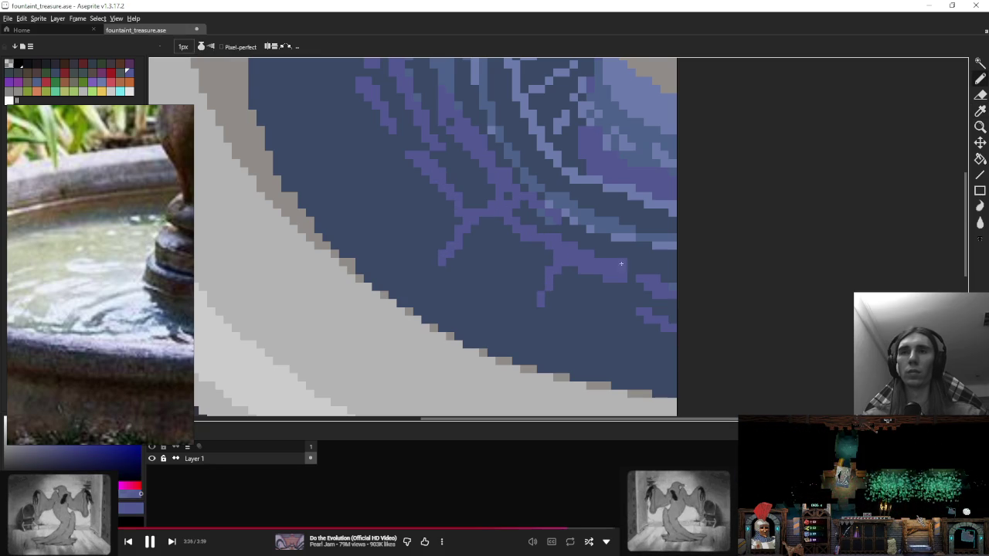
mouse_move(430, 193)
mouse_down()
mouse_move(382, 193)
mouse_move(371, 180)
mouse_up()
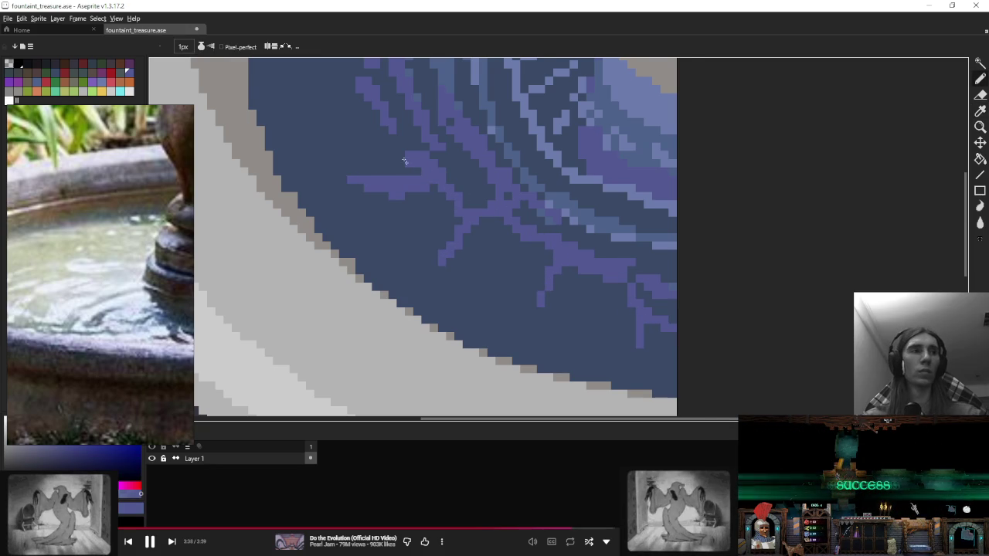
mouse_move(437, 232)
mouse_down()
mouse_move(474, 270)
mouse_move(581, 303)
mouse_up()
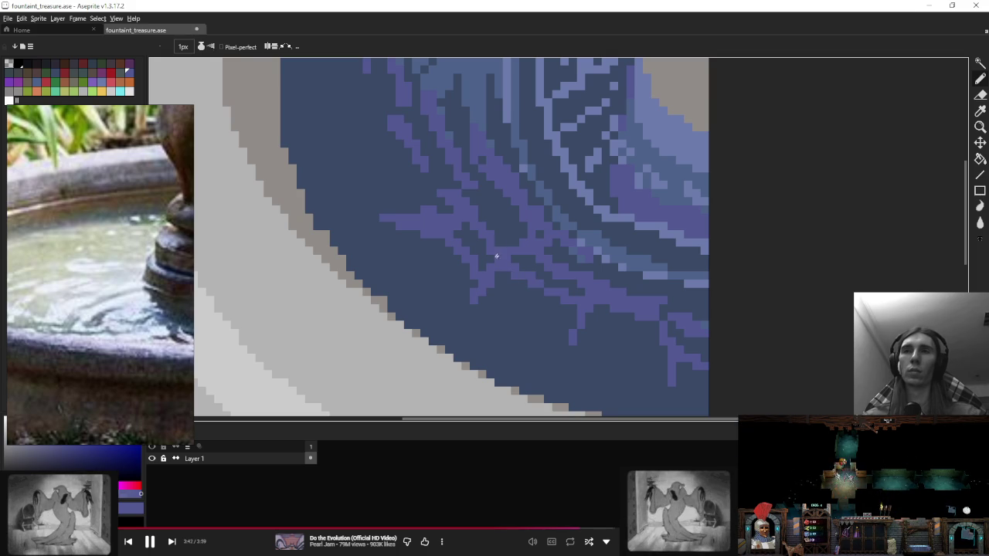
scroll(497, 255, up, 3)
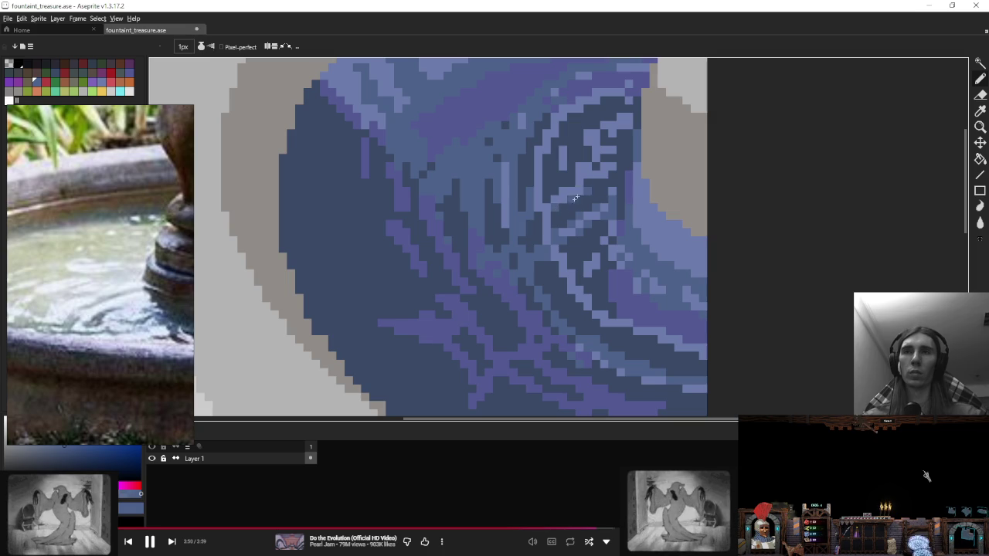
Step: Sample a colour from the water and paint a short purple ripple
scroll(535, 273, down, 1)
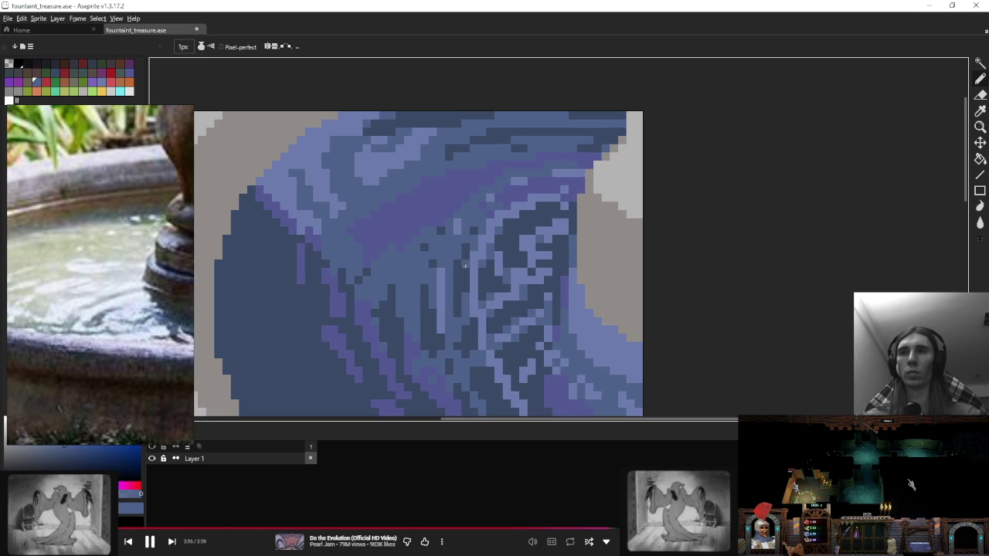
alt+click(424, 289)
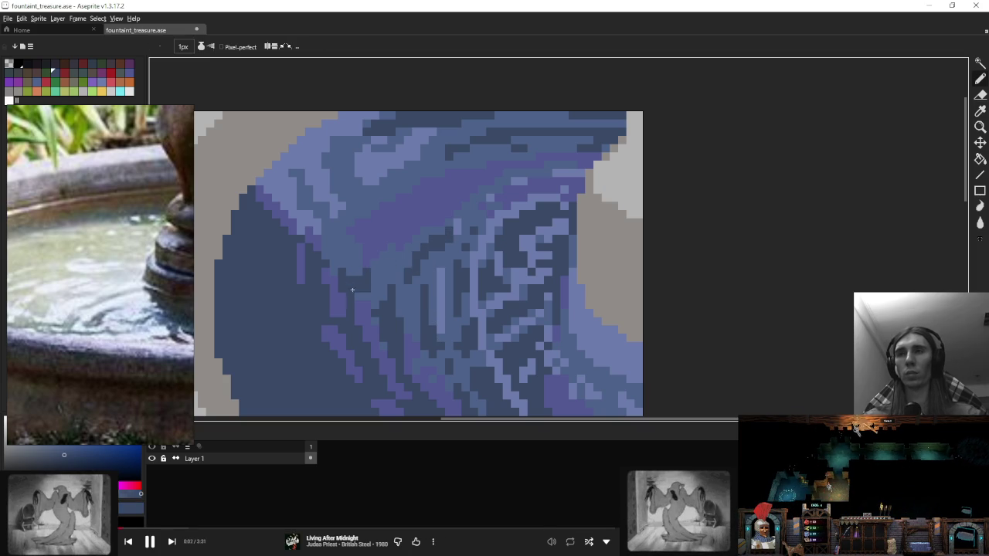
scroll(409, 255, down, 5)
scroll(481, 231, down, 1)
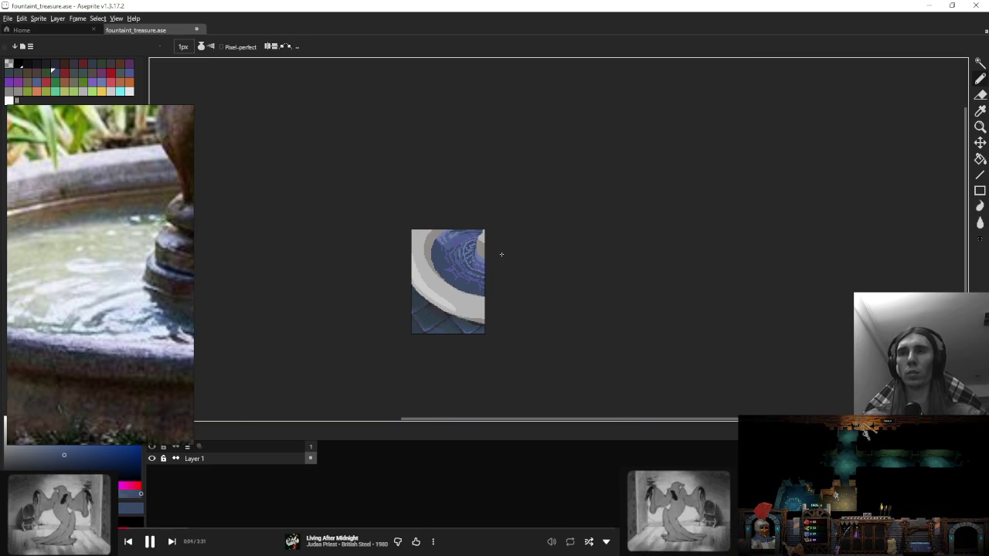
scroll(463, 286, up, 7)
drag(330, 193, 365, 194)
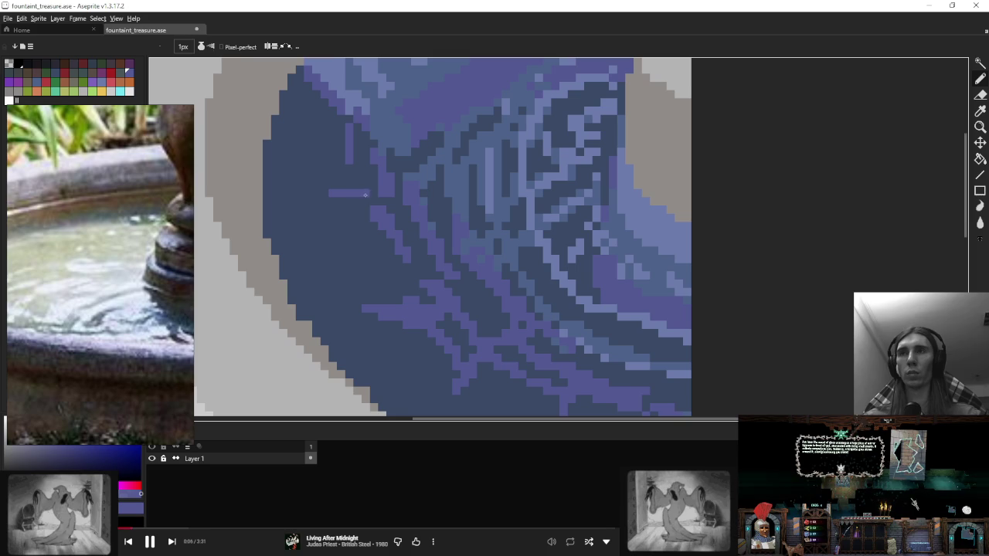
Step: Paint a light blue ripple stroke and dark blue pixels into the upper water
scroll(406, 182, up, 3)
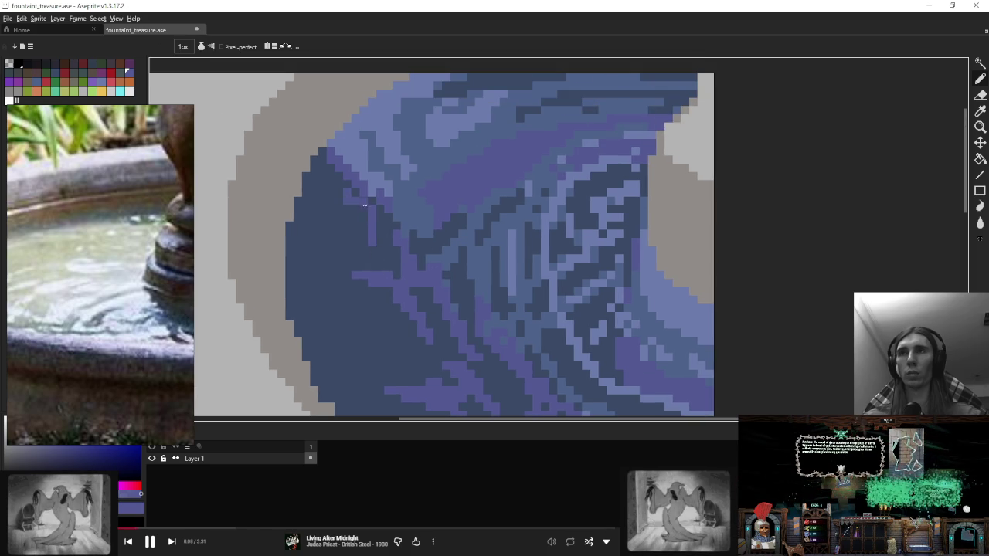
alt+click(401, 178)
drag(403, 181, 396, 212)
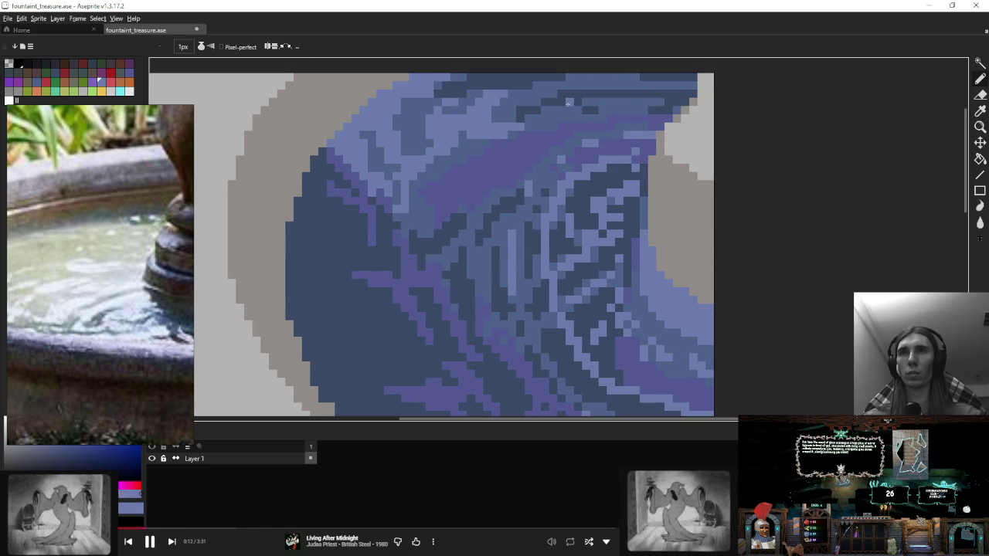
scroll(541, 116, down, 1)
alt+click(501, 130)
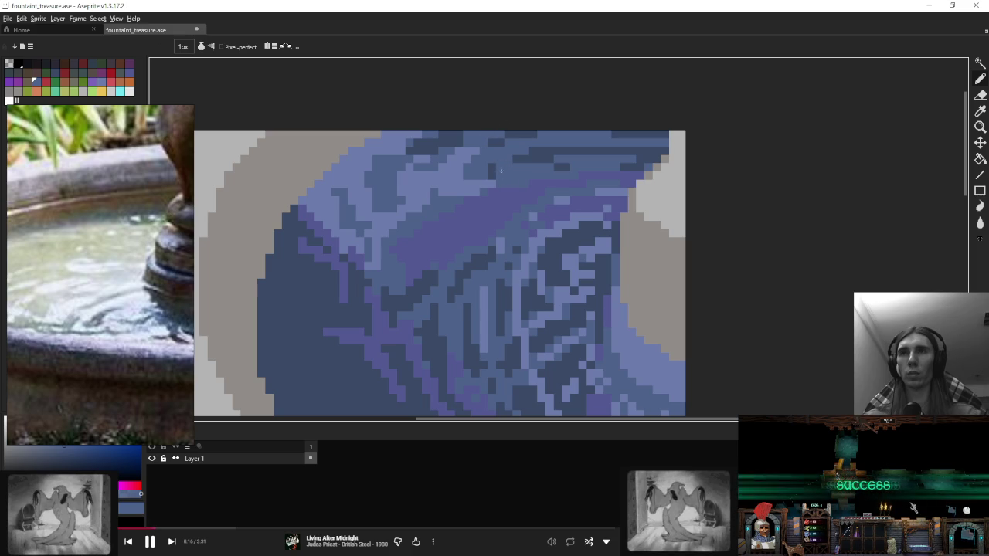
alt+click(509, 144)
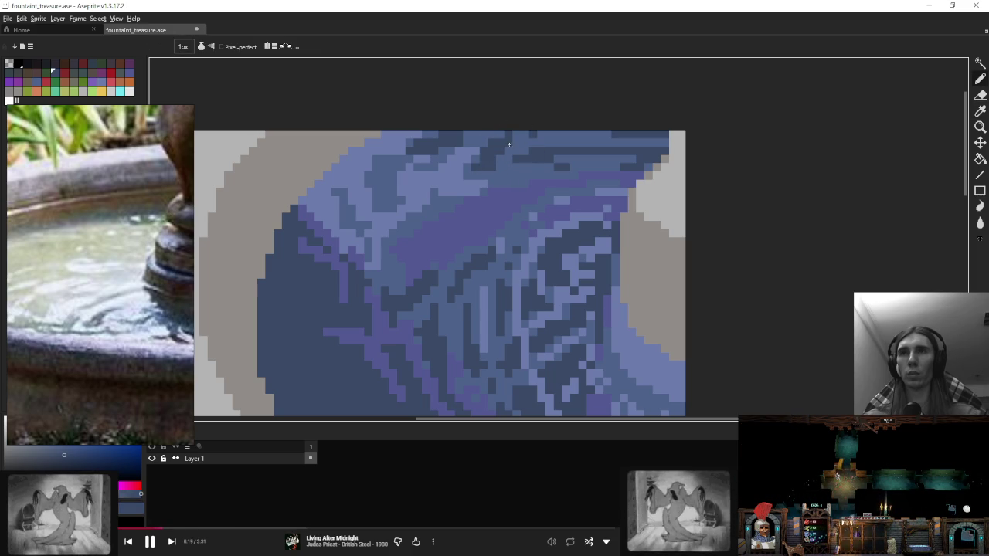
drag(390, 167, 375, 185)
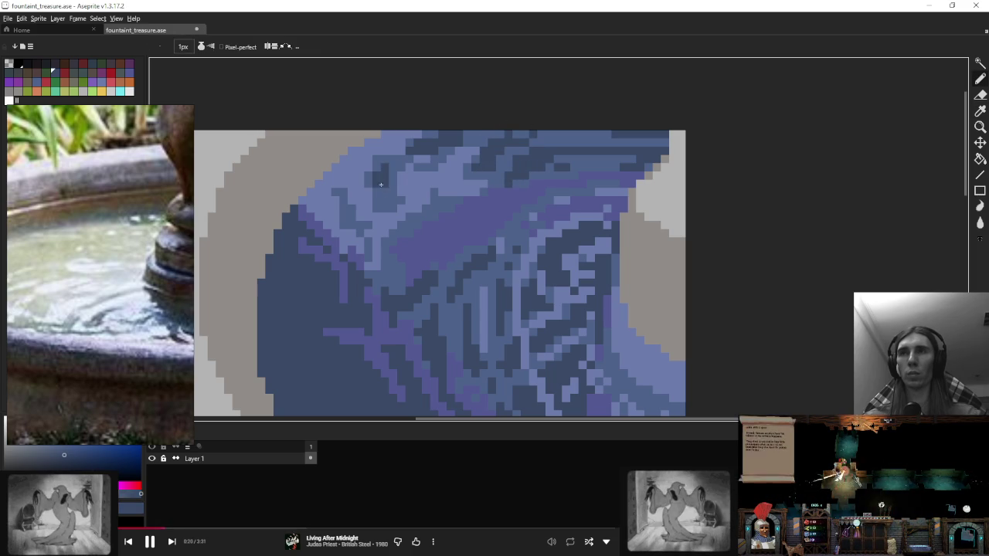
Step: Cover some dark blue pixels with a lighter blue sampled from the water
alt+click(340, 211)
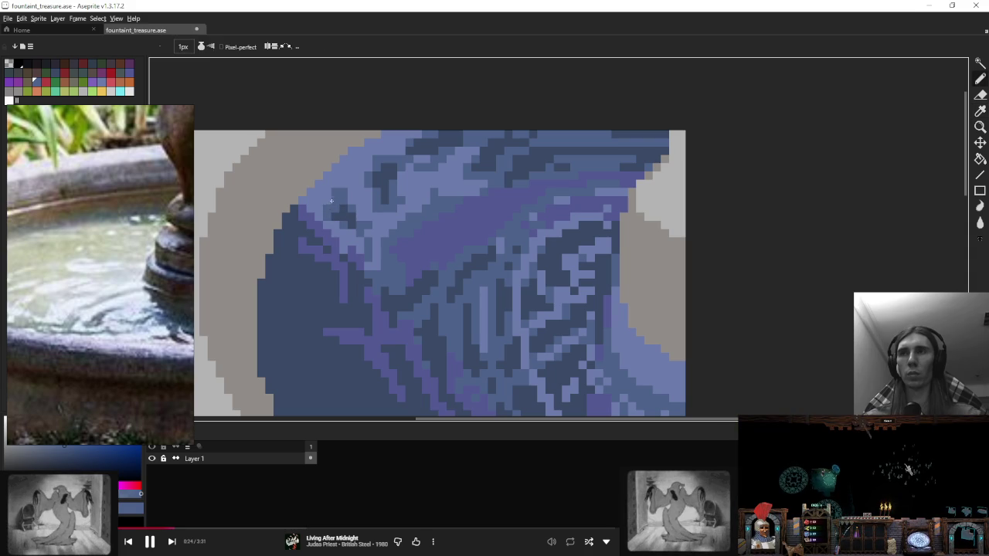
alt+click(336, 207)
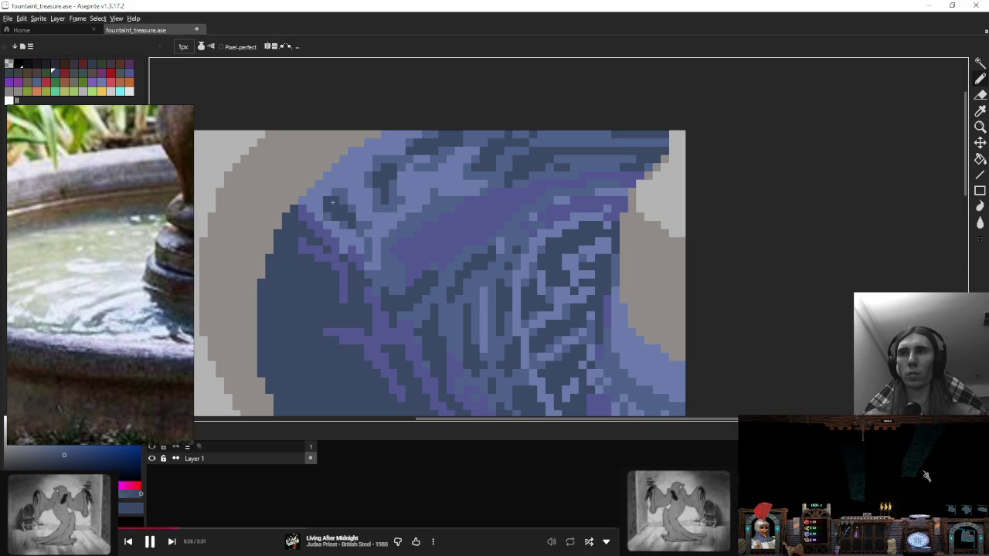
scroll(401, 183, down, 3)
scroll(422, 194, down, 1)
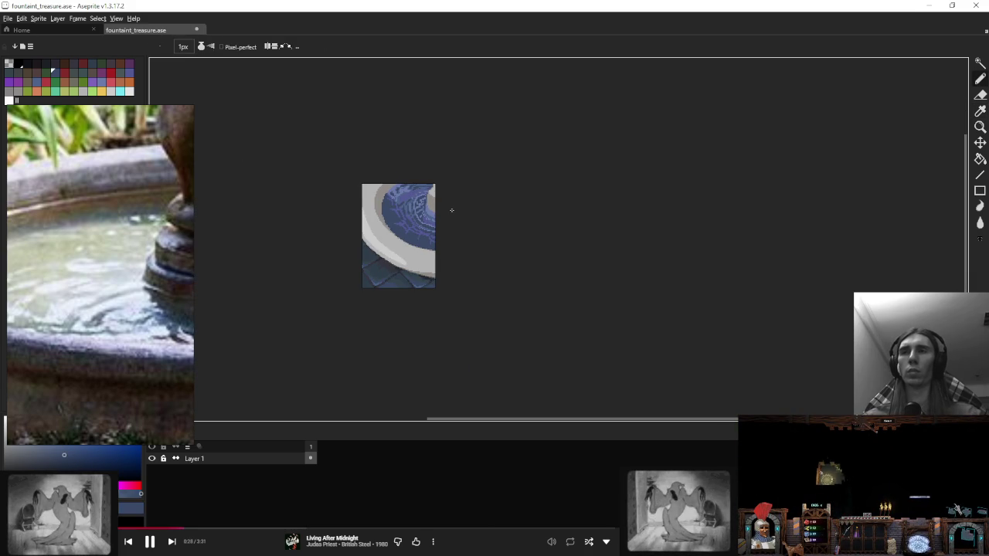
scroll(452, 210, up, 3)
scroll(432, 210, up, 1)
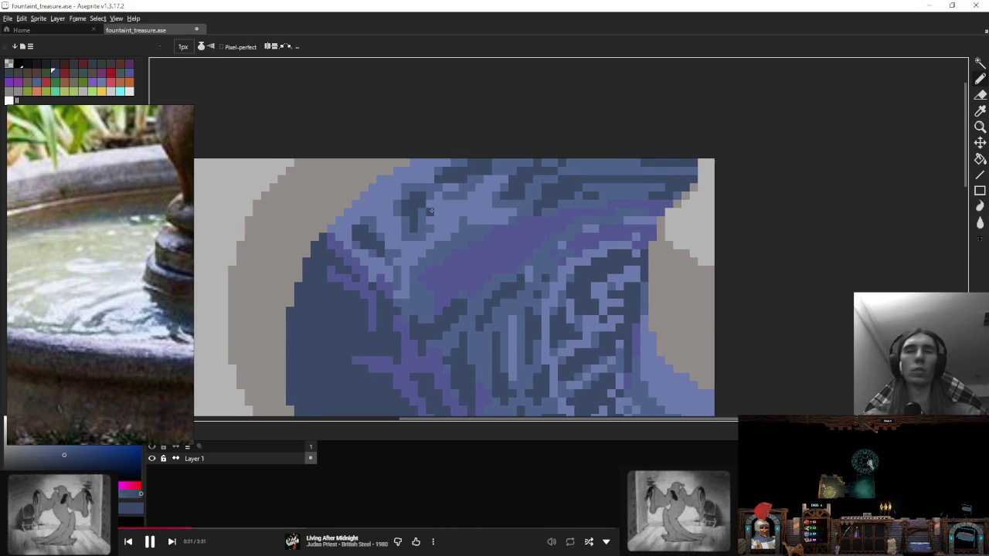
alt+click(425, 209)
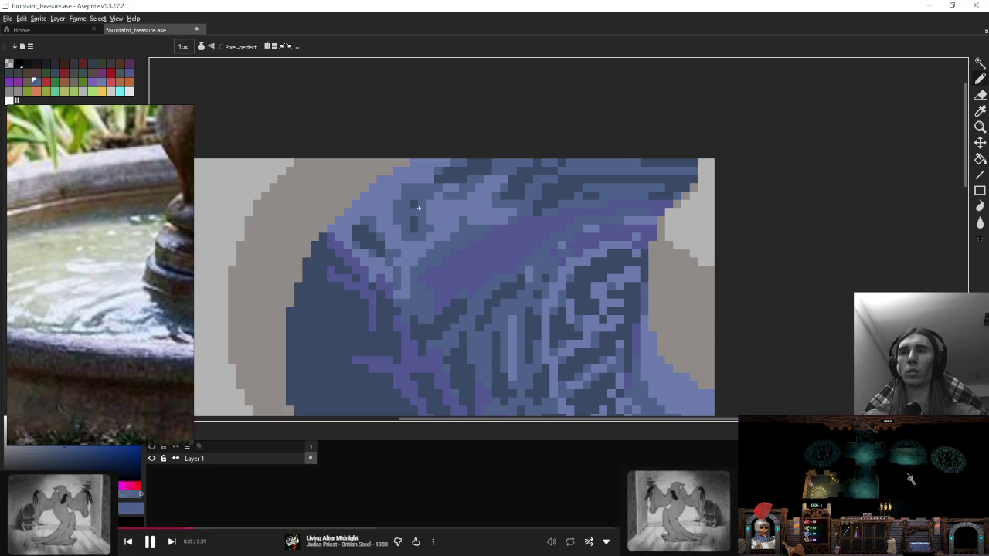
drag(418, 207, 380, 251)
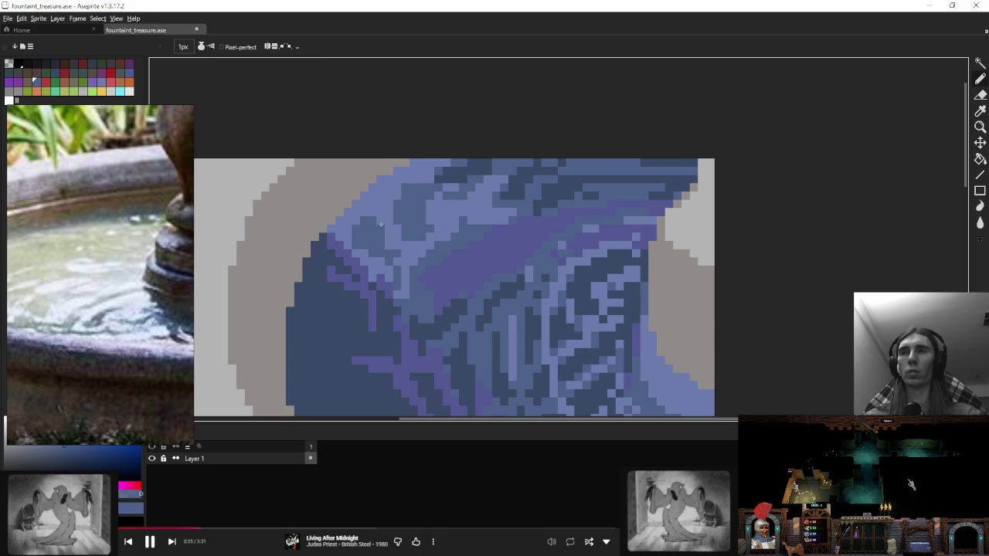
Step: Select a band across the top of the water with the lasso, then switch to the fill tool
alt+click(355, 253)
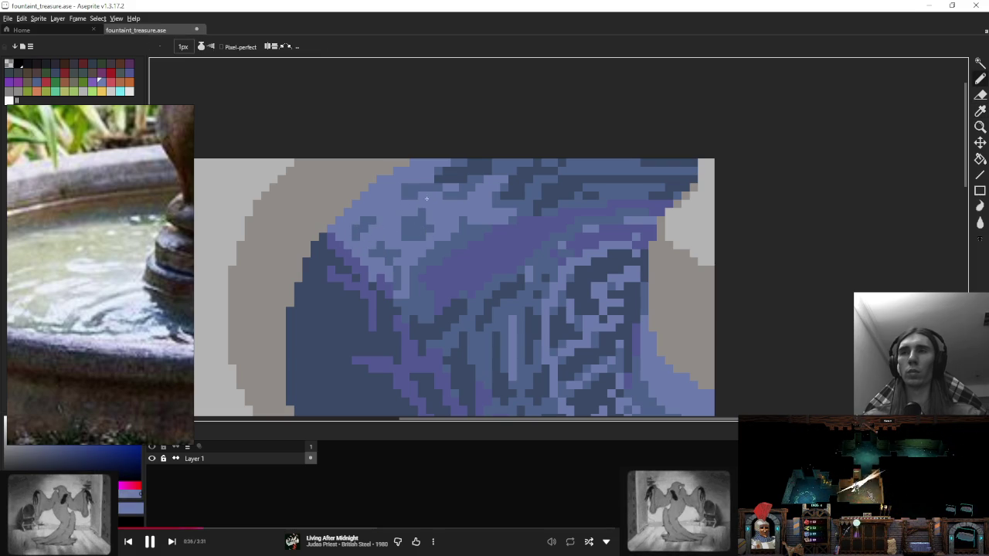
scroll(417, 203, down, 3)
scroll(463, 204, down, 1)
scroll(503, 203, down, 1)
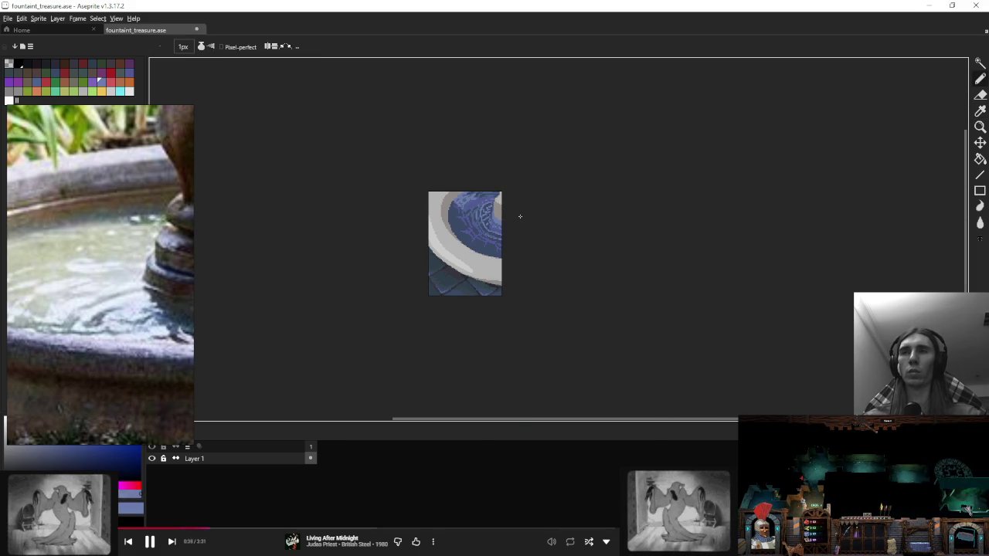
scroll(470, 201, up, 3)
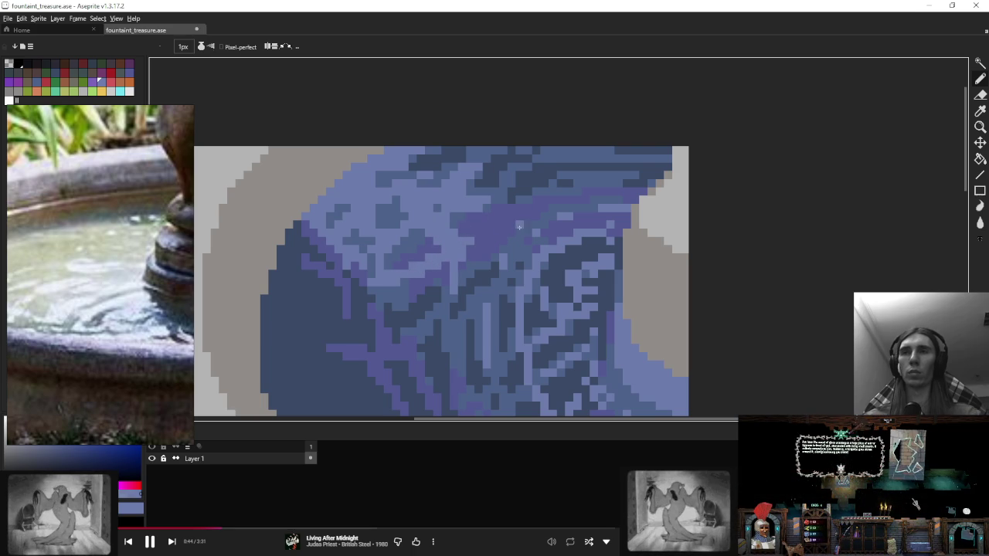
scroll(519, 227, down, 1)
key(q)
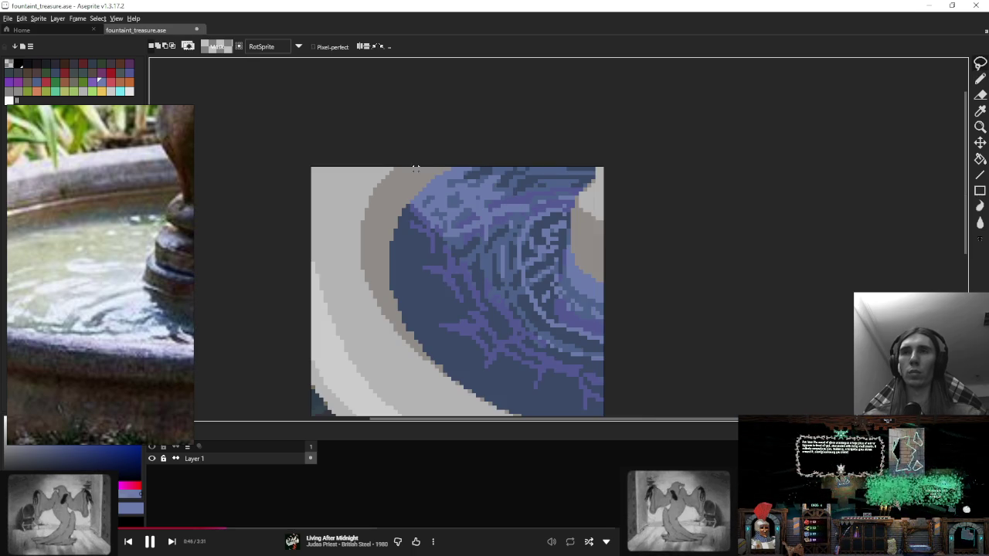
drag(416, 168, 601, 168)
scroll(484, 151, up, 3)
key(w)
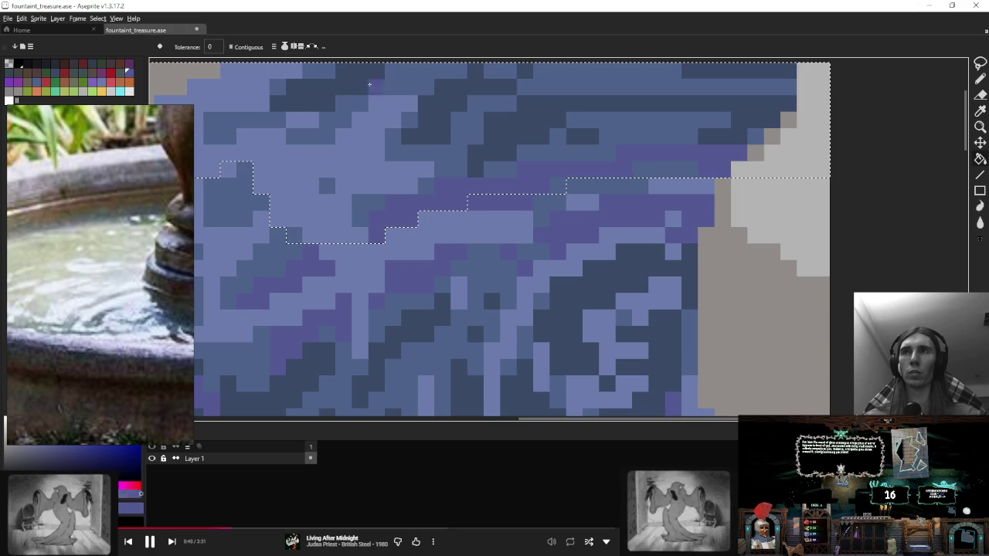
Step: Sample a blue-purple from the water, then choose light grey for the splash
scroll(616, 143, down, 4)
scroll(557, 144, down, 2)
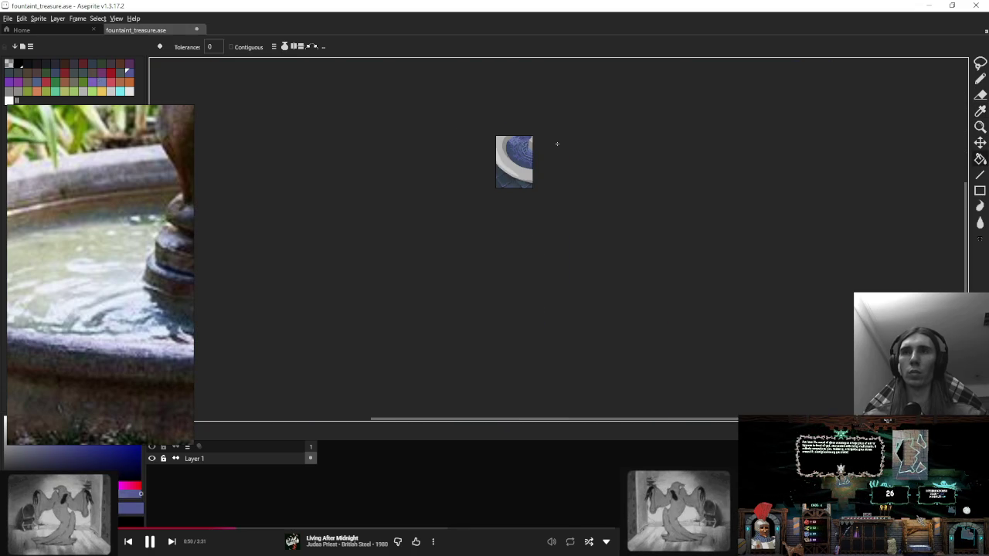
scroll(541, 147, up, 2)
scroll(533, 143, up, 1)
scroll(517, 137, up, 3)
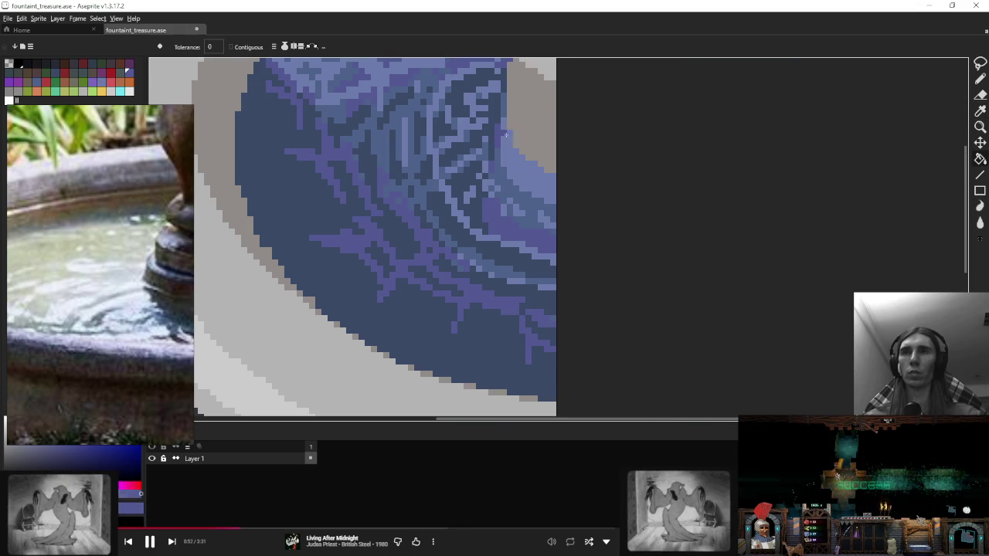
scroll(479, 138, up, 3)
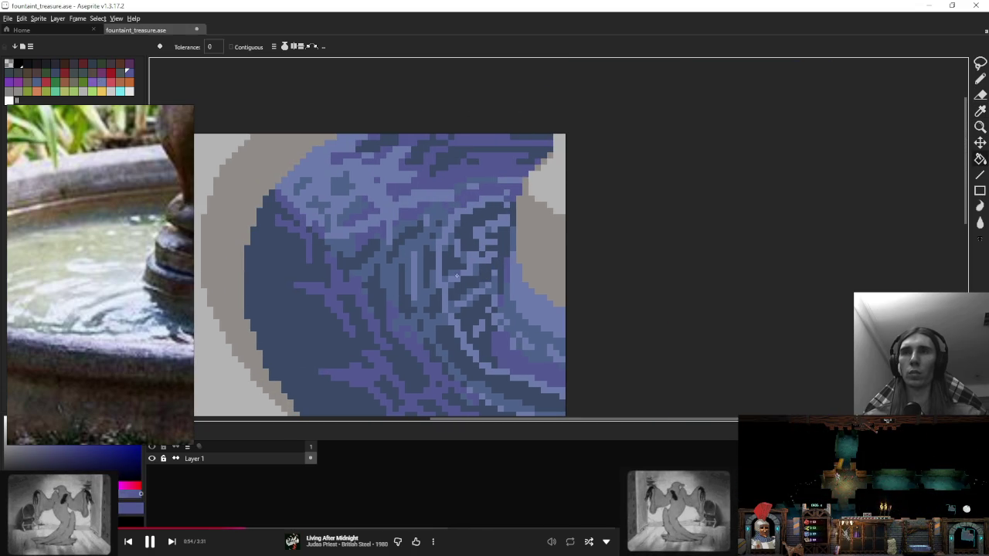
alt+click(508, 316)
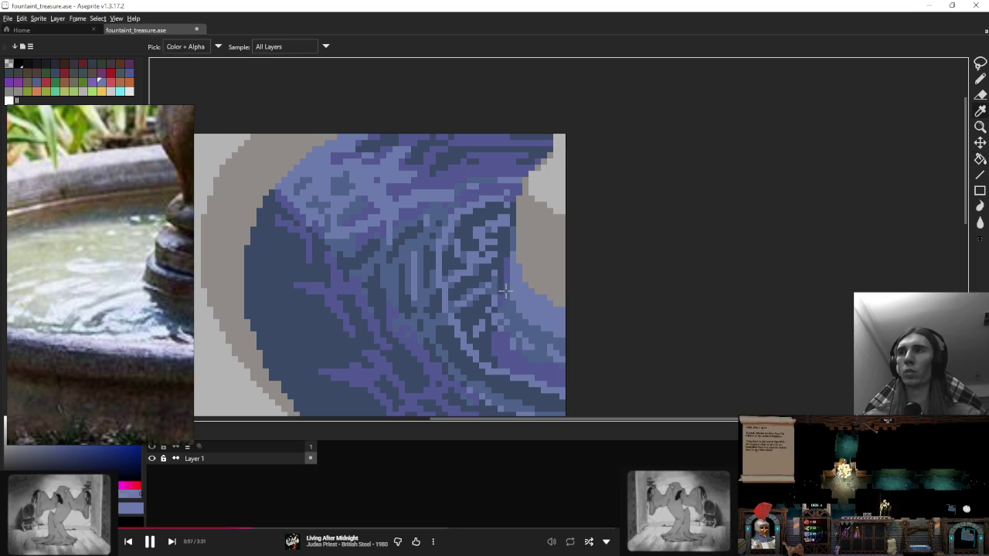
click(83, 90)
Step: Try vertical and diagonal light-grey splash strokes, undoing both and keeping one pixel
key(b)
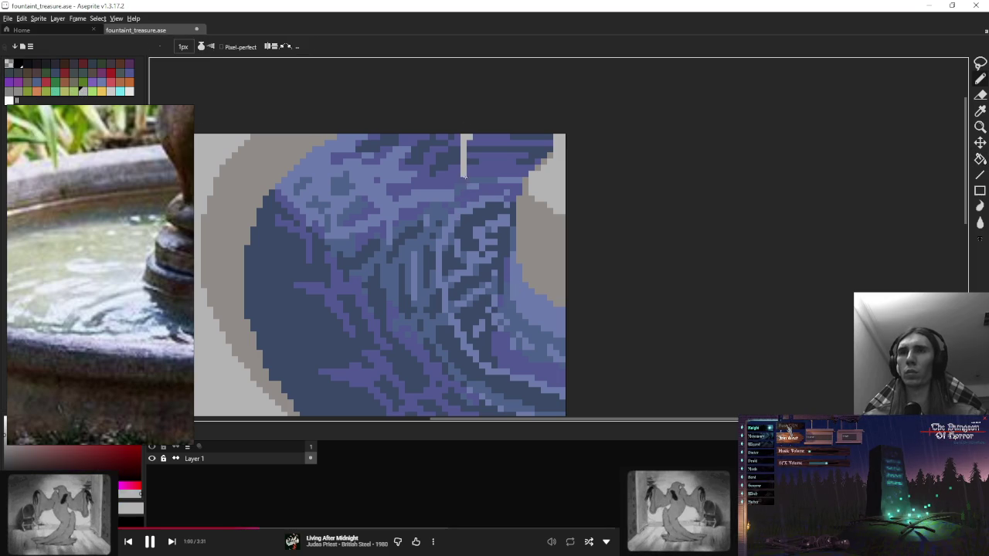
drag(464, 176, 464, 241)
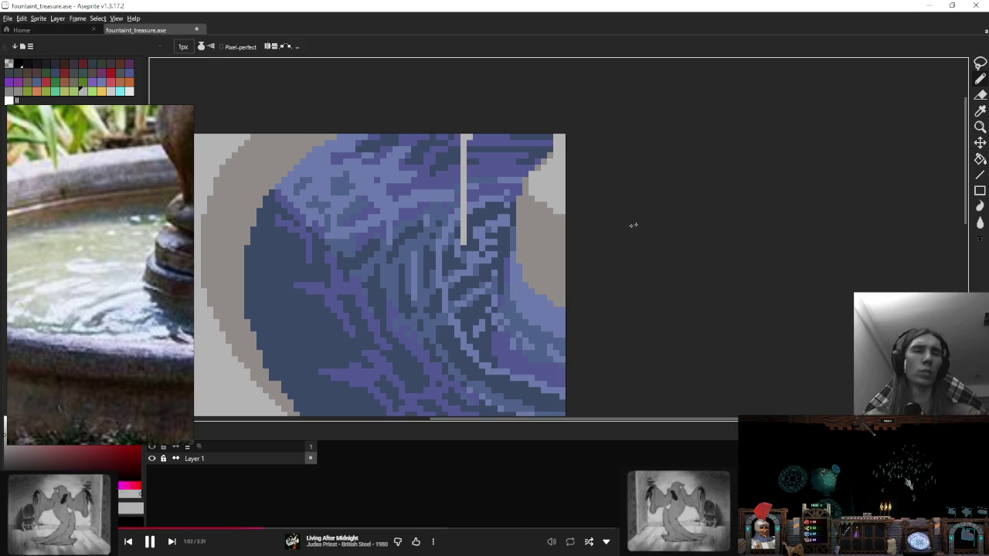
key(ctrl+z)
scroll(474, 166, down, 2)
click(463, 178)
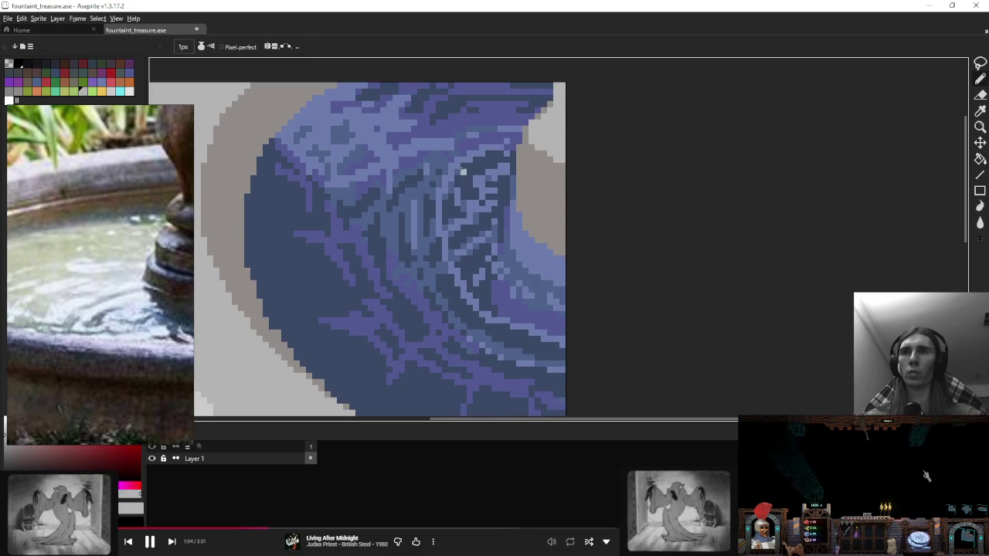
drag(482, 155, 452, 187)
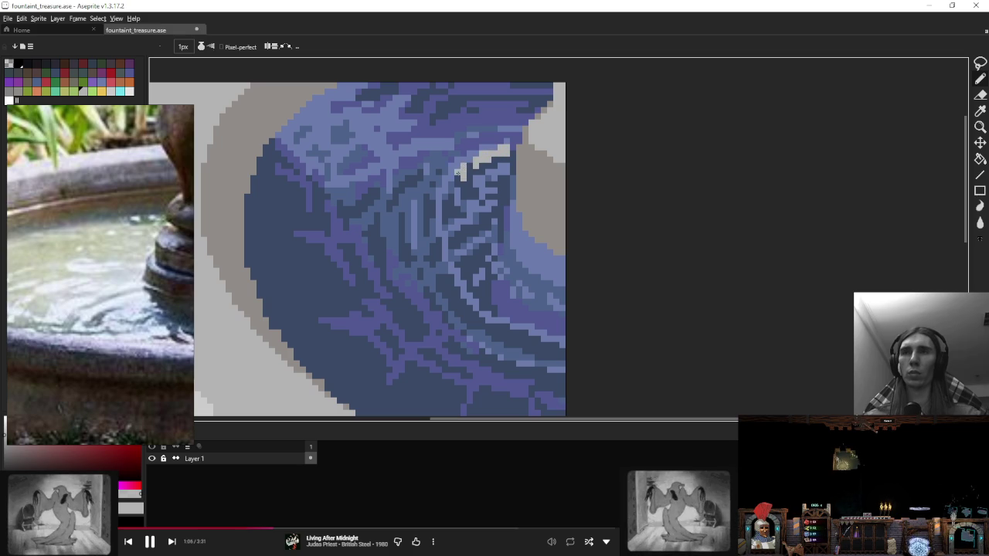
key(ctrl+z)
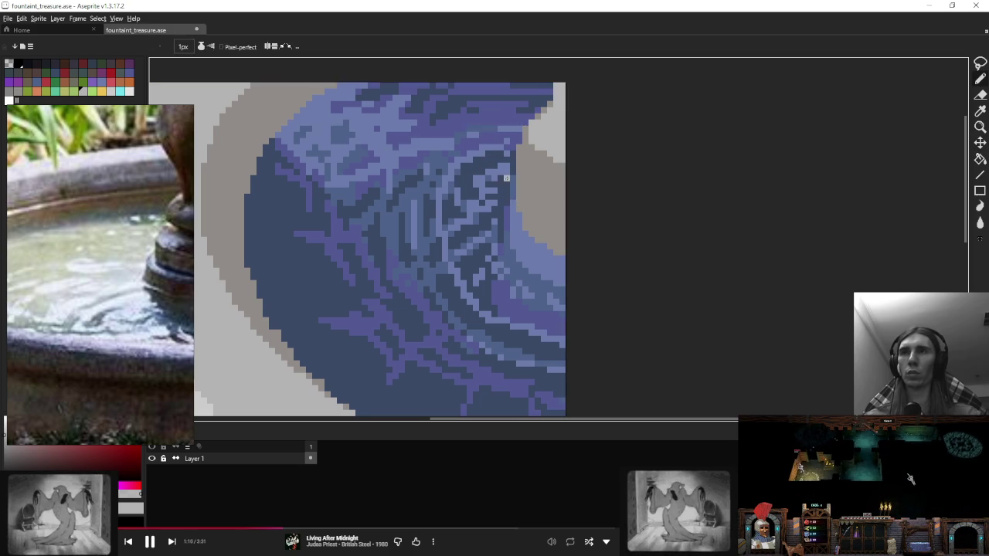
Step: Dot light-grey splash pixels along the basin's right side and top right
scroll(451, 165, down, 2)
scroll(510, 148, down, 1)
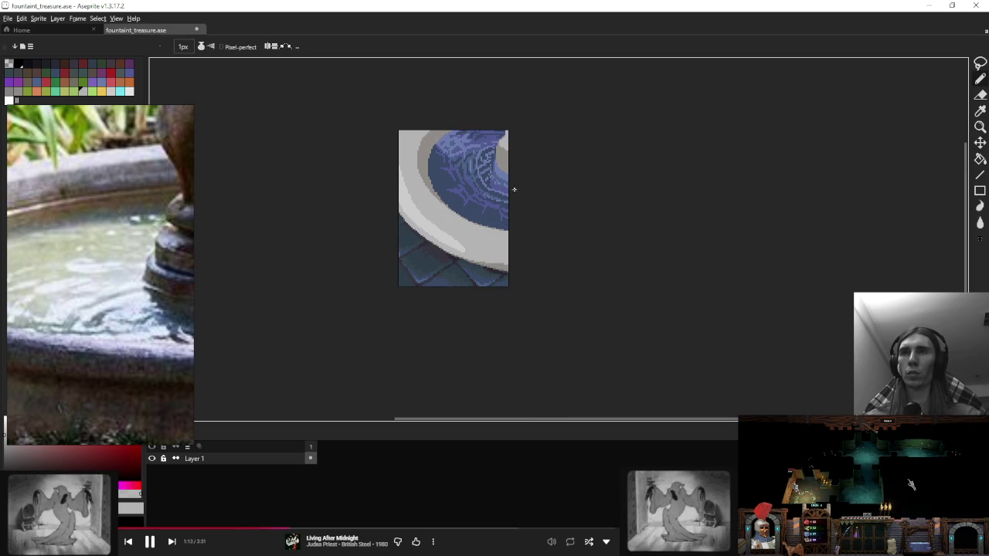
scroll(514, 189, up, 1)
scroll(495, 159, up, 3)
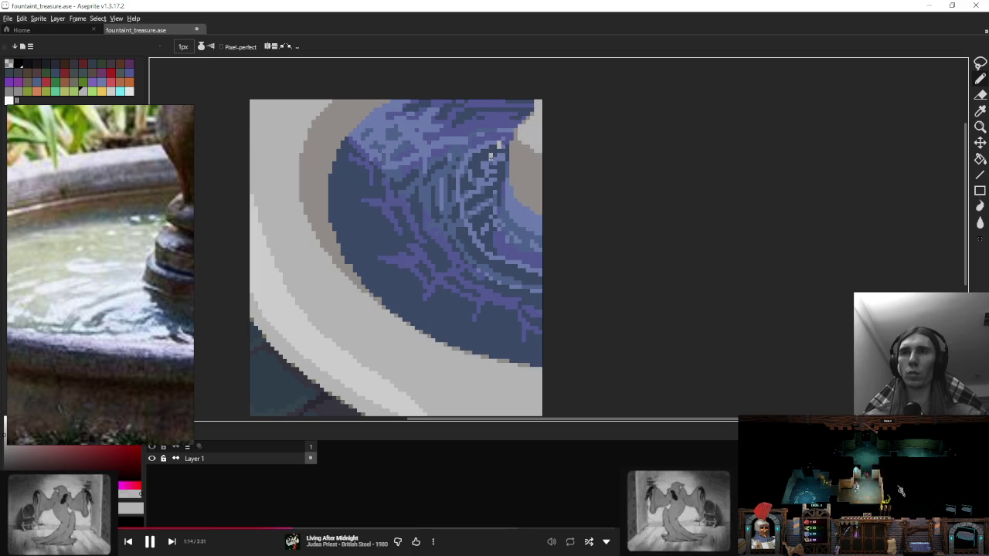
click(480, 187)
click(485, 204)
click(494, 224)
click(530, 247)
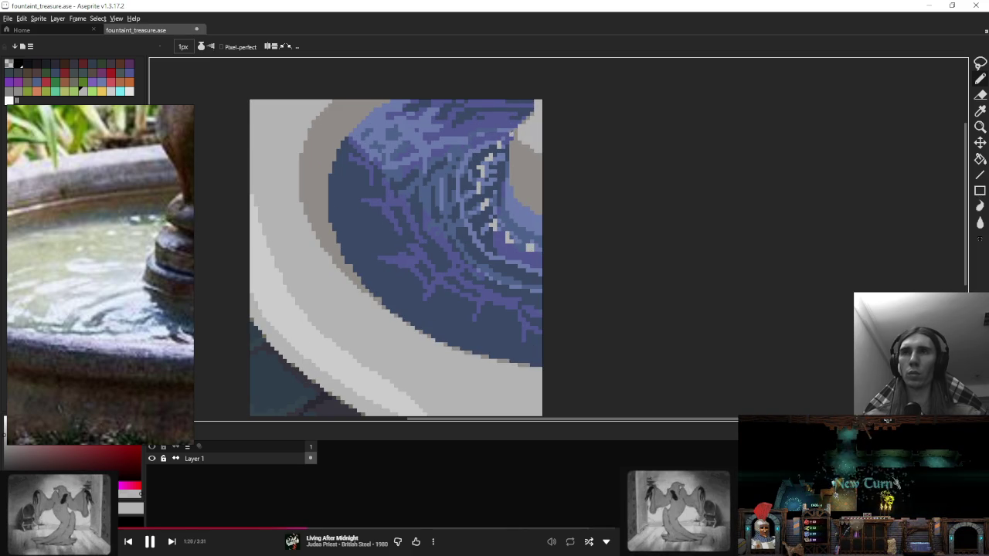
click(510, 111)
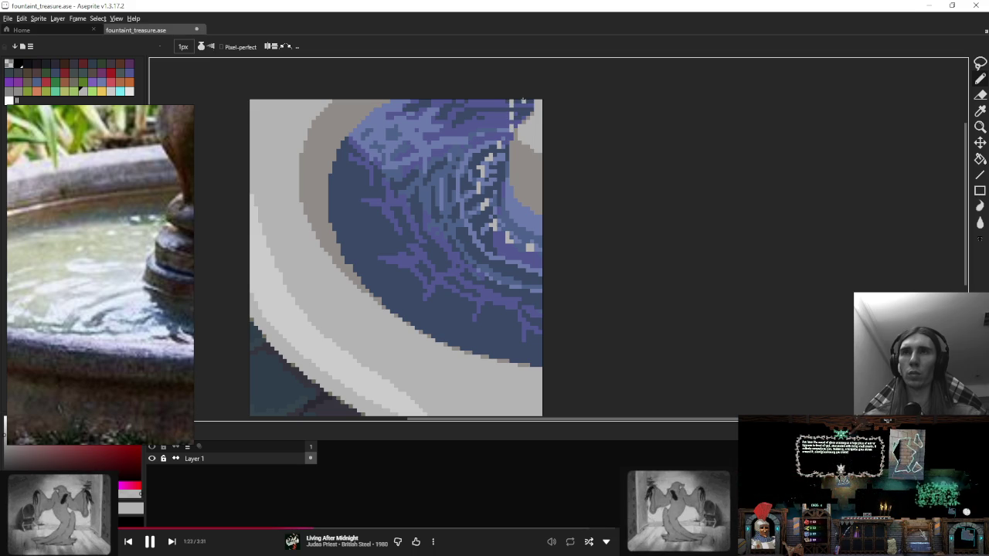
click(495, 116)
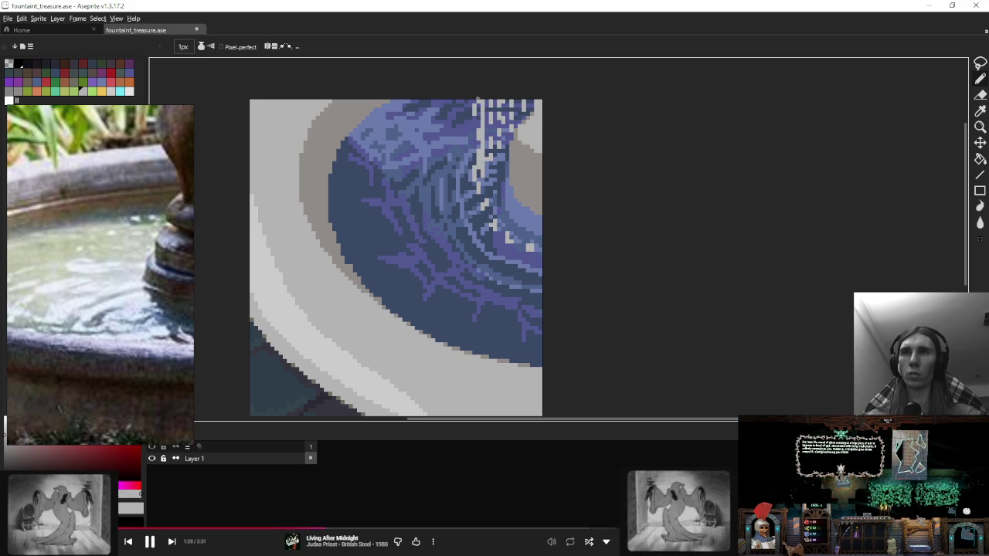
Step: Paint vertical light-grey splash strokes down into the basin water
drag(486, 101, 499, 189)
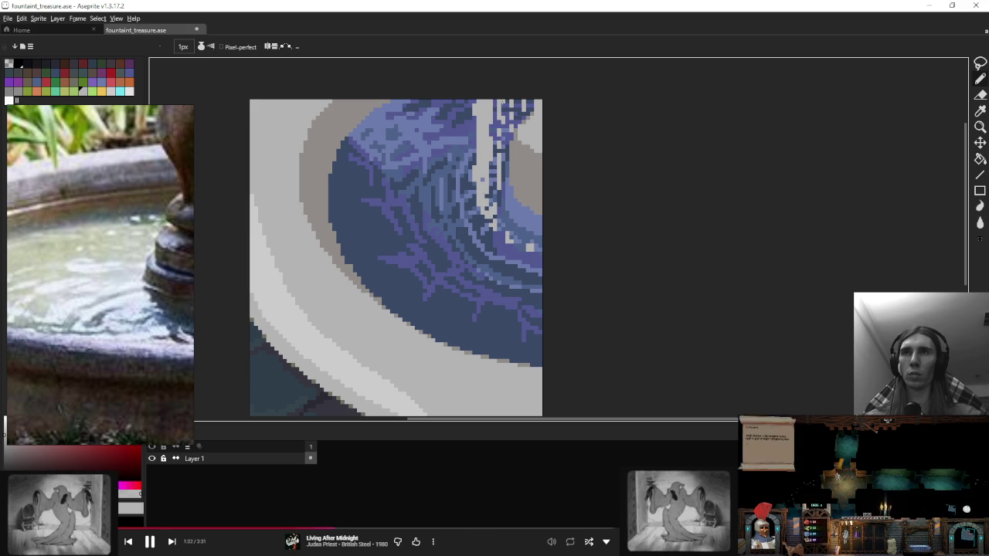
drag(505, 133, 506, 161)
drag(500, 195, 500, 205)
mouse_move(516, 168)
mouse_down()
mouse_move(516, 199)
mouse_move(529, 195)
mouse_up()
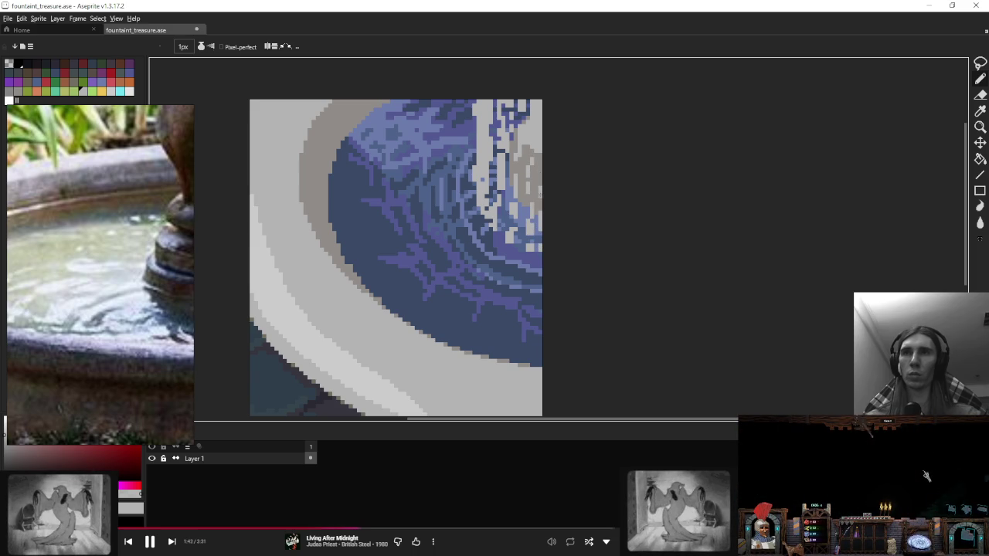
Step: Break up the grey splash with lavender-blue and blue pixels
scroll(556, 162, down, 3)
scroll(545, 154, down, 2)
scroll(545, 159, up, 2)
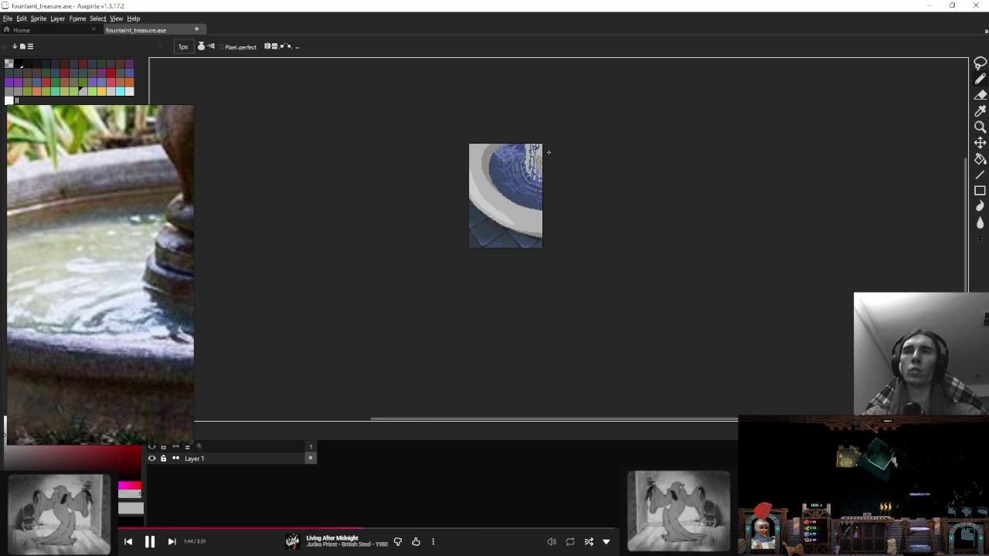
scroll(526, 174, up, 4)
alt+click(466, 116)
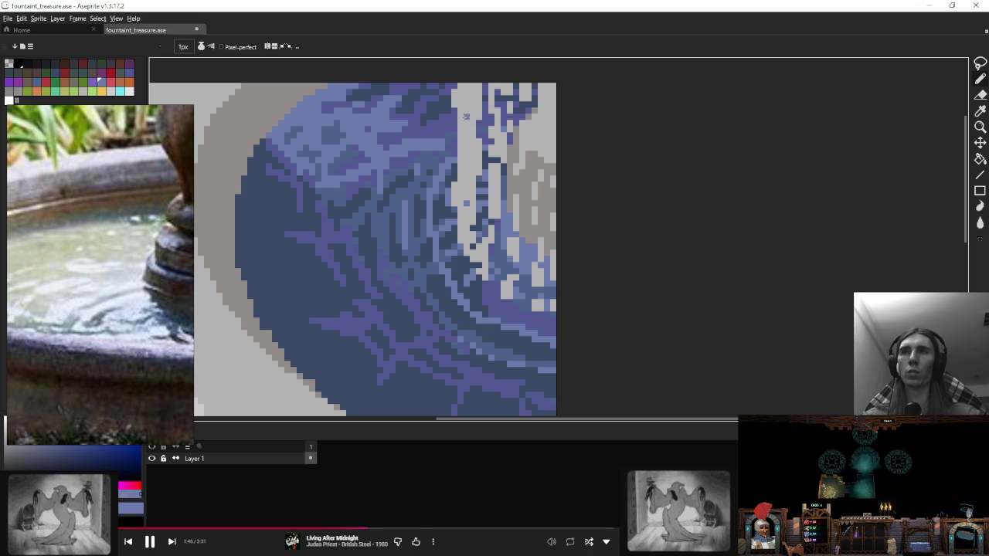
drag(478, 110, 466, 86)
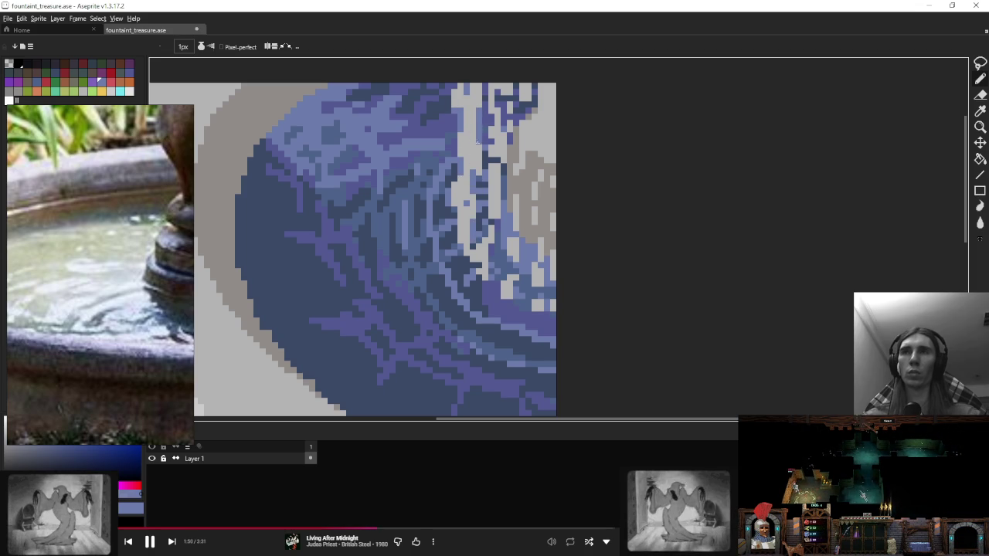
click(494, 87)
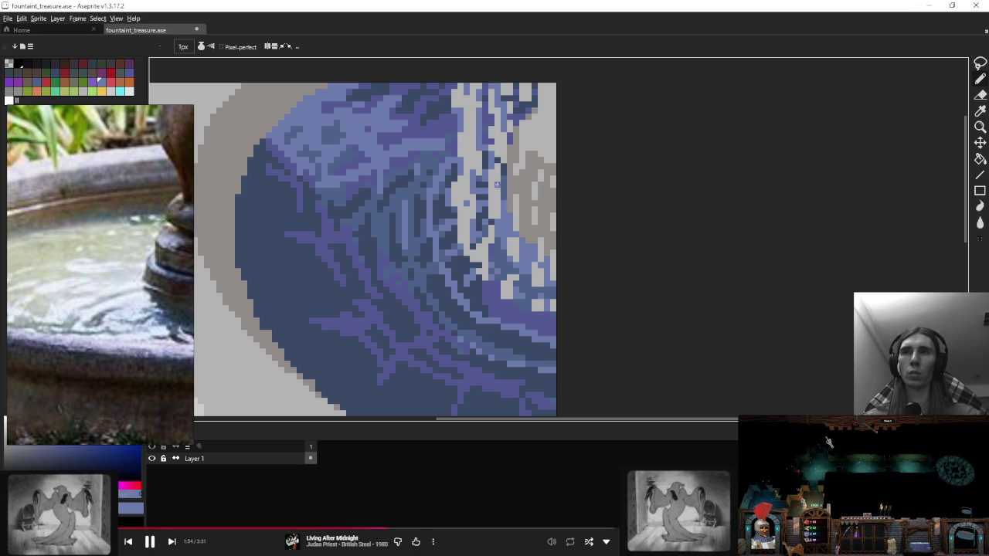
click(517, 238)
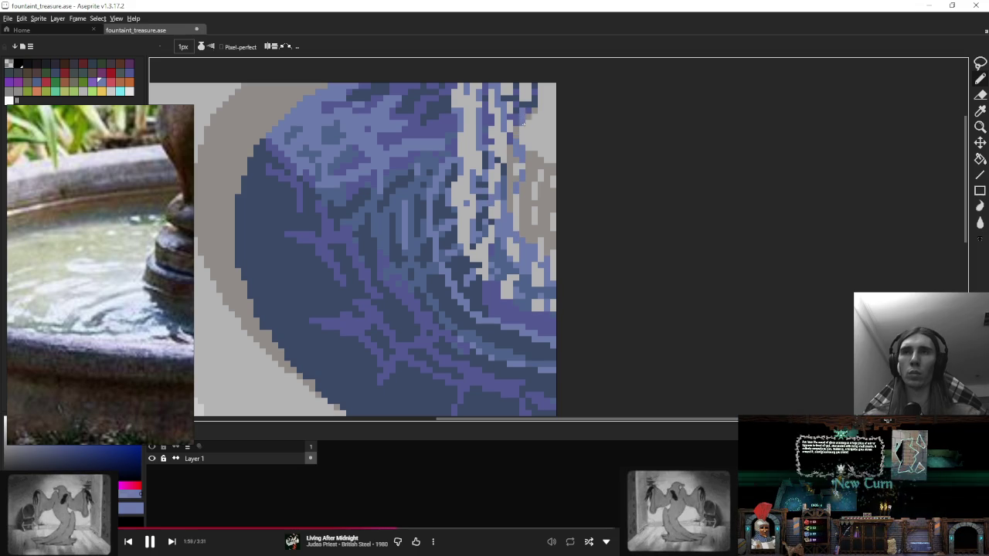
alt+click(523, 96)
alt+click(532, 114)
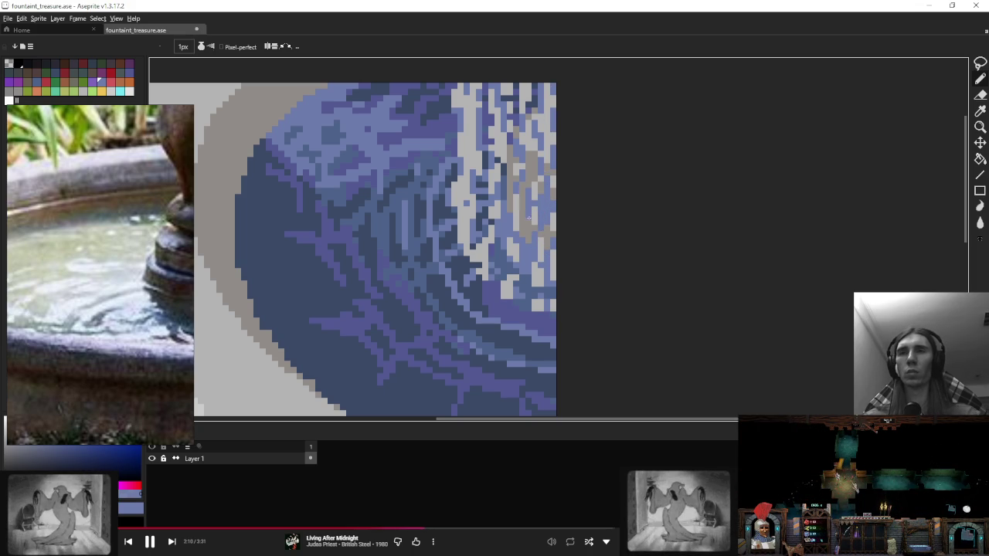
Step: Zoom around the splash to inspect it, briefly holding Alt to eyedrop
scroll(543, 190, down, 3)
scroll(547, 179, down, 2)
scroll(548, 178, up, 2)
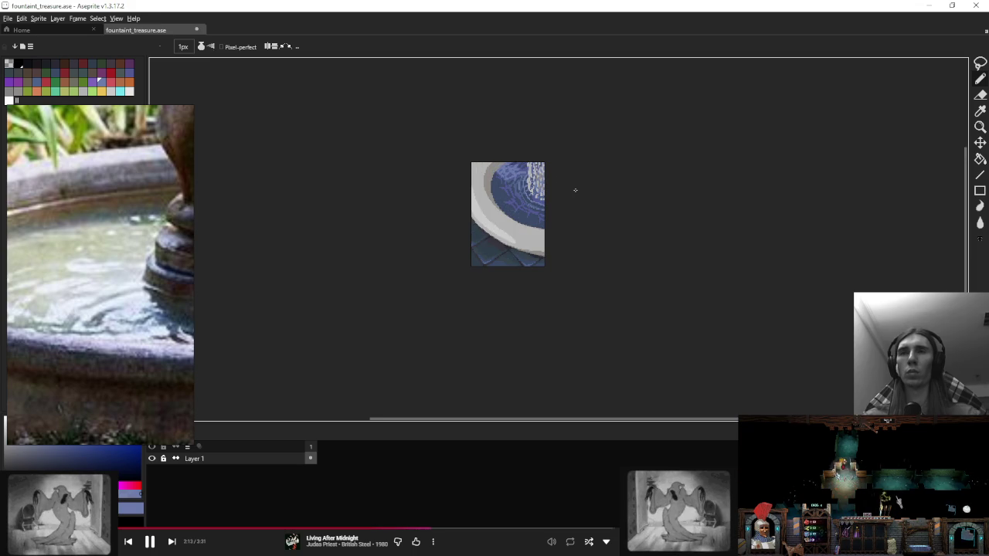
scroll(575, 190, up, 2)
scroll(508, 207, up, 1)
key(alt)
scroll(508, 208, up, 1)
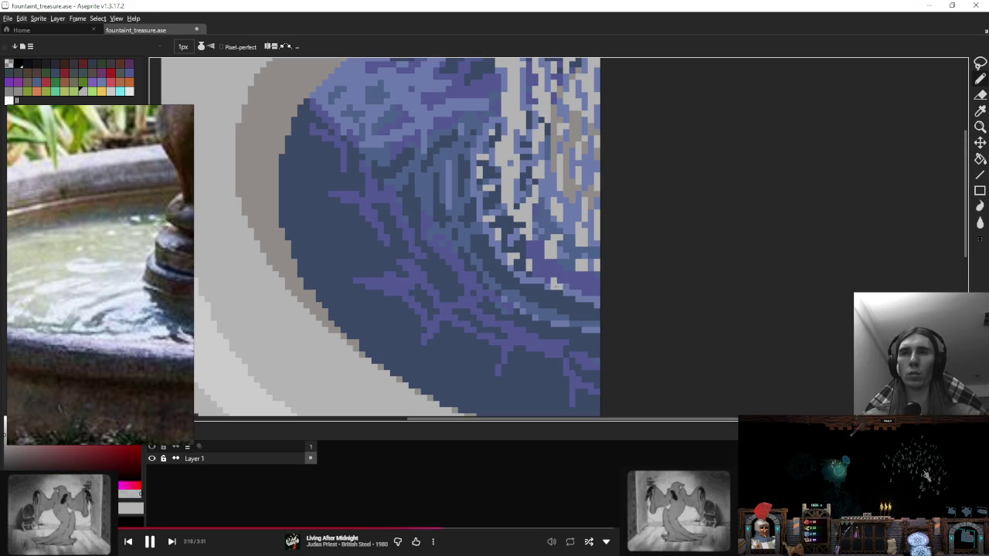
scroll(168, 238, down, 3)
scroll(168, 238, down, 1)
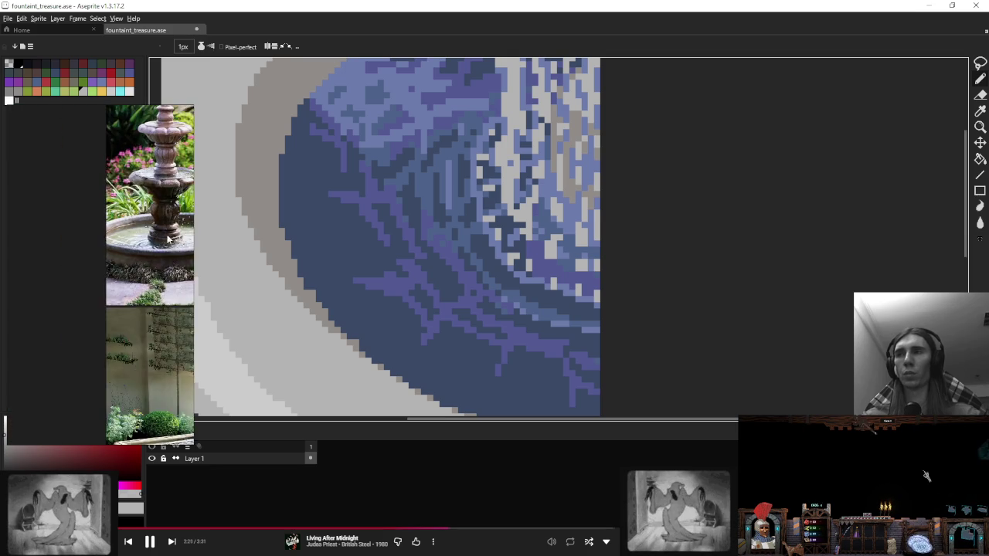
Step: Lighten a water pixel and darken pixels along a ripple toward the lower right
scroll(168, 239, up, 3)
scroll(623, 263, up, 2)
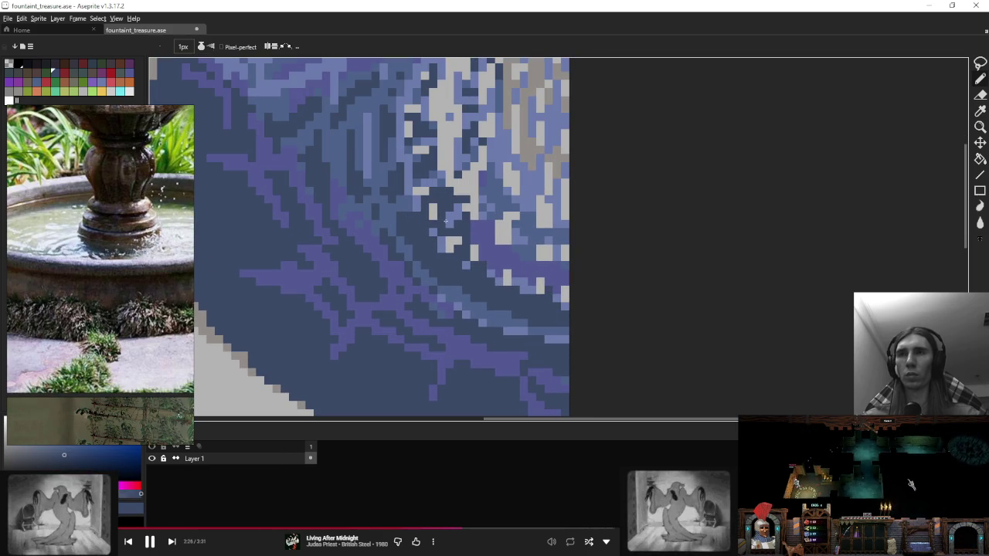
scroll(404, 164, up, 2)
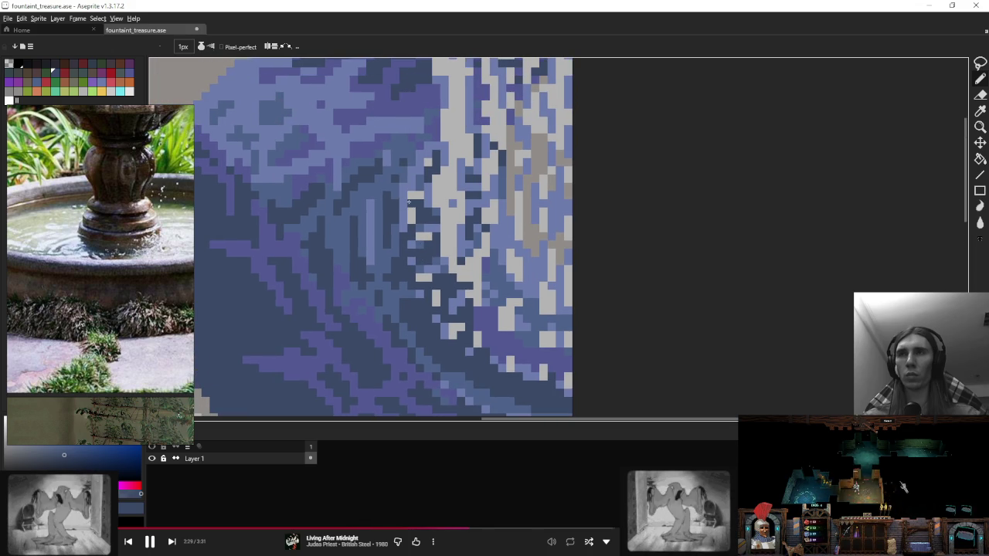
alt+click(402, 152)
click(411, 220)
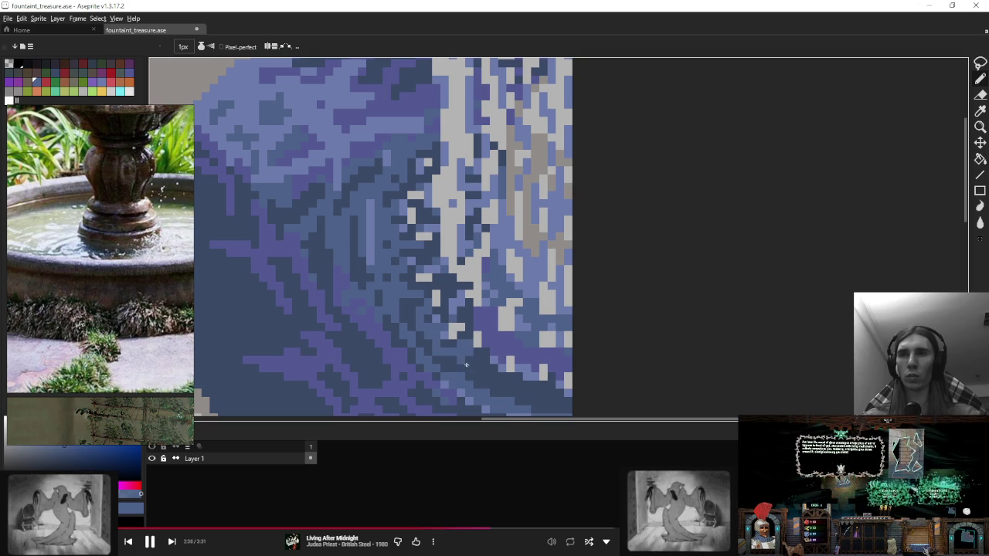
mouse_move(477, 355)
mouse_down()
mouse_move(539, 374)
mouse_move(523, 348)
mouse_up()
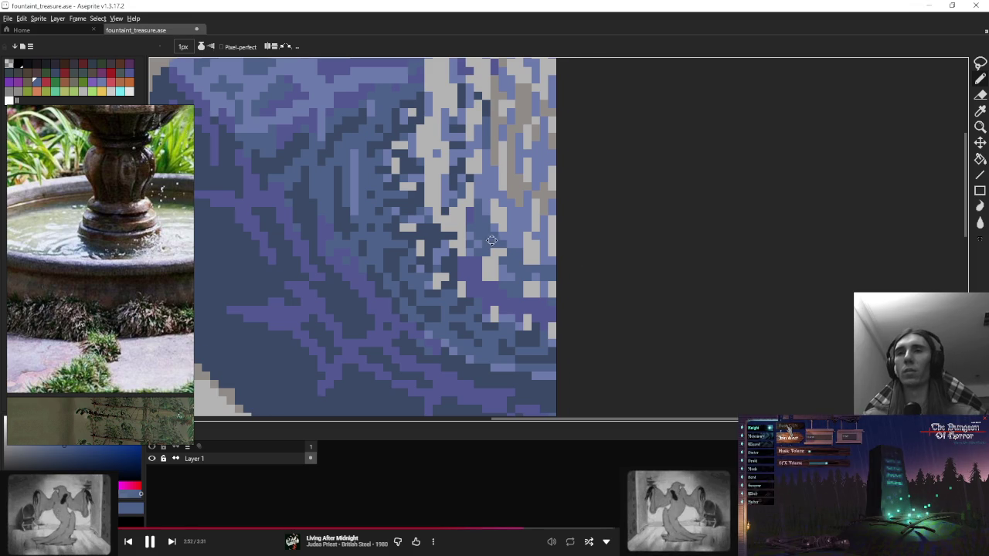
Step: Pick another water colour, briefly using the eyedropper before returning to the pencil
scroll(492, 240, left, 3)
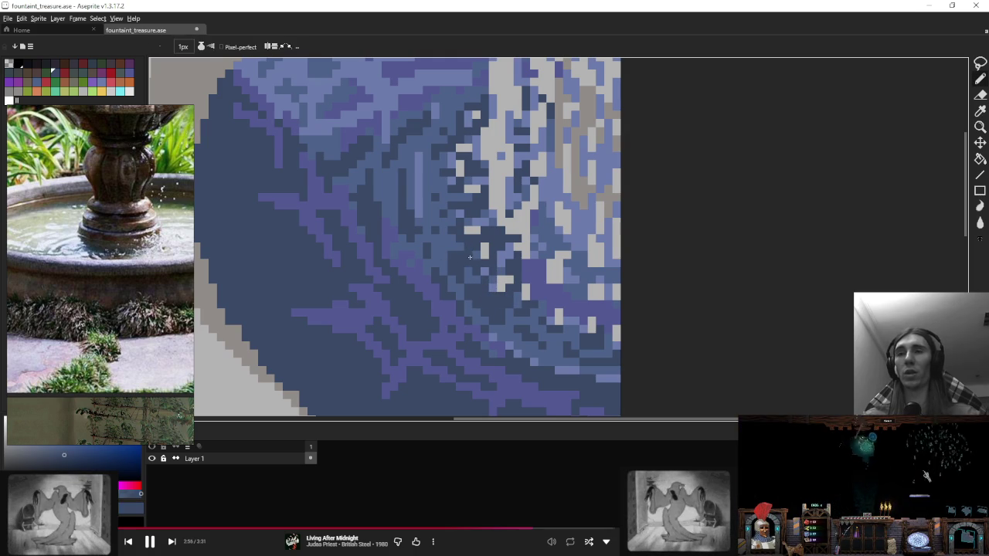
scroll(458, 289, up, 2)
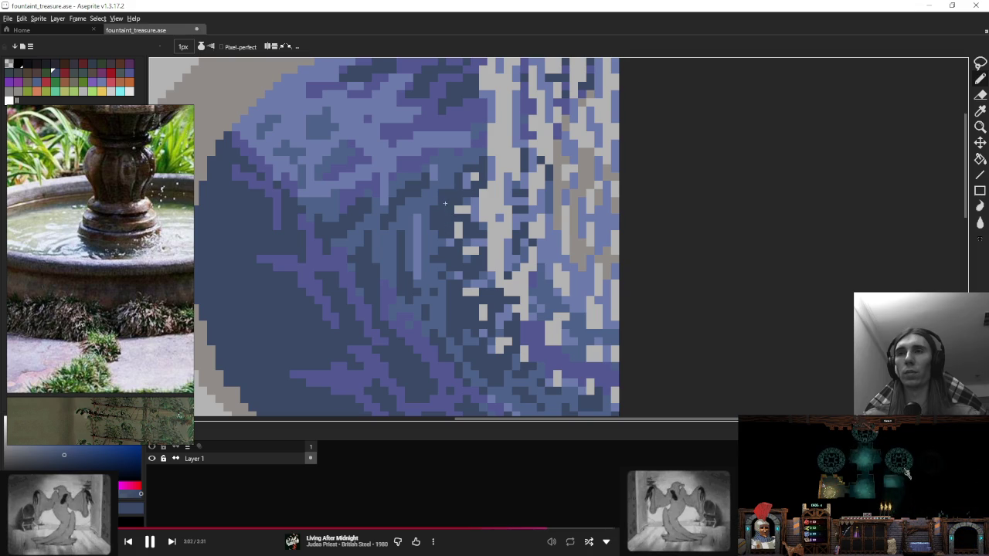
alt+click(443, 206)
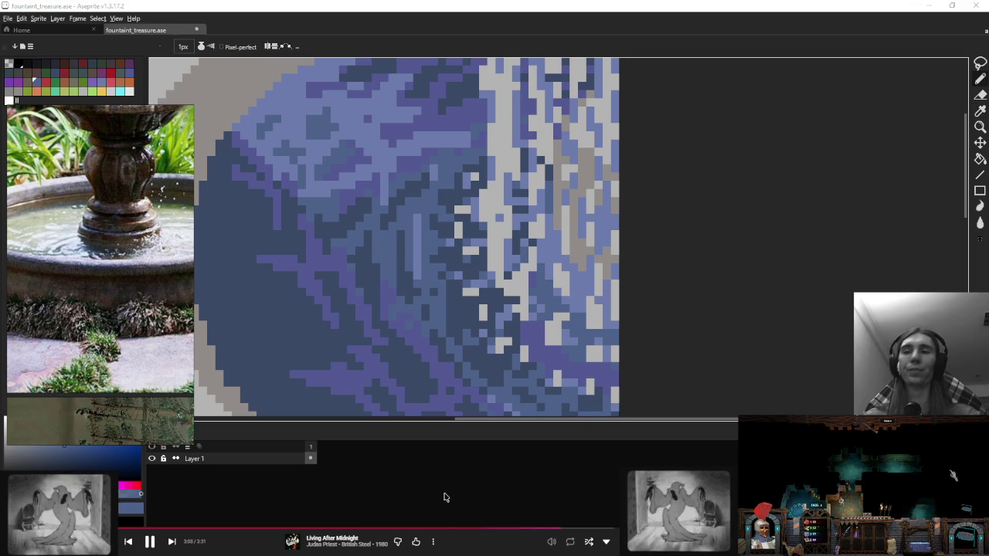
key(i)
scroll(446, 243, down, 3)
key(b)
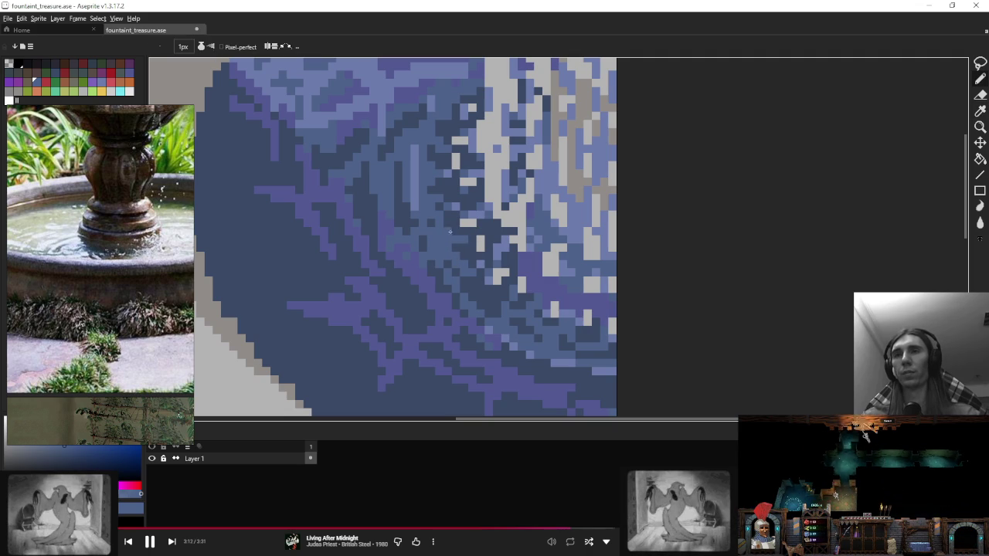
scroll(462, 245, down, 4)
scroll(498, 241, down, 2)
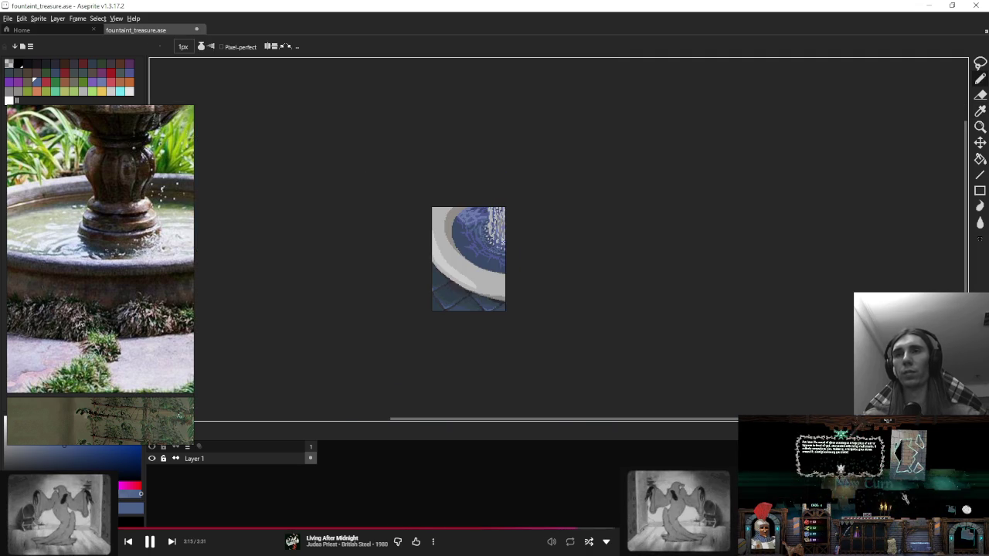
scroll(467, 224, up, 6)
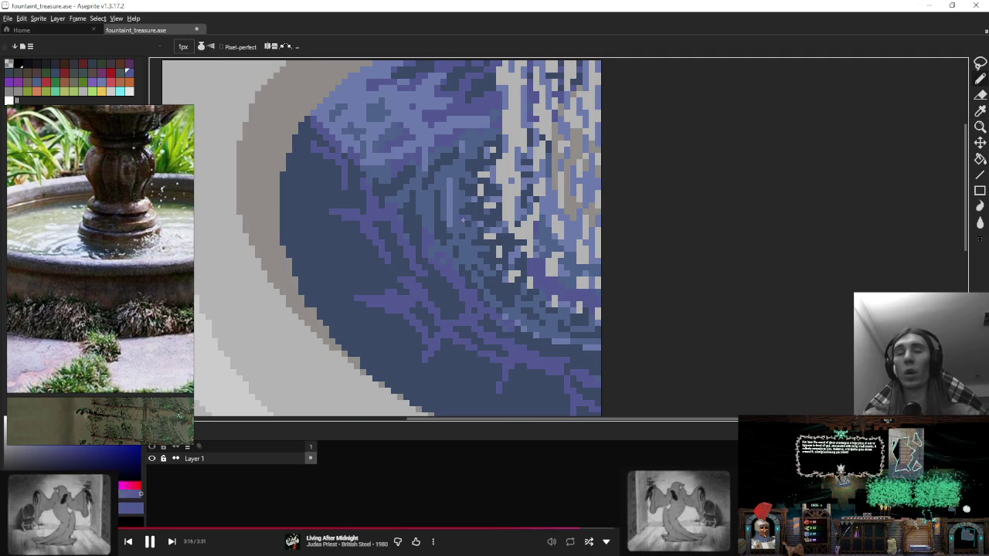
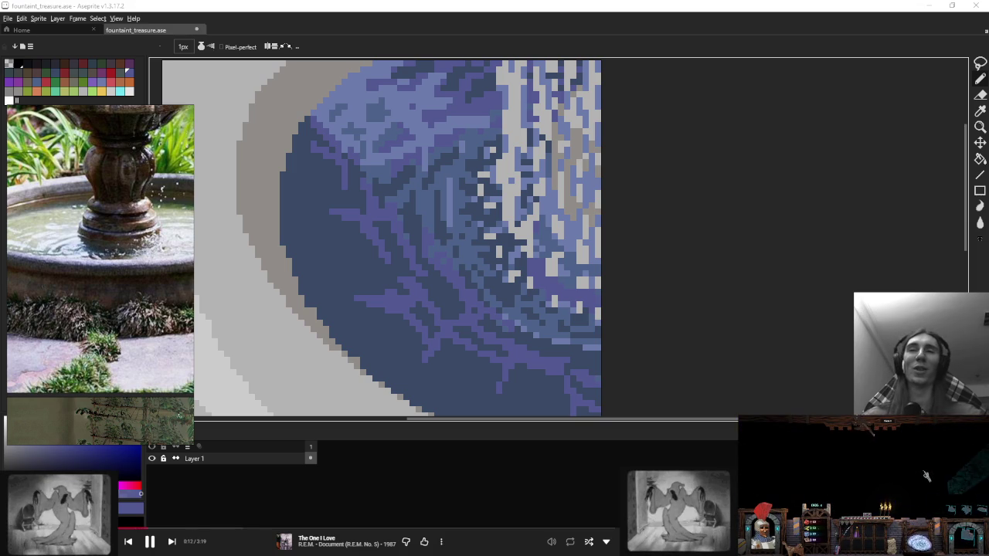
Step: Draw a few light-grey glint pixels into the bright rippled water highlights of the basin
scroll(509, 130, down, 1)
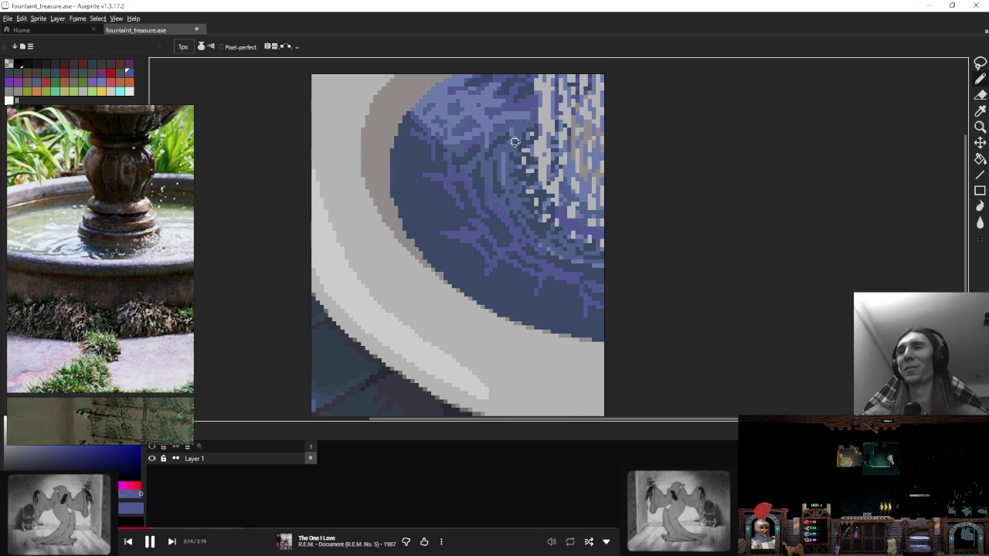
drag(508, 129, 514, 164)
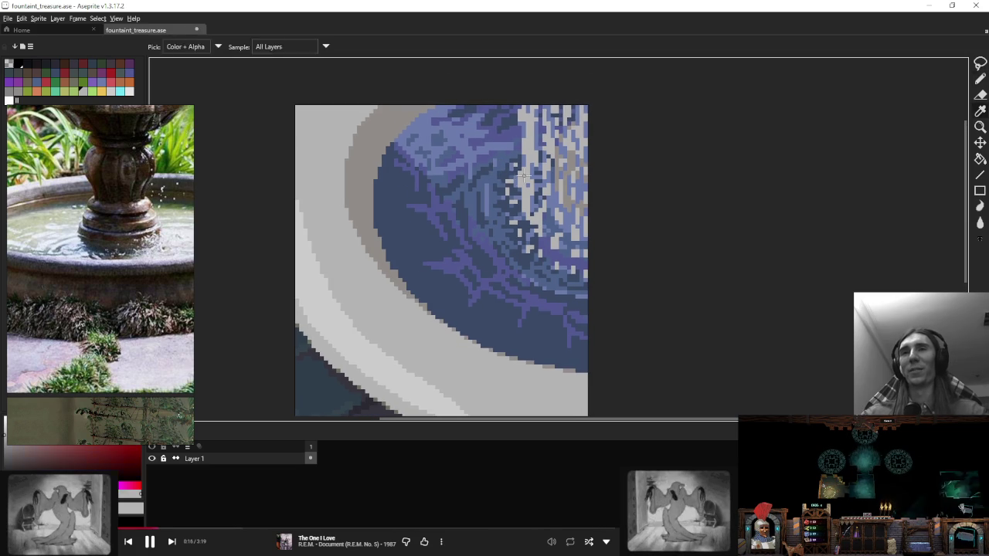
scroll(514, 163, up, 2)
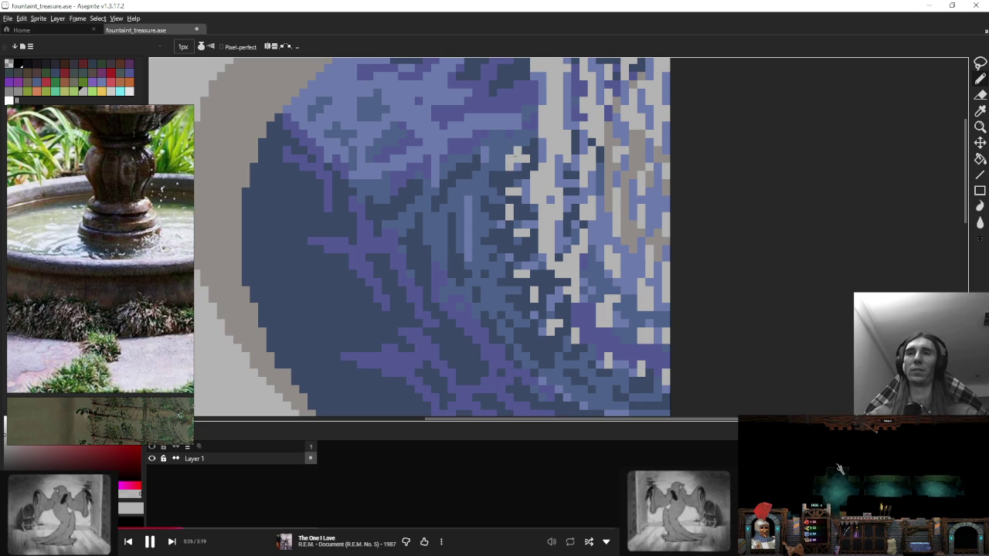
drag(495, 200, 499, 184)
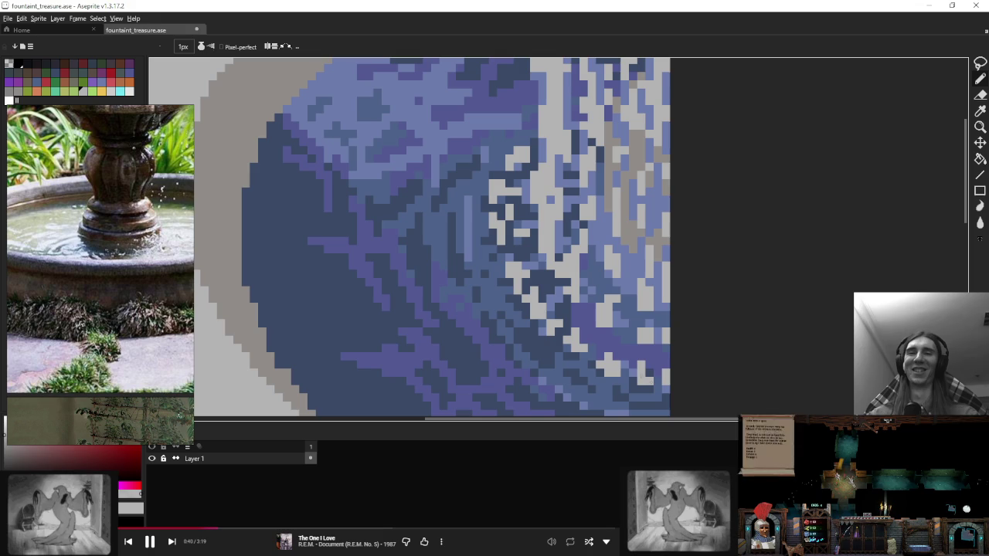
scroll(647, 378, down, 3)
scroll(647, 379, down, 3)
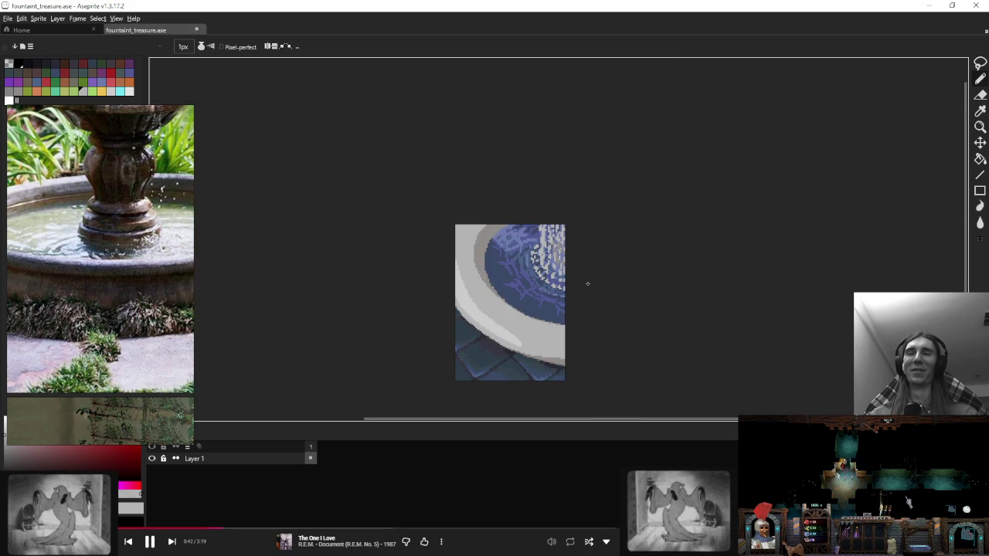
scroll(518, 264, up, 3)
scroll(495, 177, up, 2)
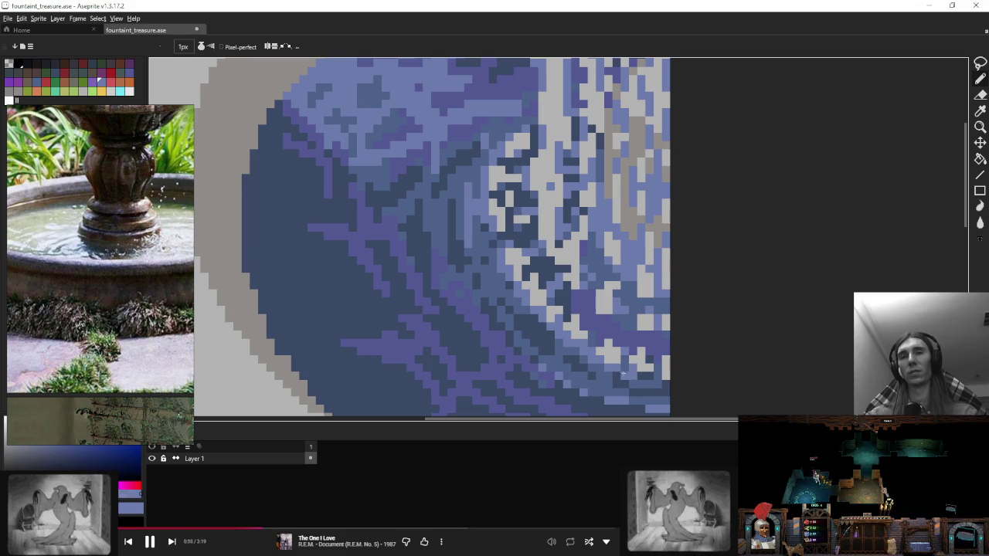
scroll(535, 242, down, 5)
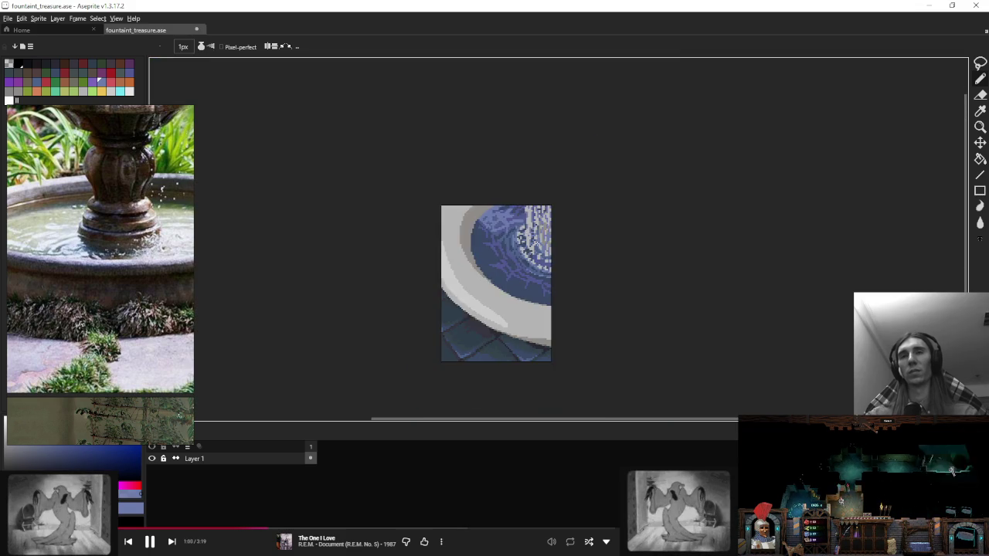
scroll(559, 248, down, 3)
scroll(559, 248, up, 2)
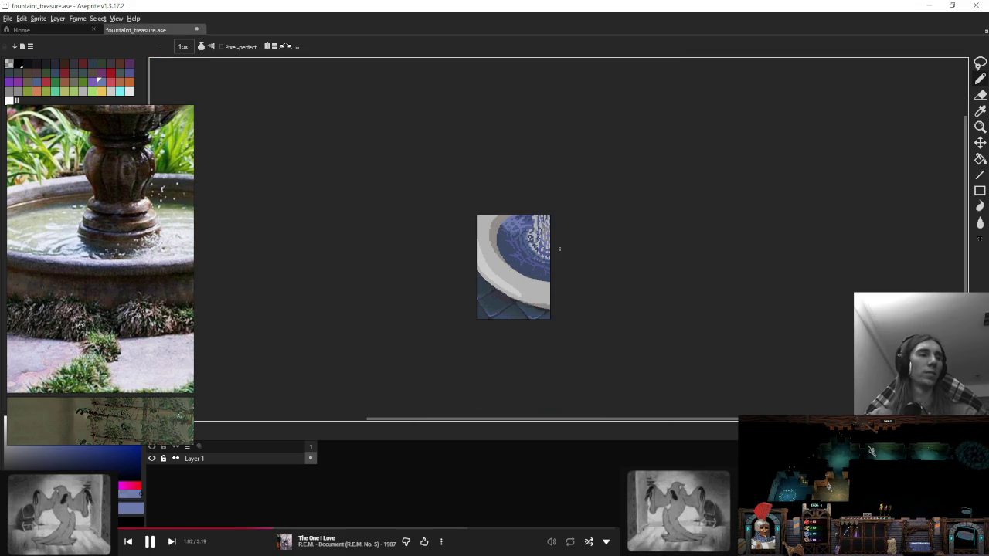
scroll(499, 251, up, 4)
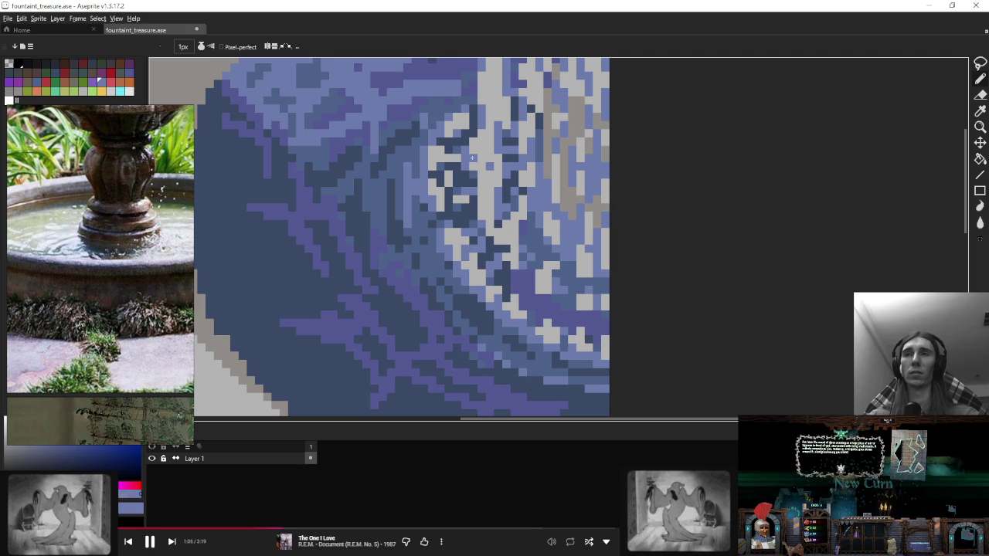
Step: Lasso-select the bright glinting water area, then try the Paint Bucket and Eyedropper tools
key(m)
drag(540, 116, 695, 338)
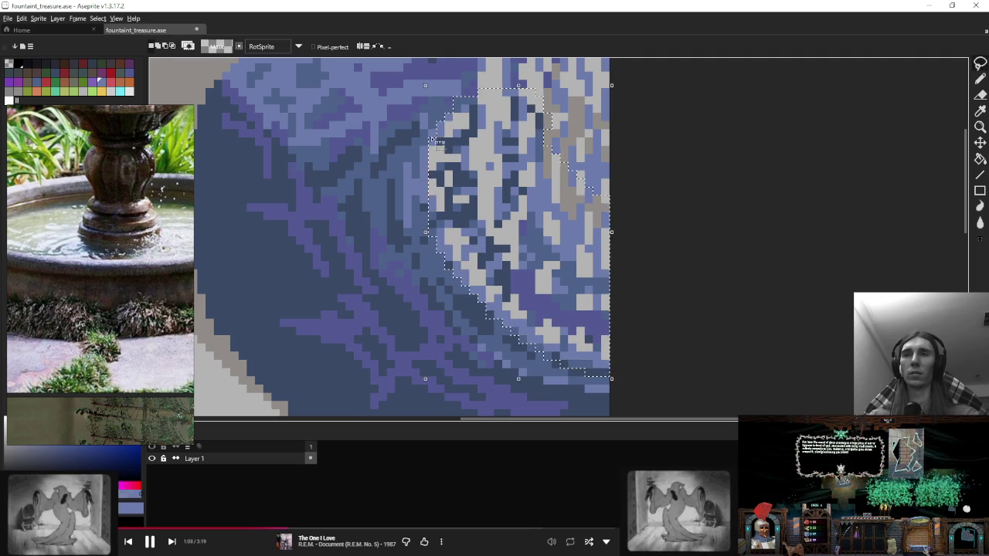
key(g)
scroll(493, 185, down, 5)
key(g)
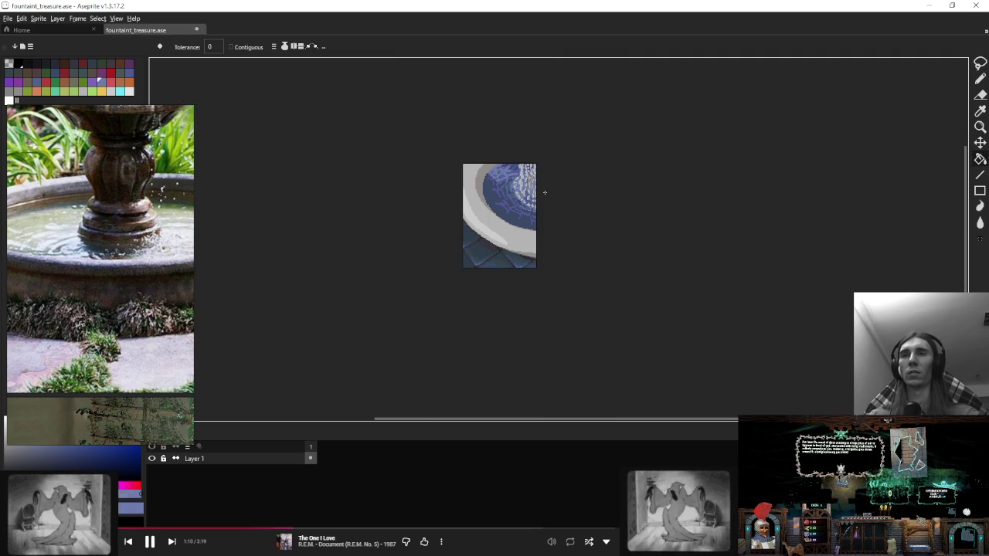
scroll(545, 192, down, 1)
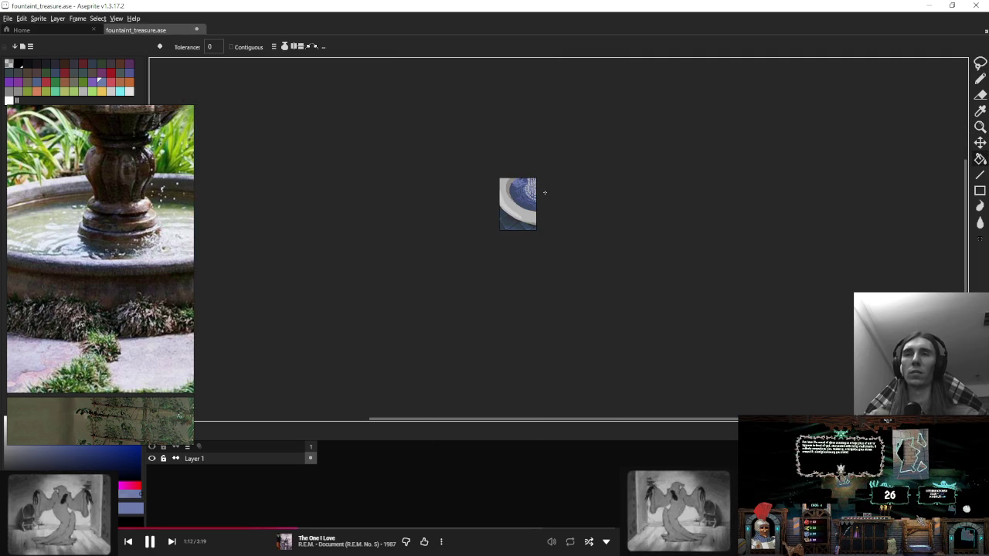
scroll(543, 183, up, 4)
scroll(386, 232, down, 1)
scroll(330, 236, up, 1)
key(i)
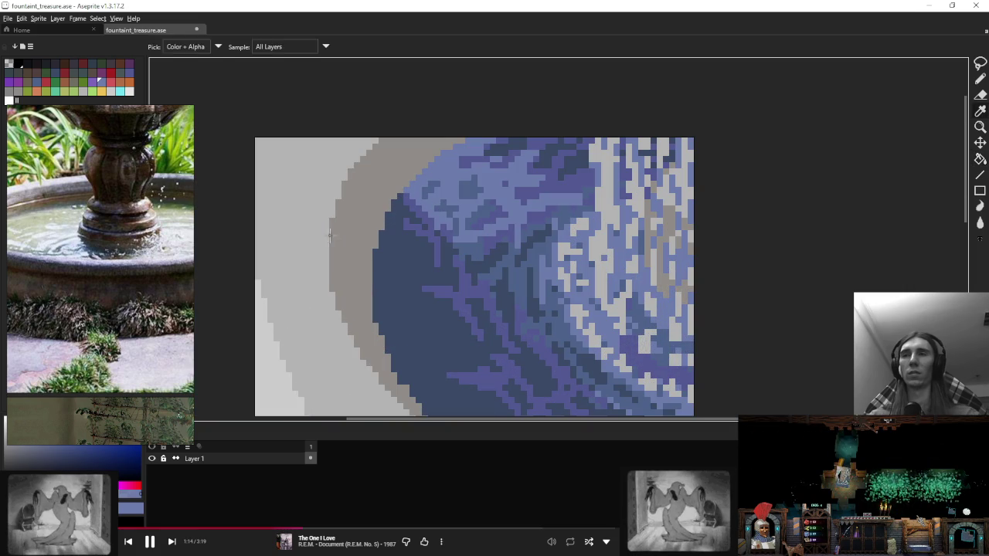
key(b)
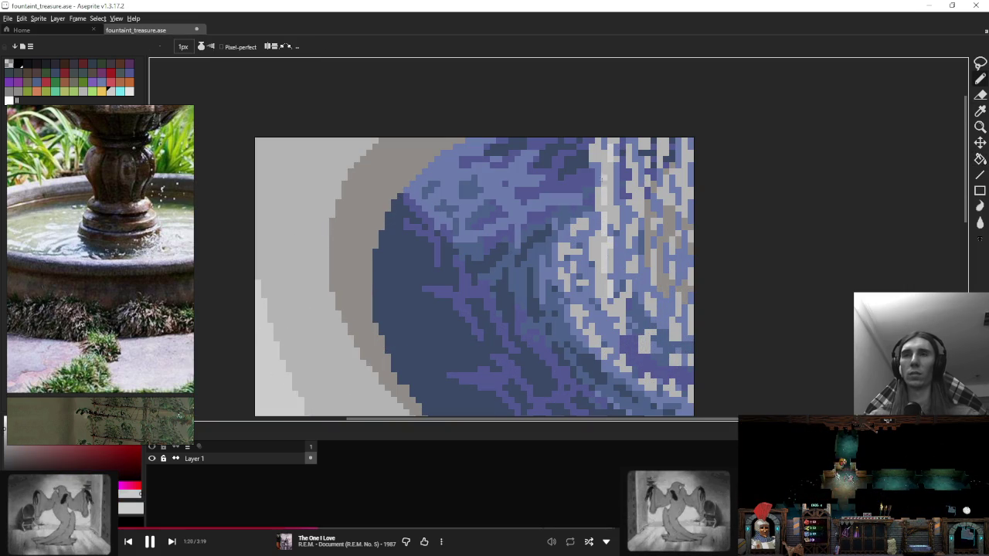
Step: Try the Move tool on the layer content twice, returning to the Pencil each time
scroll(641, 209, down, 5)
scroll(641, 209, down, 2)
scroll(641, 210, down, 2)
scroll(641, 210, up, 8)
scroll(640, 210, up, 1)
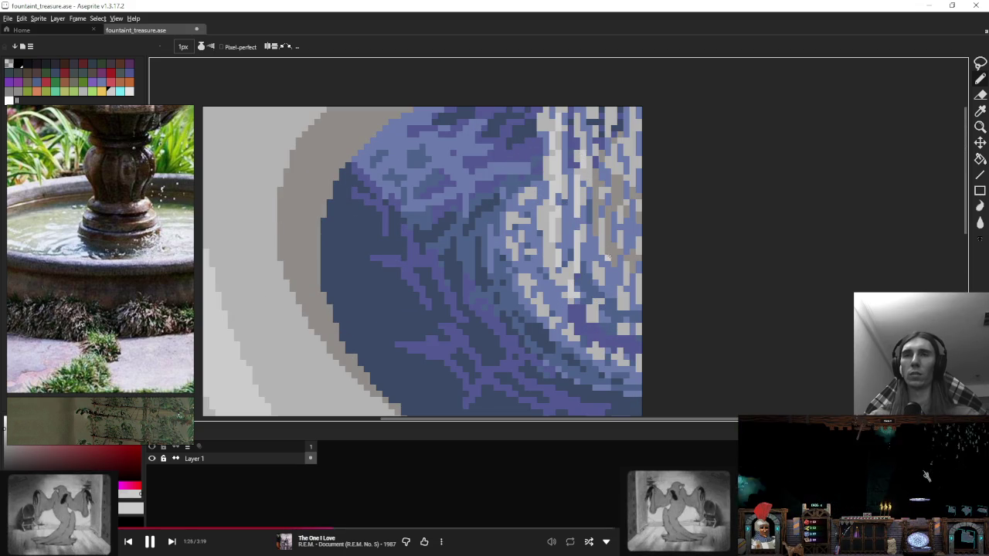
key(v)
key(b)
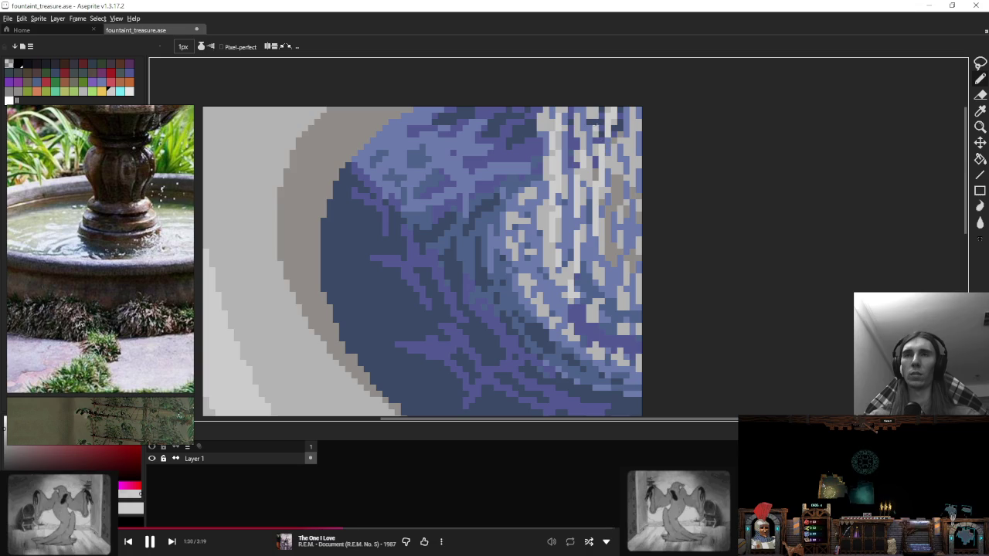
scroll(625, 147, down, 5)
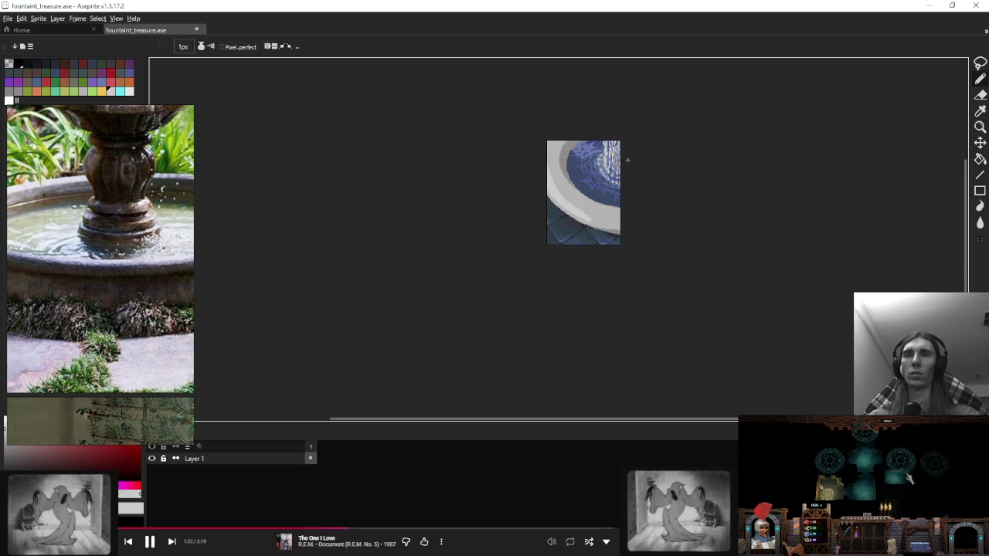
key(v)
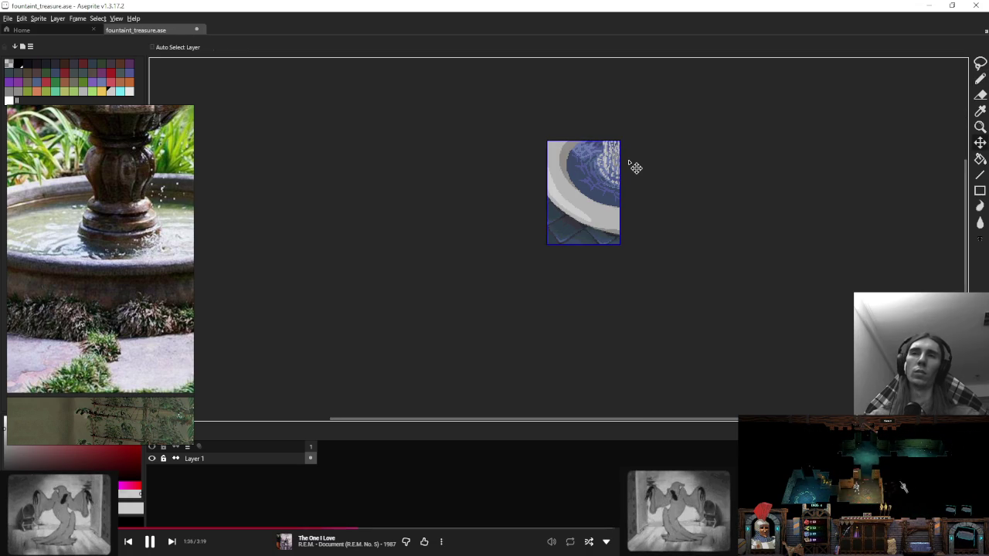
key(b)
scroll(611, 159, up, 3)
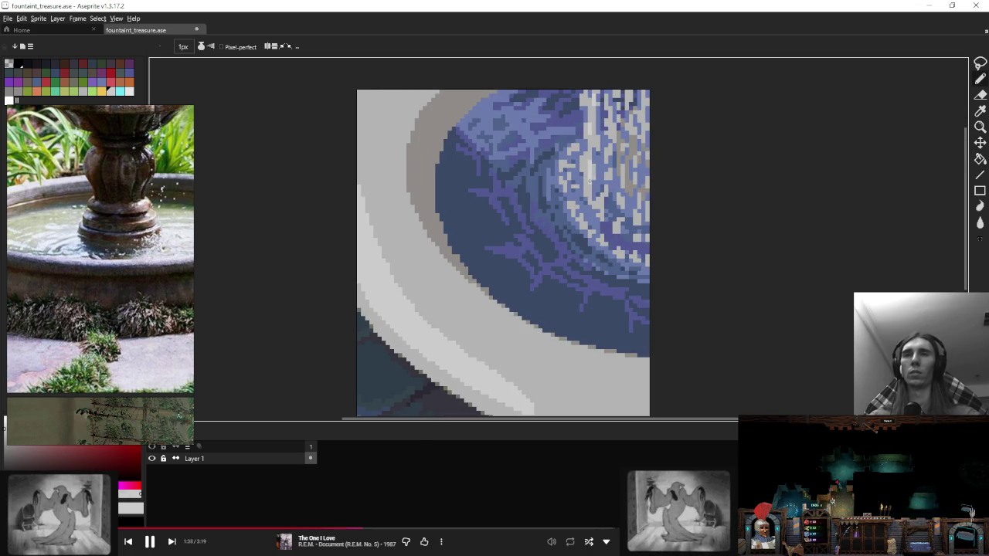
scroll(625, 171, down, 1)
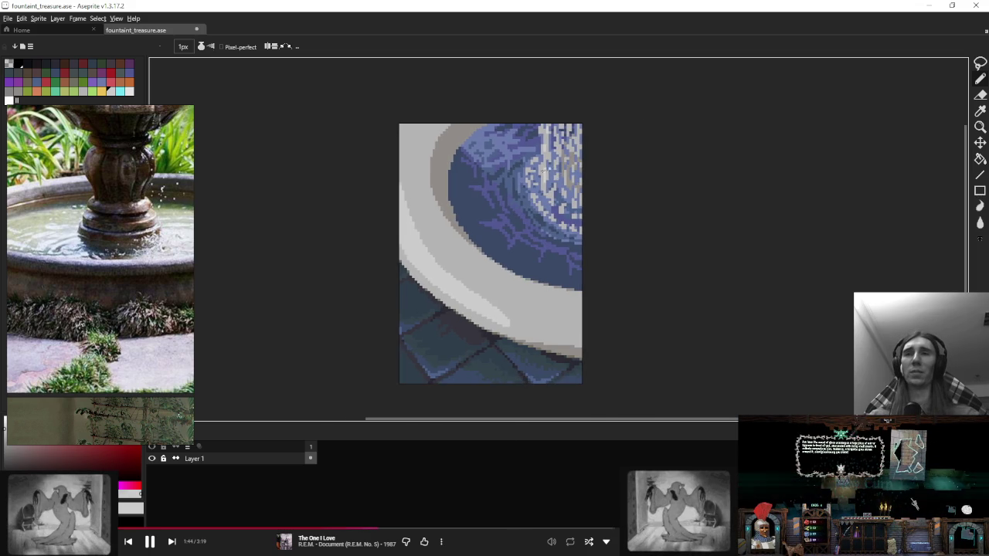
scroll(490, 180, up, 2)
scroll(472, 194, up, 1)
Step: Sample the water's mid blue and choose a bluish drawing colour
alt+click(465, 182)
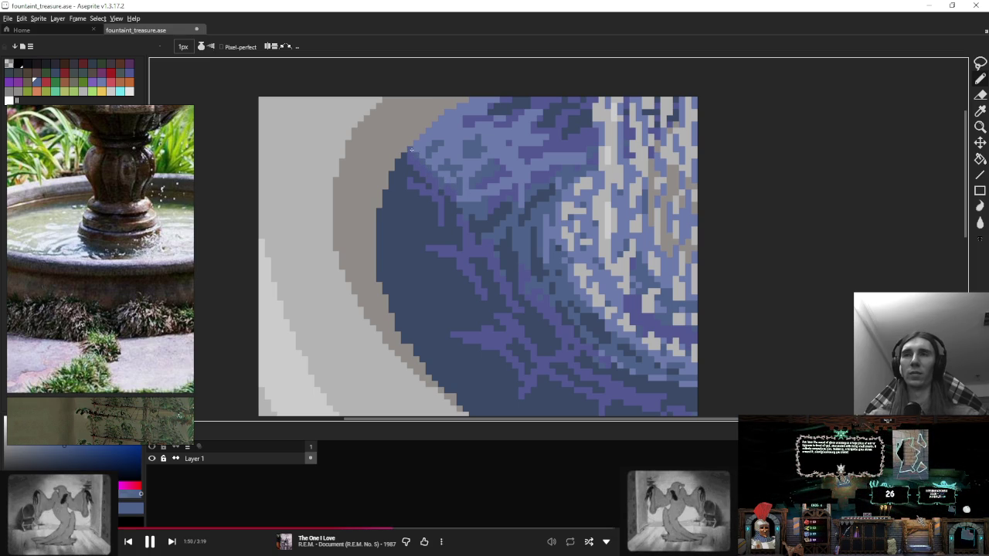
scroll(471, 160, up, 2)
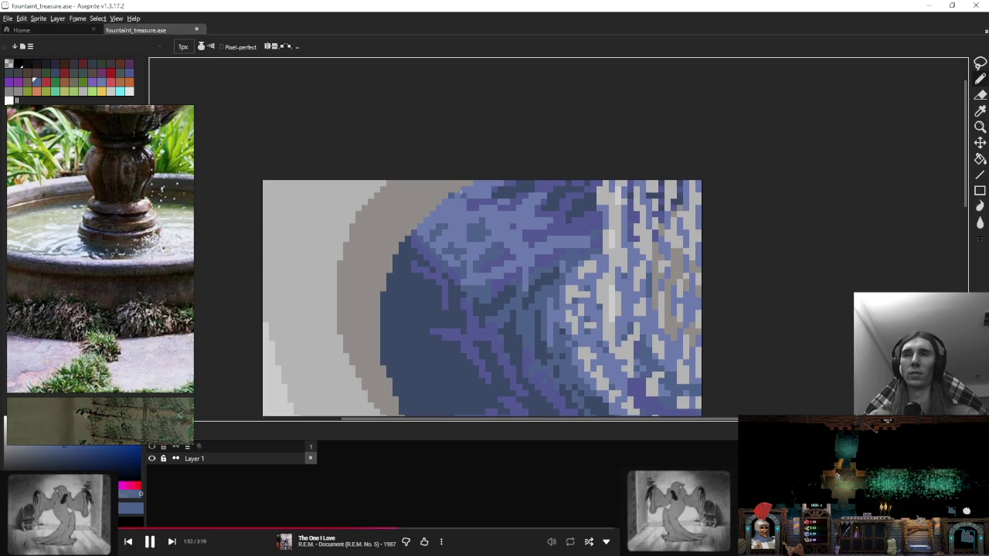
scroll(462, 191, down, 1)
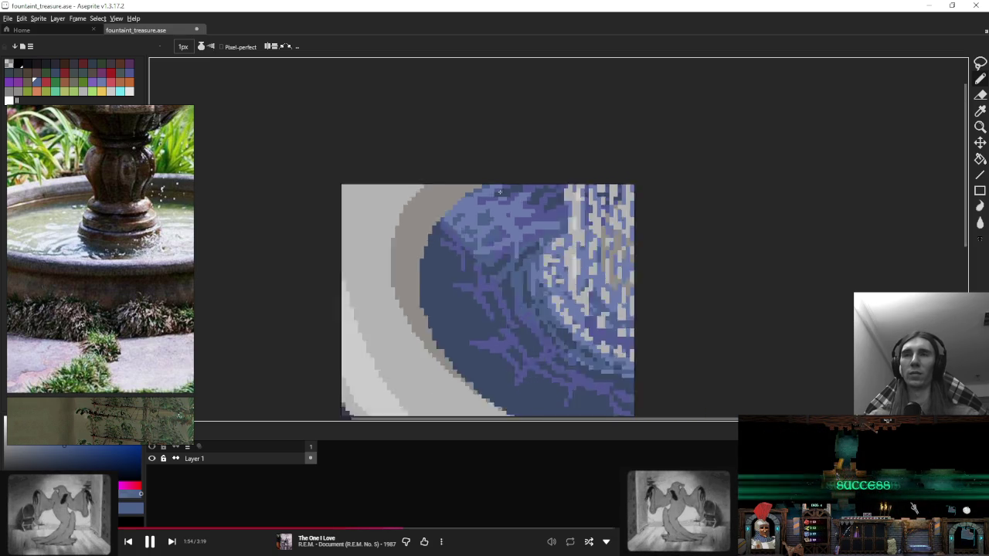
scroll(471, 197, down, 2)
scroll(479, 201, down, 1)
scroll(485, 204, up, 2)
scroll(484, 203, up, 1)
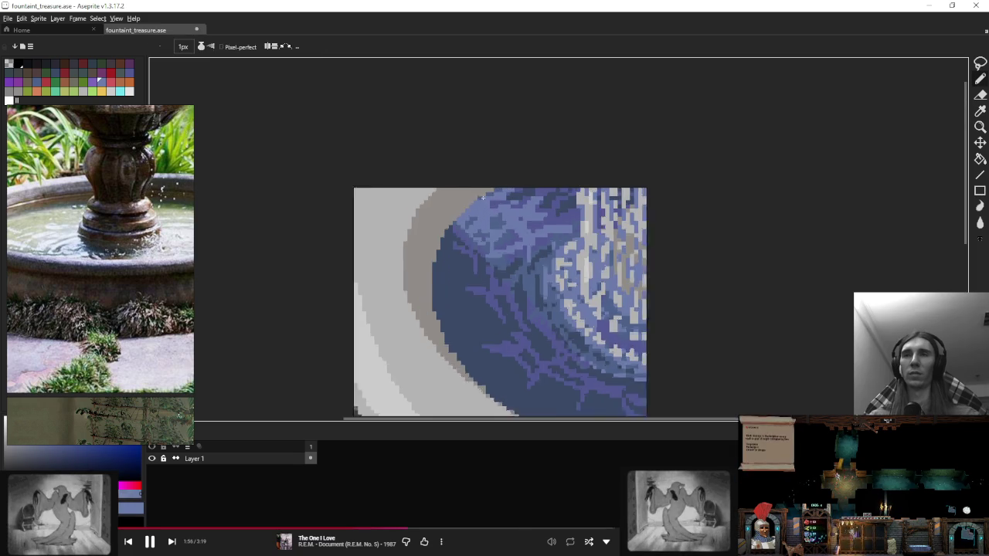
scroll(480, 201, up, 1)
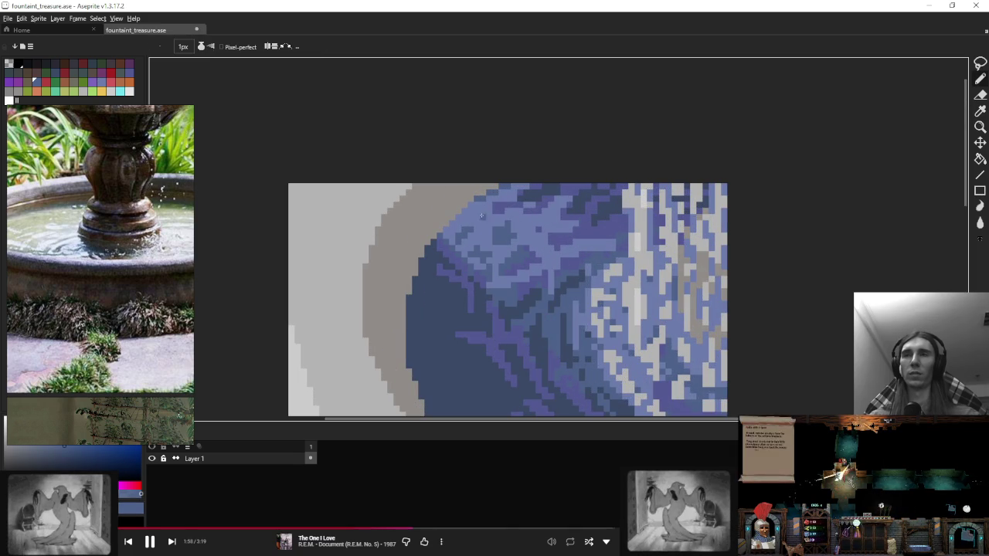
alt+click(525, 203)
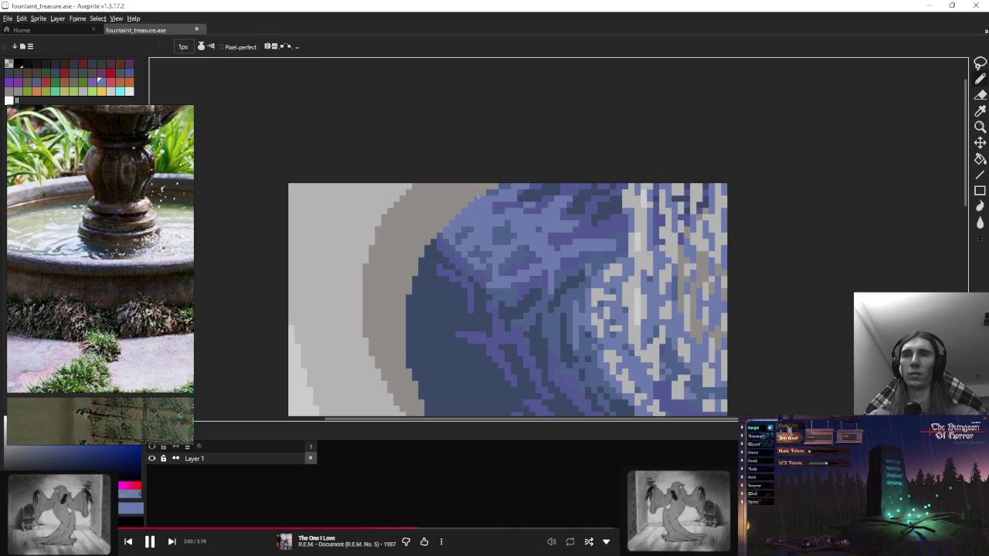
scroll(140, 223, down, 2)
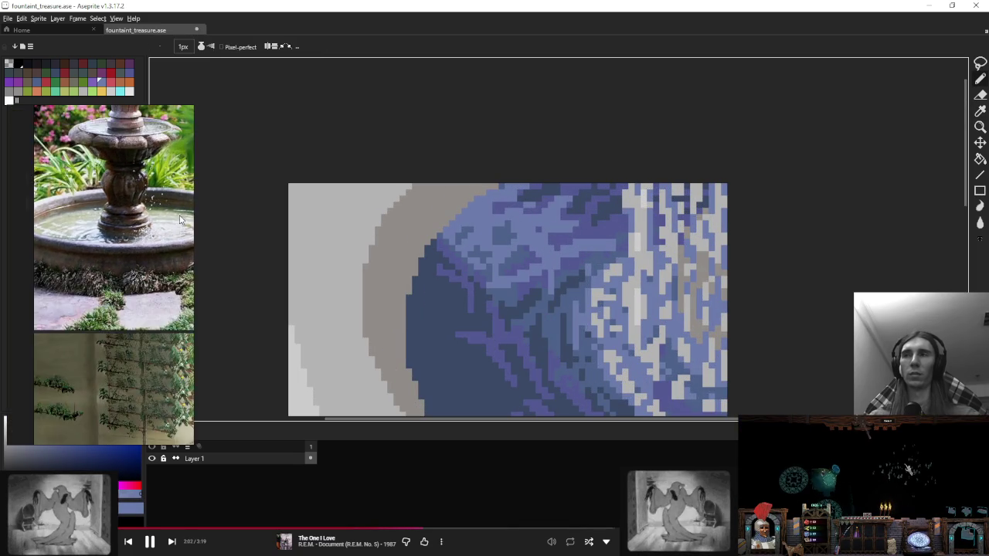
scroll(140, 223, up, 5)
drag(431, 243, 472, 183)
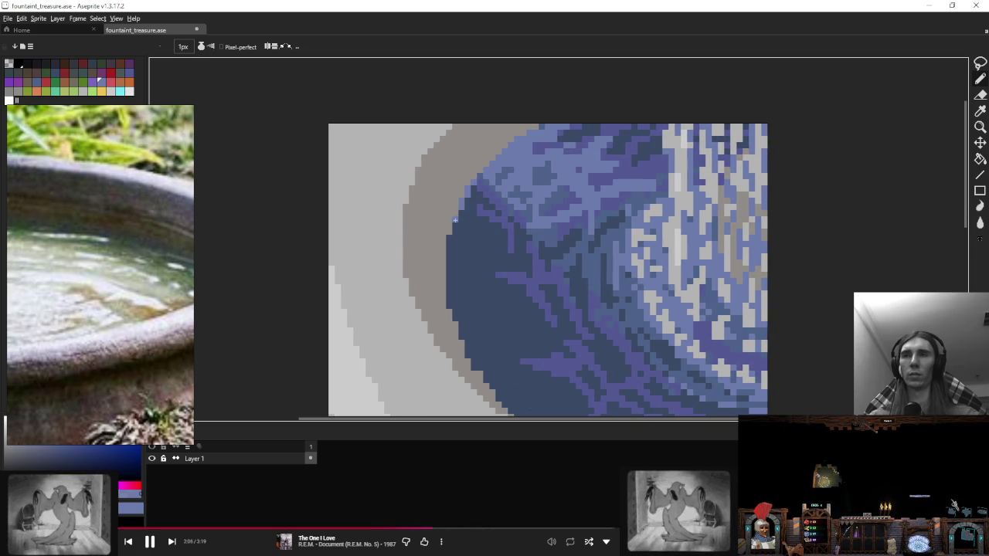
drag(454, 232, 448, 292)
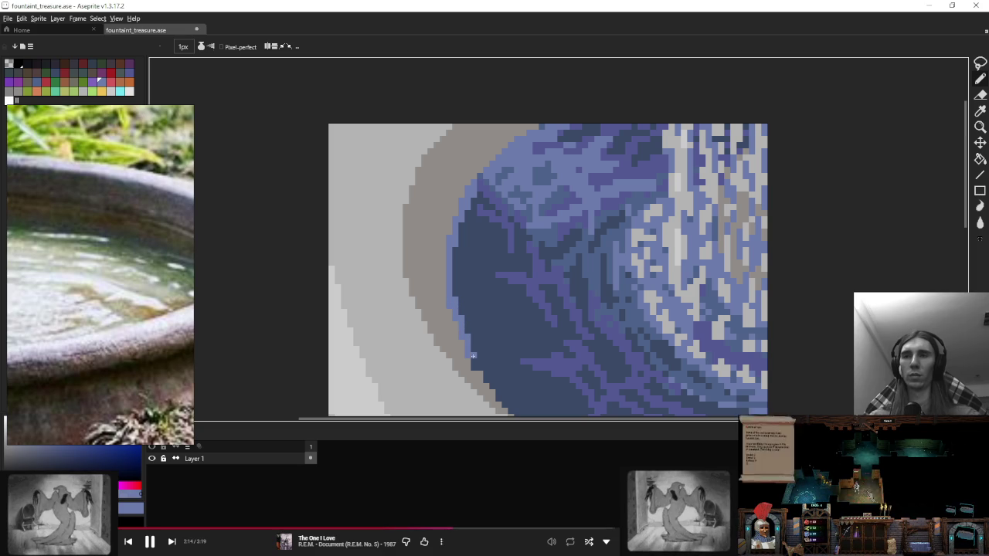
drag(468, 337, 419, 282)
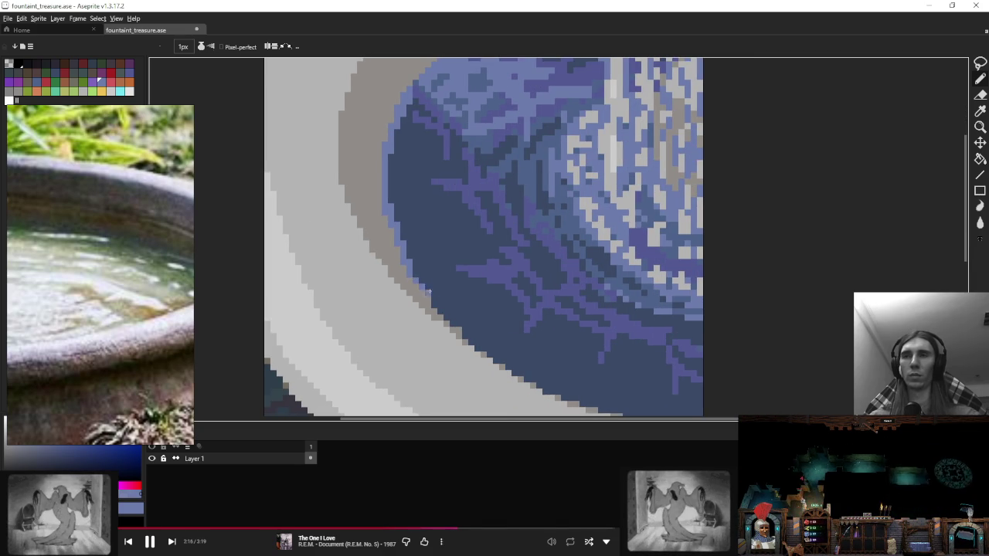
scroll(465, 292, down, 5)
scroll(425, 253, up, 5)
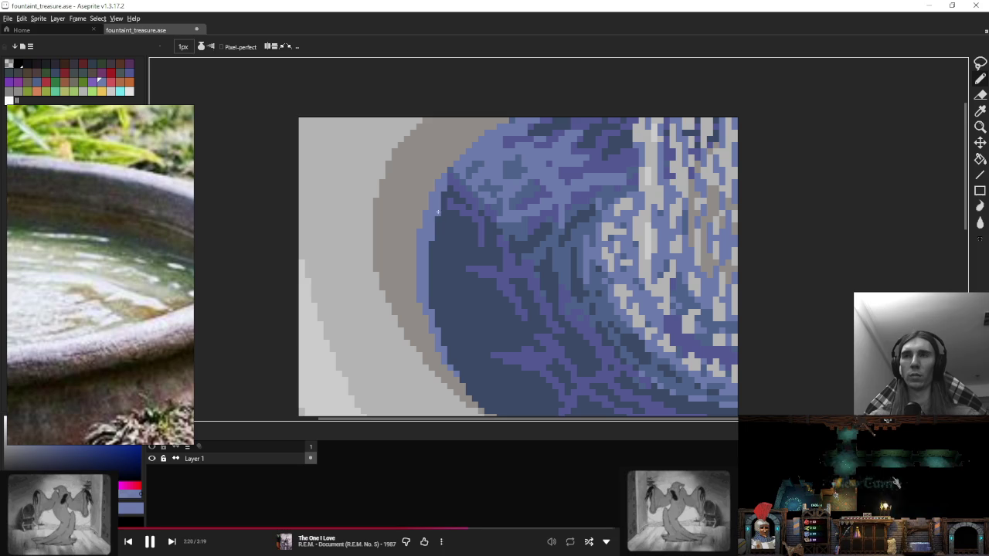
scroll(445, 187, down, 5)
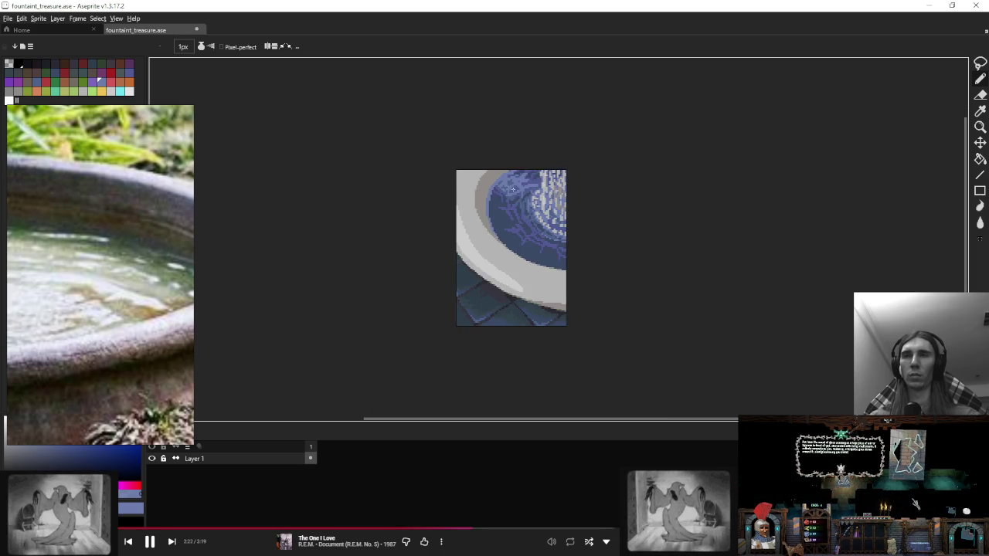
scroll(480, 183, up, 5)
key(q)
drag(479, 164, 425, 167)
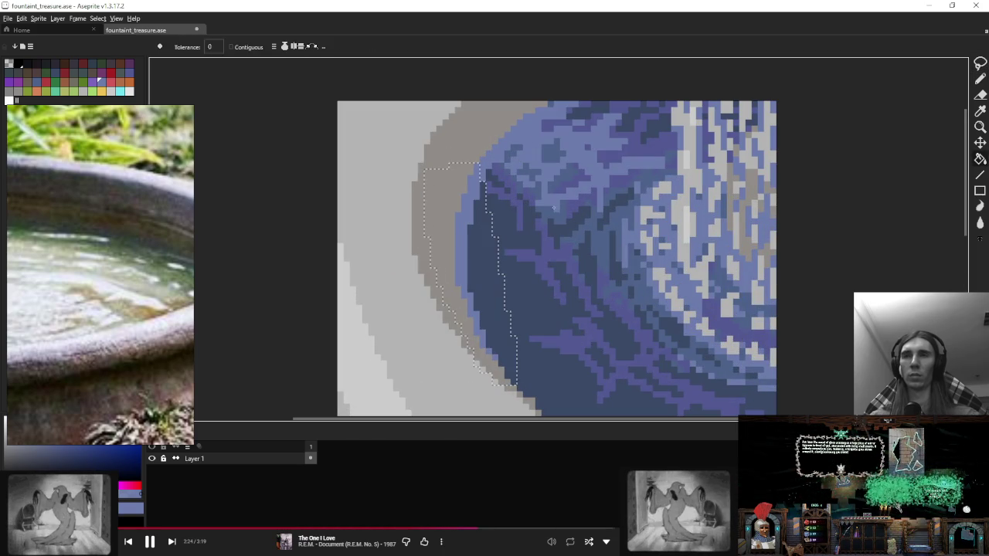
Step: Sample a purple from the water and paint it over light pixels
scroll(504, 207, down, 5)
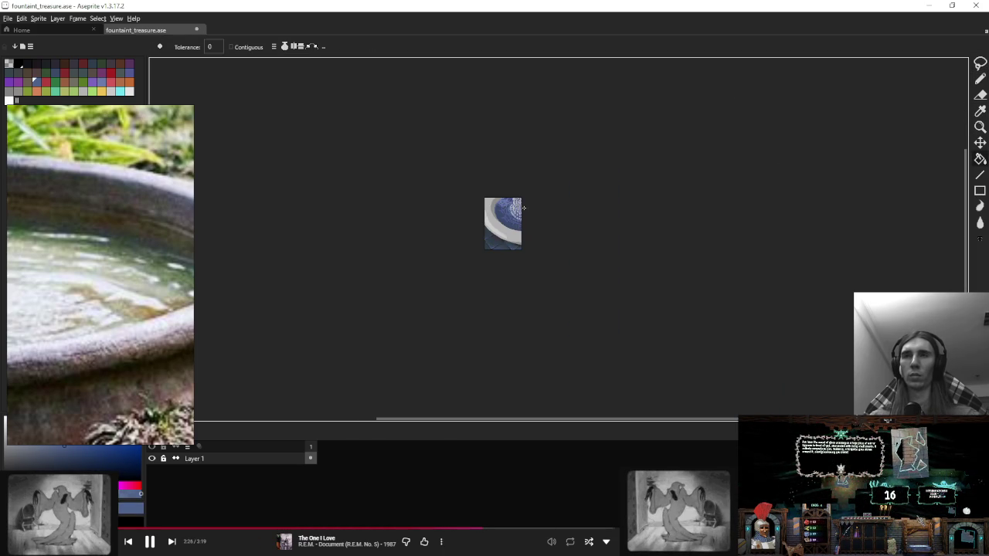
scroll(534, 217, up, 2)
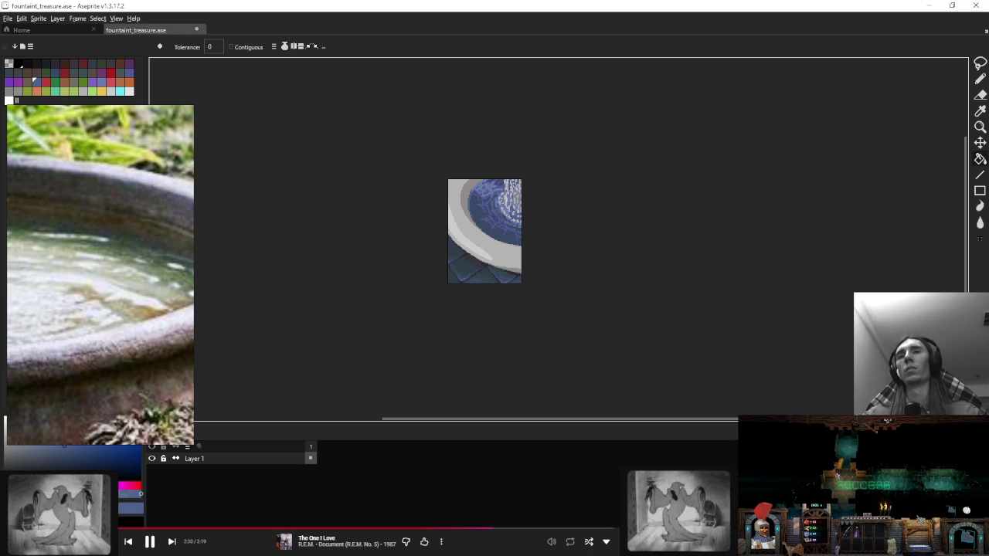
scroll(469, 206, up, 3)
scroll(468, 206, up, 2)
key(i)
click(470, 205)
key(b)
drag(479, 155, 468, 210)
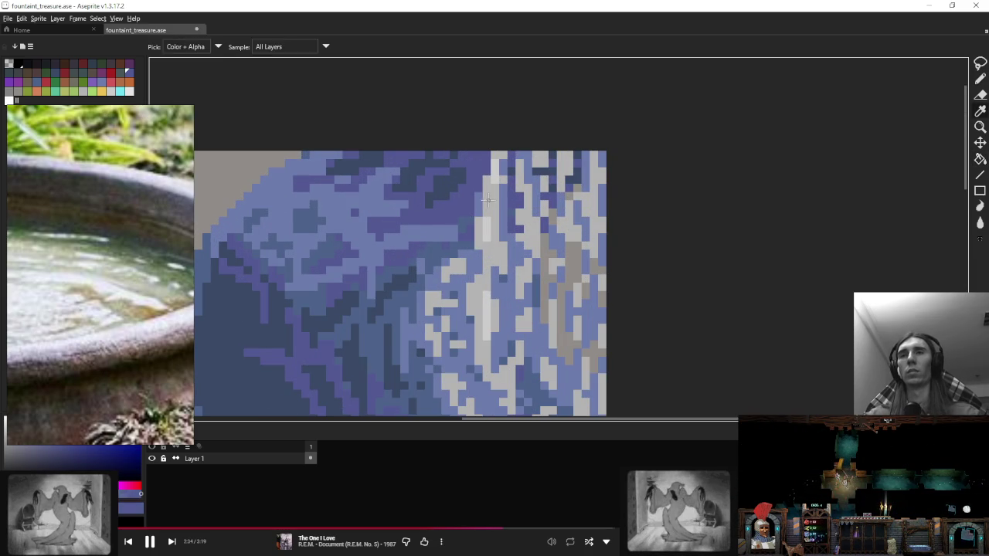
Step: Alternately sample light grey and periwinkle blue around the upper water area
alt+click(495, 183)
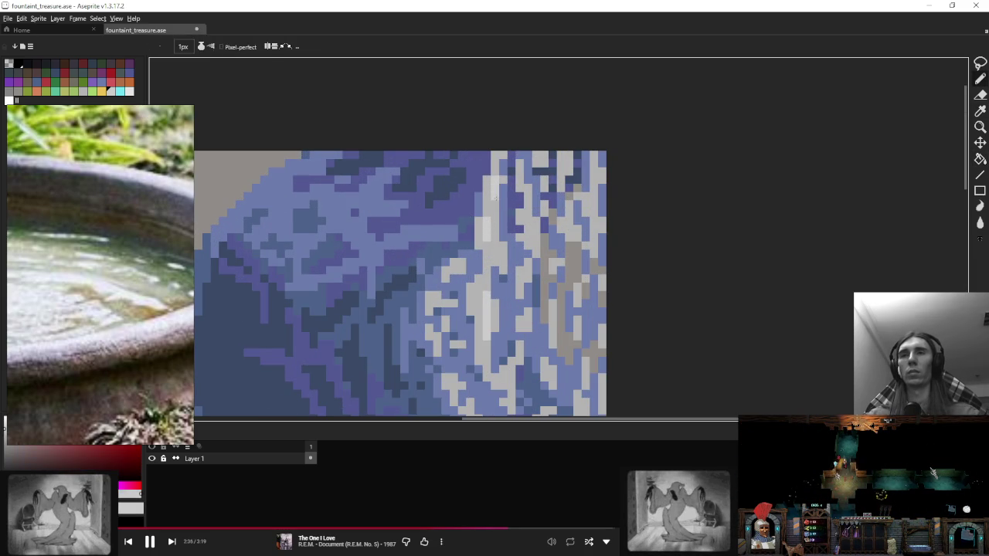
alt+click(487, 174)
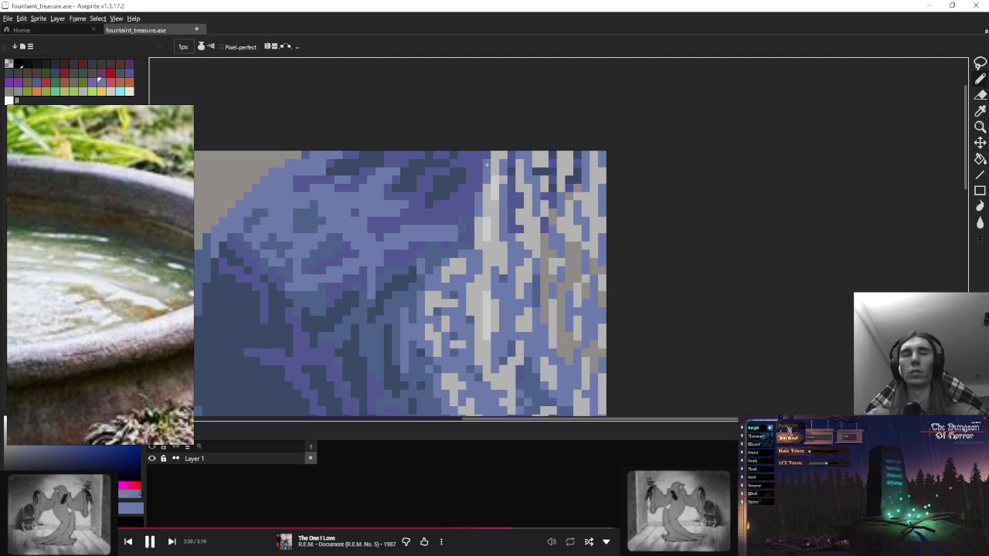
drag(506, 198, 483, 192)
alt+click(477, 142)
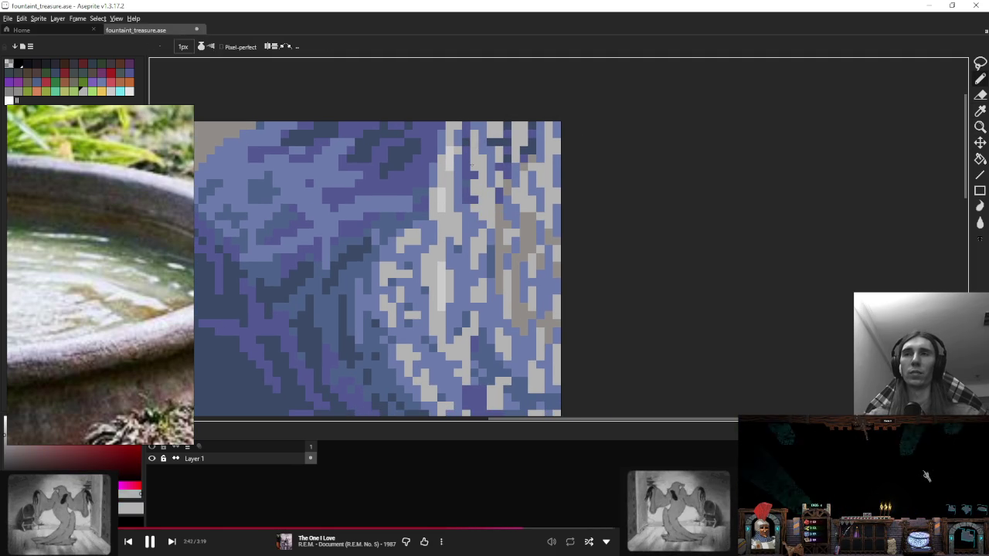
alt+click(488, 135)
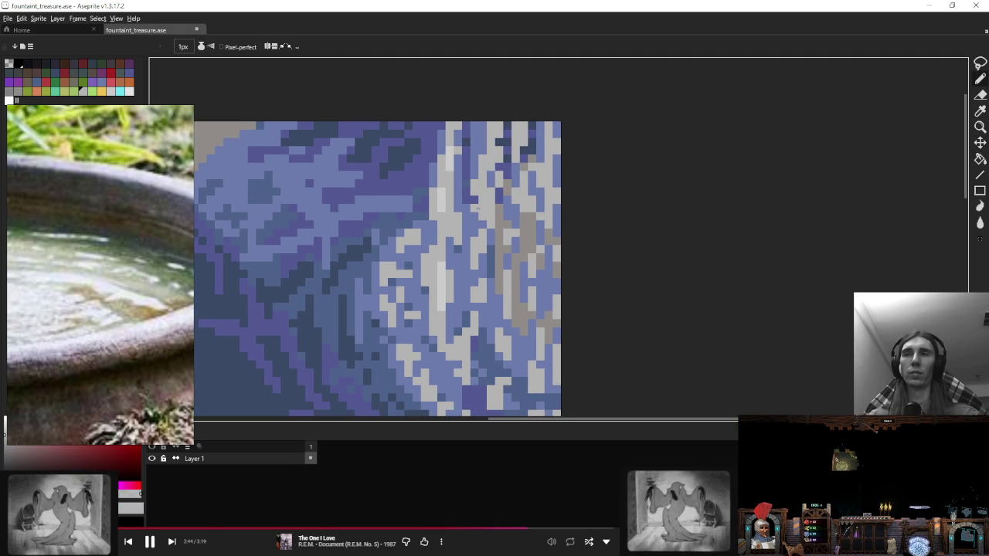
alt+click(476, 201)
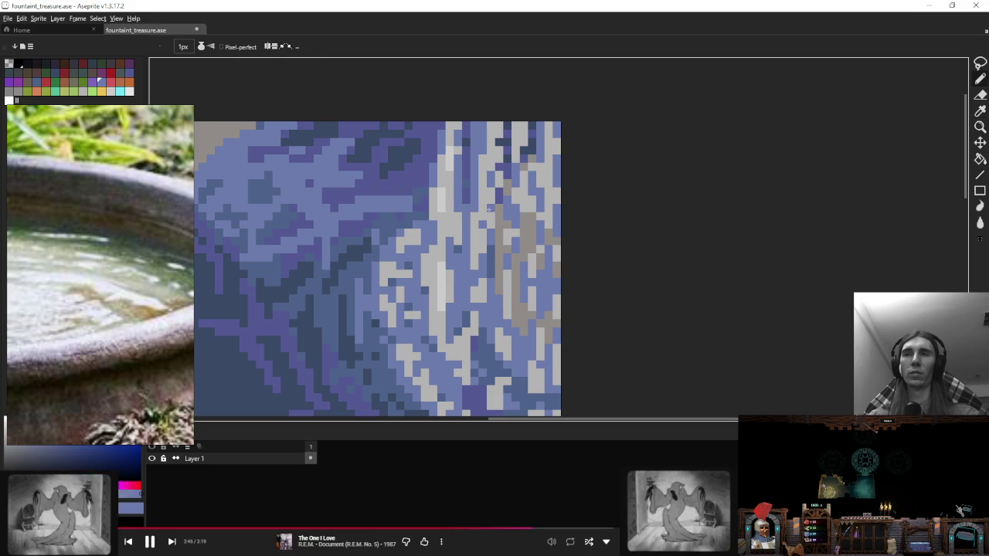
alt+click(466, 143)
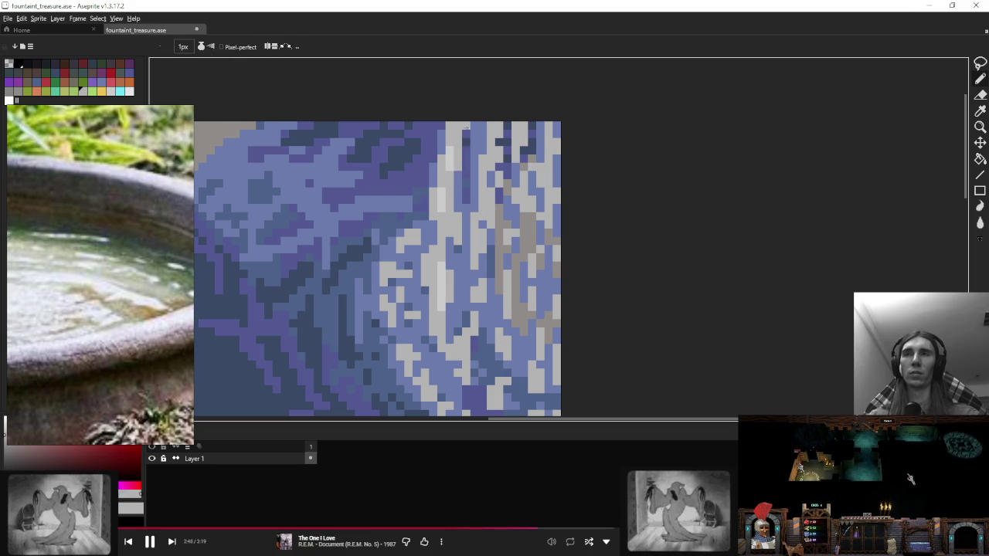
alt+click(450, 122)
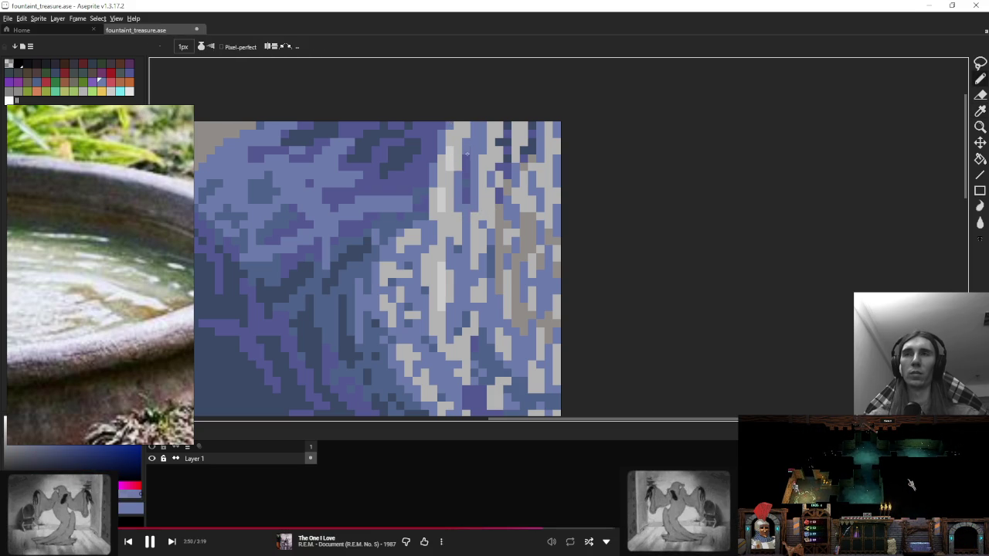
alt+click(457, 129)
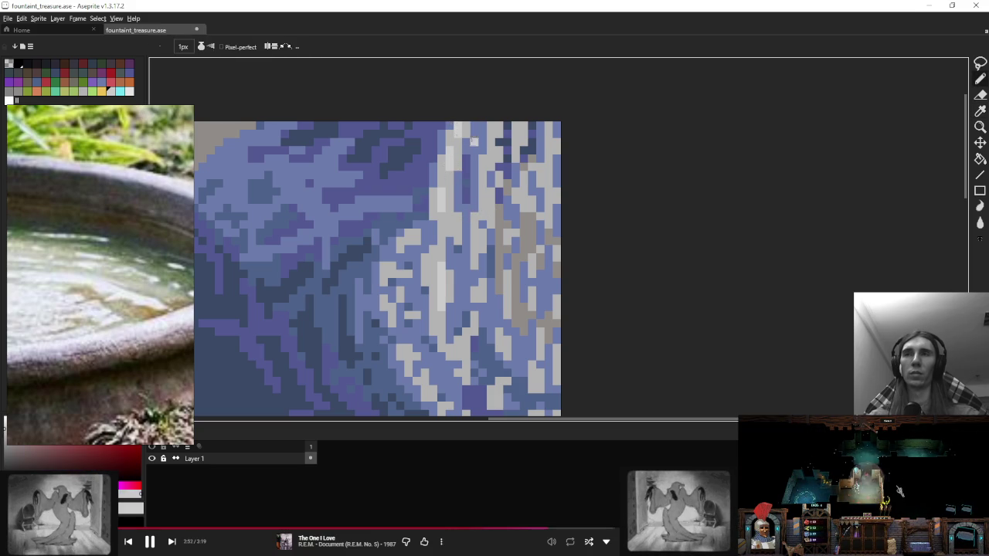
Step: Paint blue strokes over the light-grey speckles to darken the lighter water pixels
scroll(458, 129, down, 4)
scroll(479, 143, up, 3)
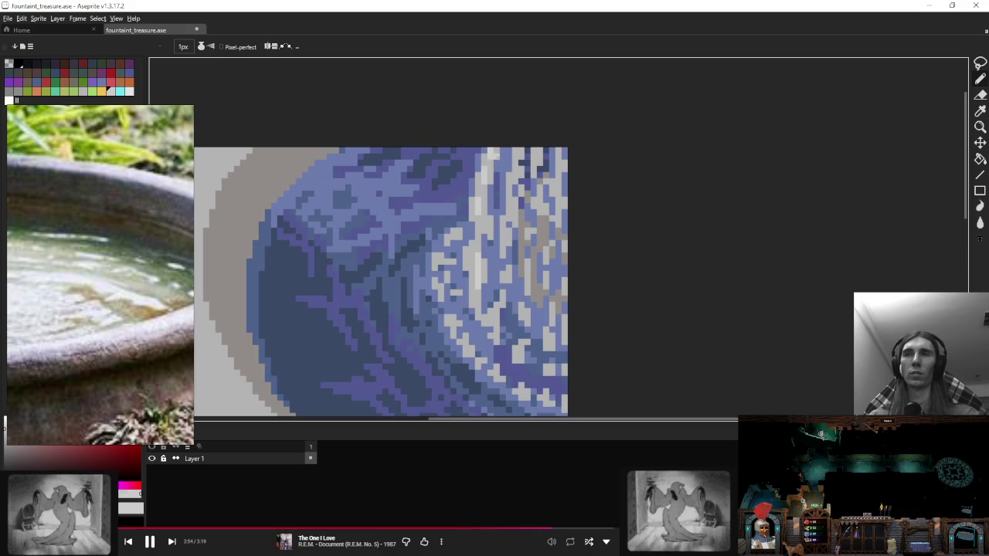
alt+click(309, 309)
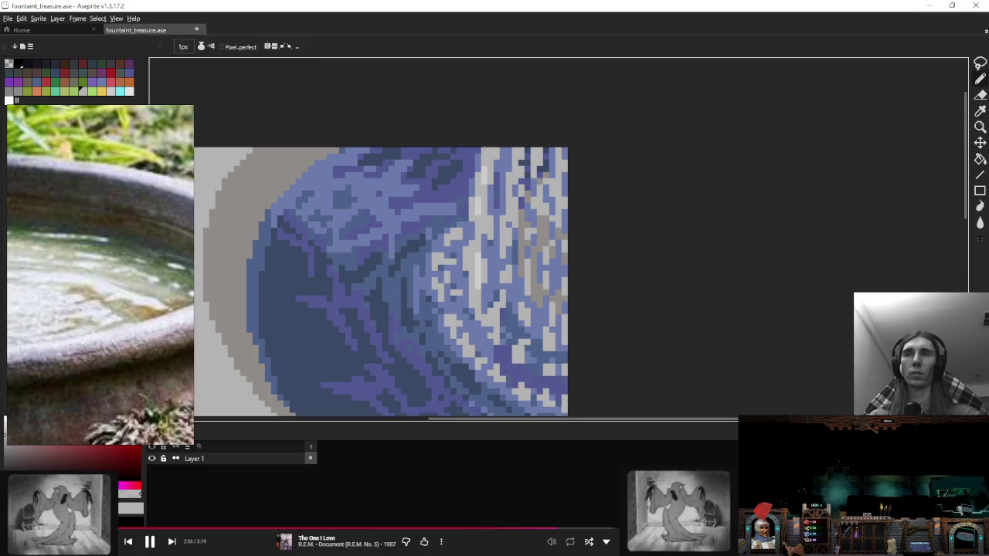
scroll(532, 209, down, 4)
scroll(532, 209, down, 2)
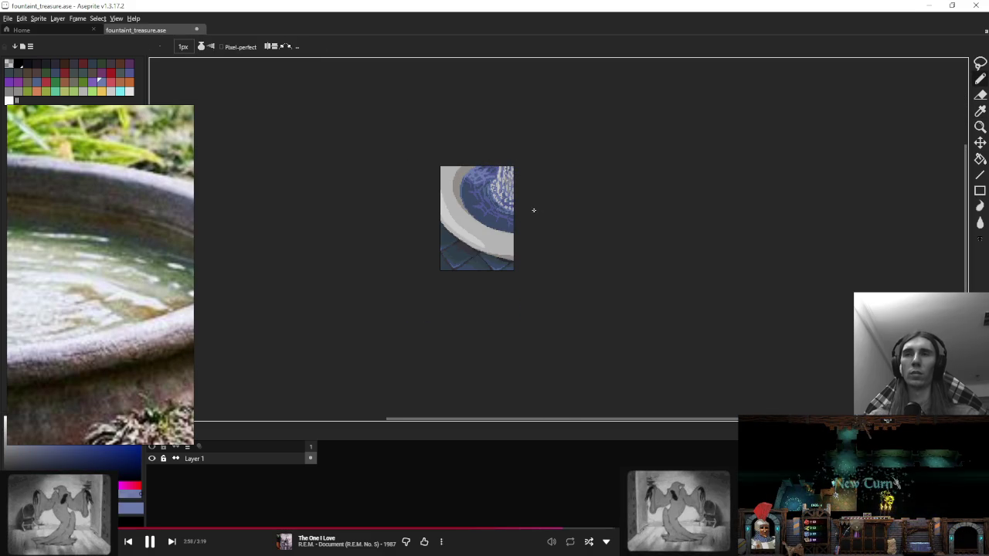
scroll(461, 215, up, 3)
scroll(461, 215, up, 2)
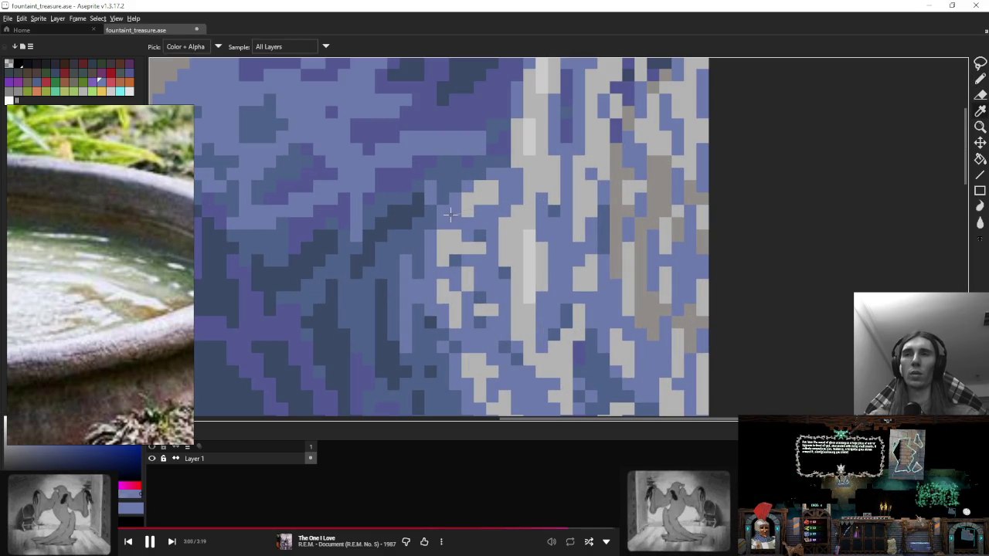
drag(456, 236, 433, 270)
drag(440, 233, 487, 169)
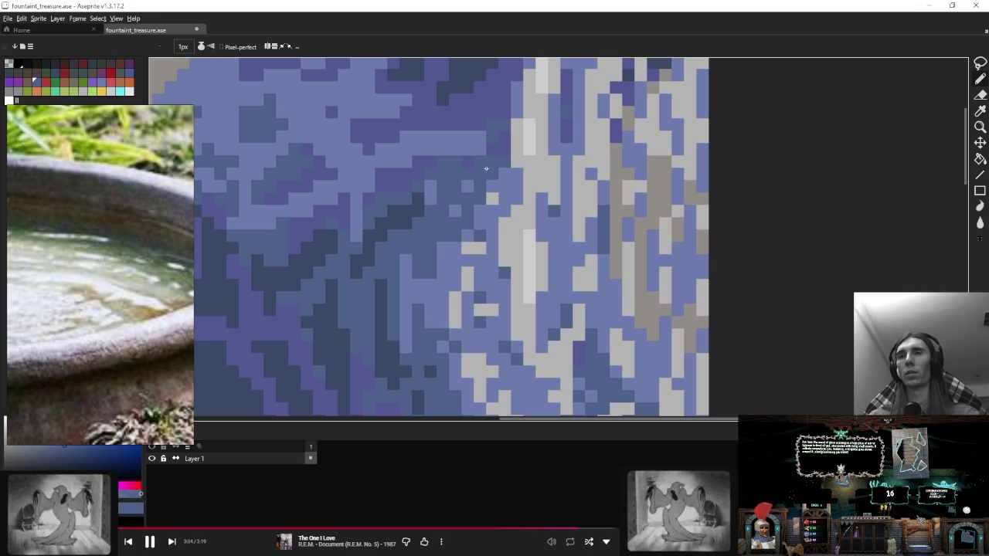
Step: Paint lighter blue strokes over the water speckles, extending them up-left
alt+click(436, 192)
drag(437, 191, 435, 207)
mouse_move(459, 176)
mouse_down()
mouse_move(455, 186)
mouse_move(431, 156)
mouse_up()
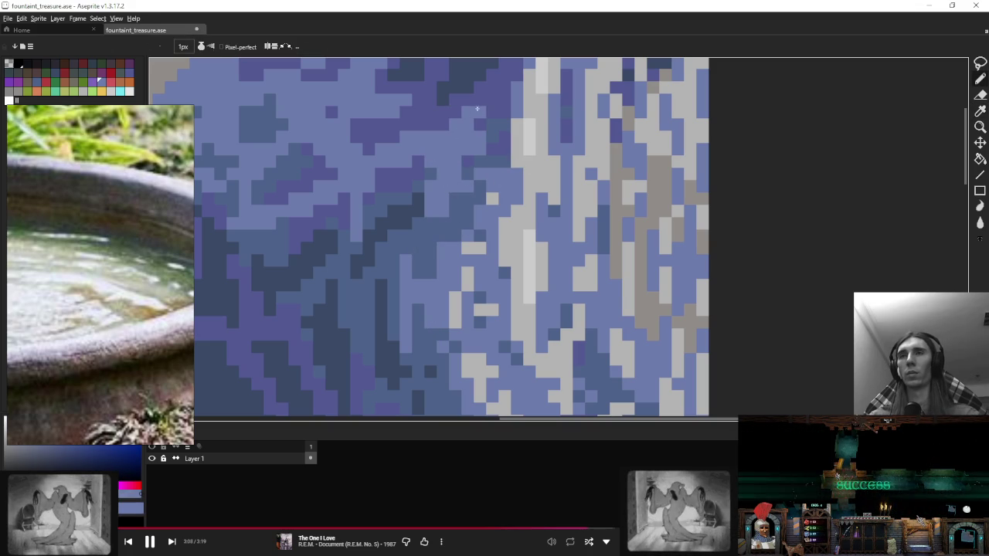
scroll(511, 100, down, 5)
scroll(526, 108, down, 2)
scroll(541, 119, up, 2)
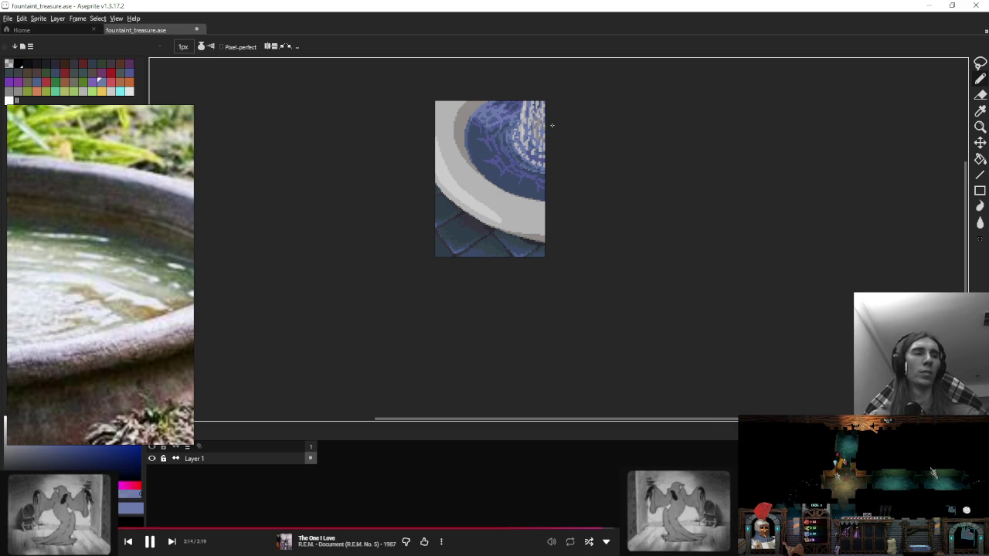
scroll(541, 154, up, 4)
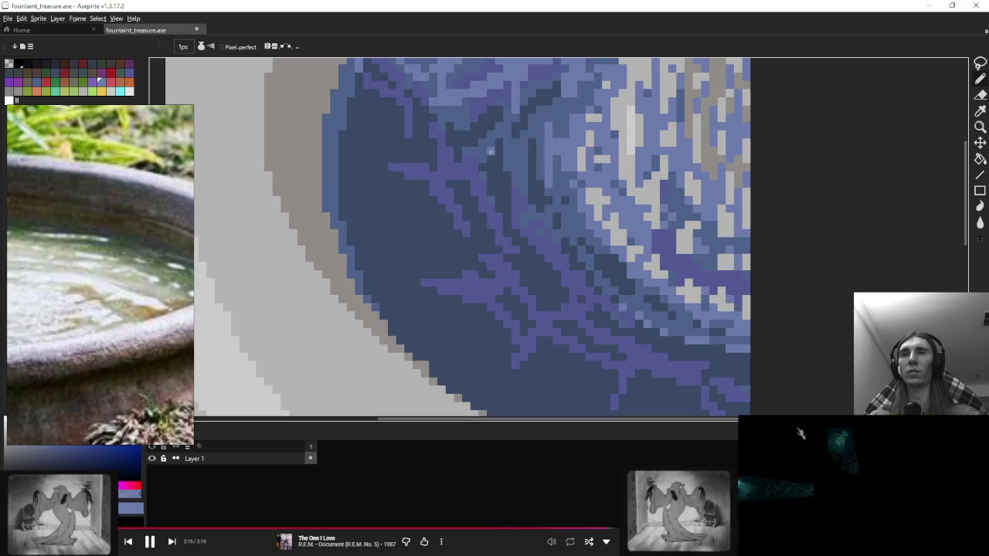
scroll(507, 176, down, 4)
scroll(541, 162, up, 2)
scroll(551, 155, up, 2)
scroll(552, 155, down, 2)
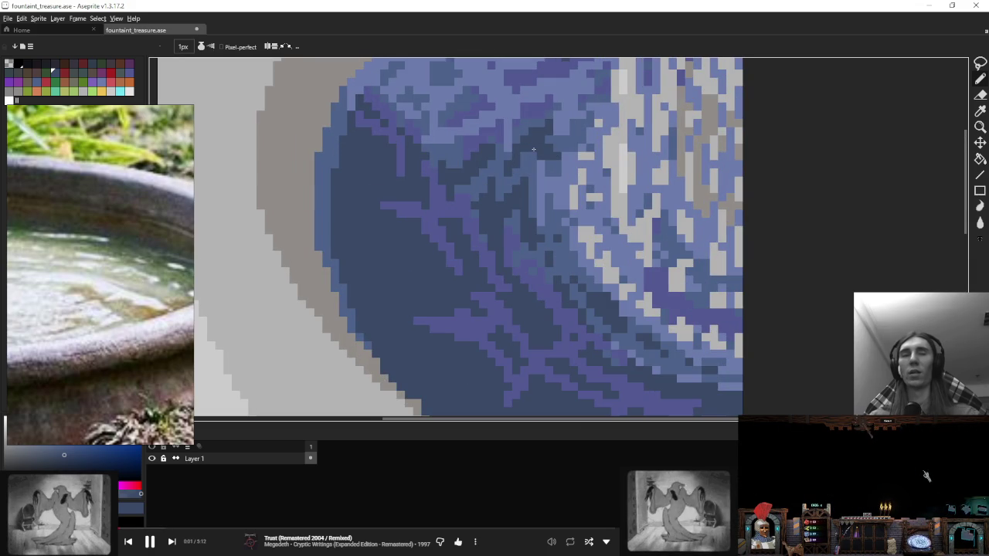
scroll(576, 156, up, 2)
scroll(576, 155, right, 2)
Step: Sample a blue-purple and another shade from the water
alt+click(488, 143)
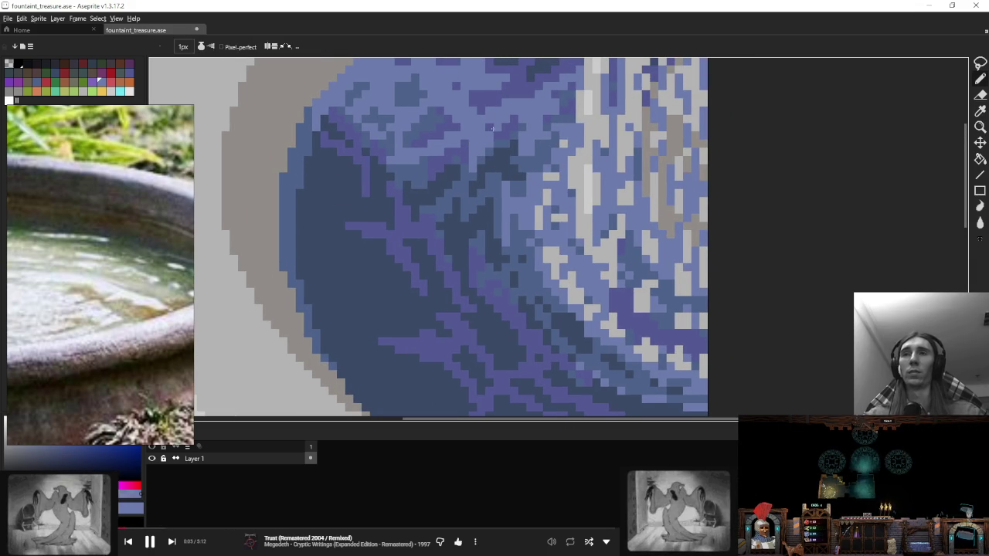
scroll(503, 159, up, 2)
alt+click(503, 163)
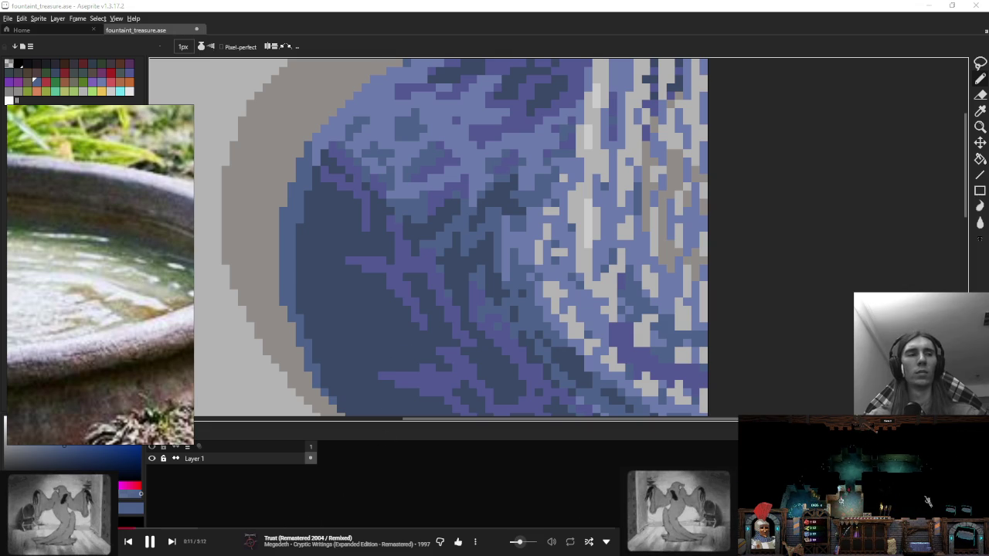
scroll(500, 271, down, 1)
scroll(499, 270, down, 2)
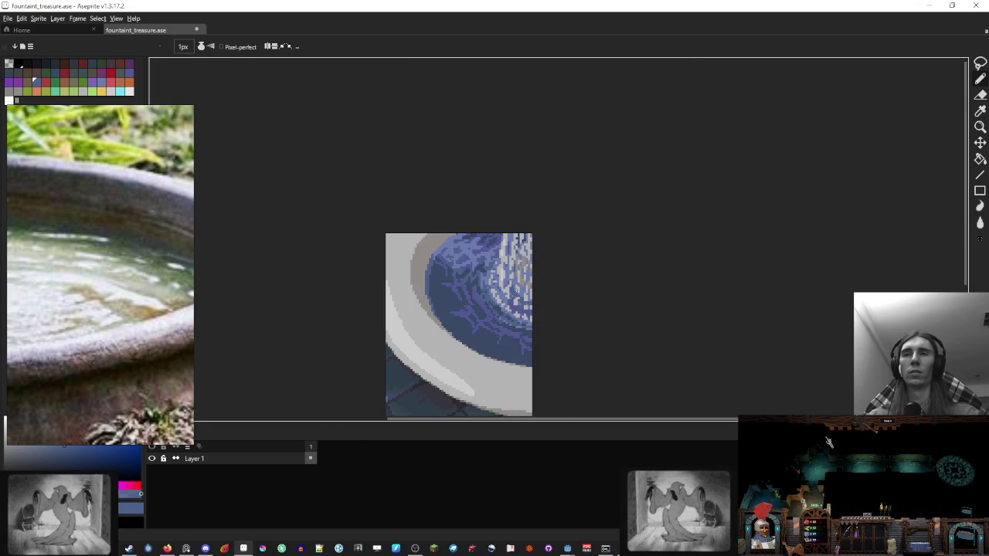
scroll(499, 270, up, 1)
scroll(499, 271, up, 2)
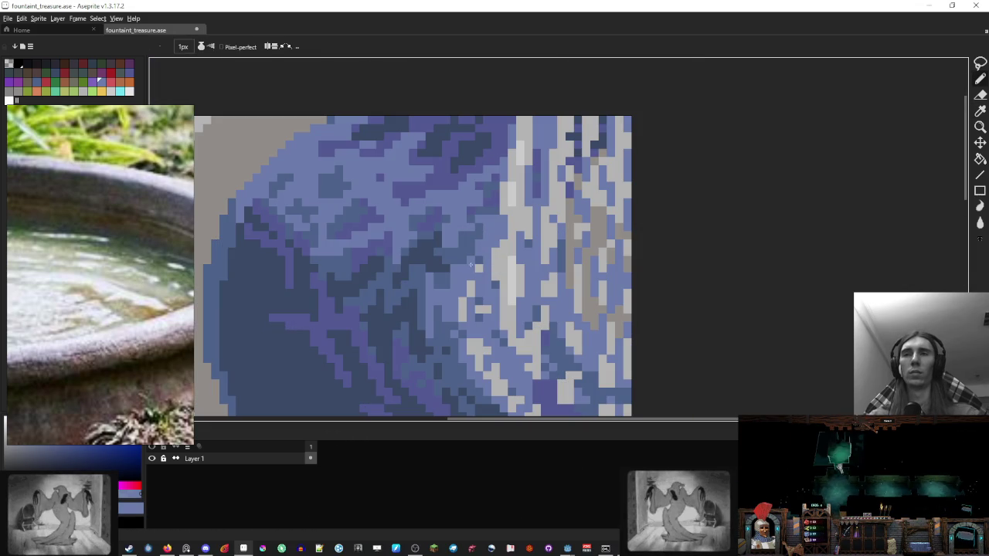
scroll(485, 260, down, 3)
scroll(542, 264, down, 3)
scroll(542, 264, up, 2)
scroll(540, 267, up, 3)
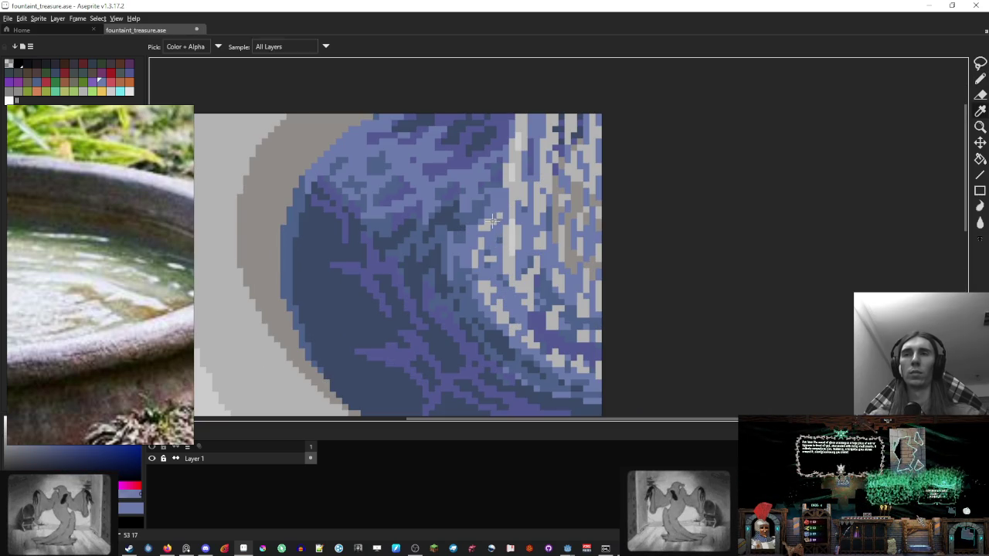
scroll(526, 230, down, 2)
scroll(534, 230, down, 1)
scroll(536, 231, up, 1)
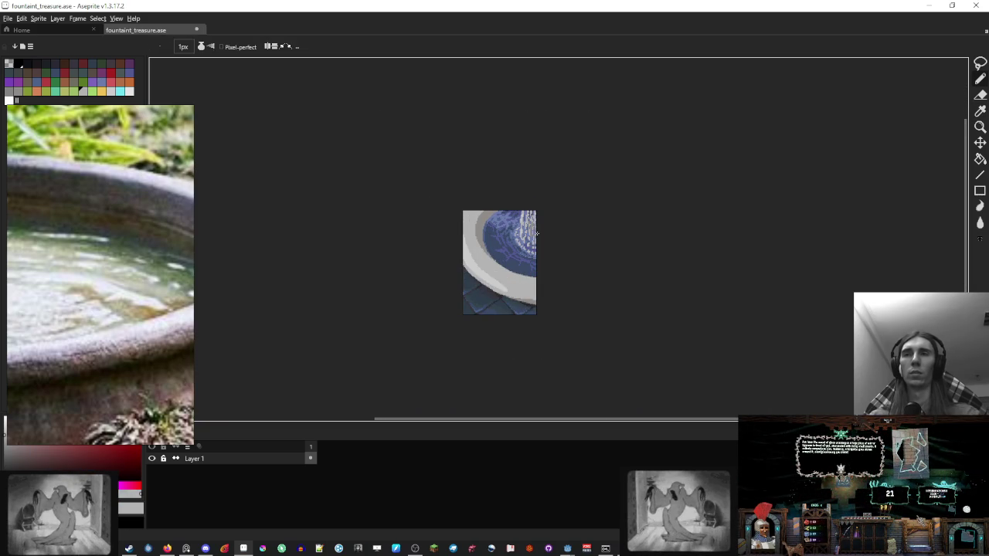
scroll(533, 249, up, 2)
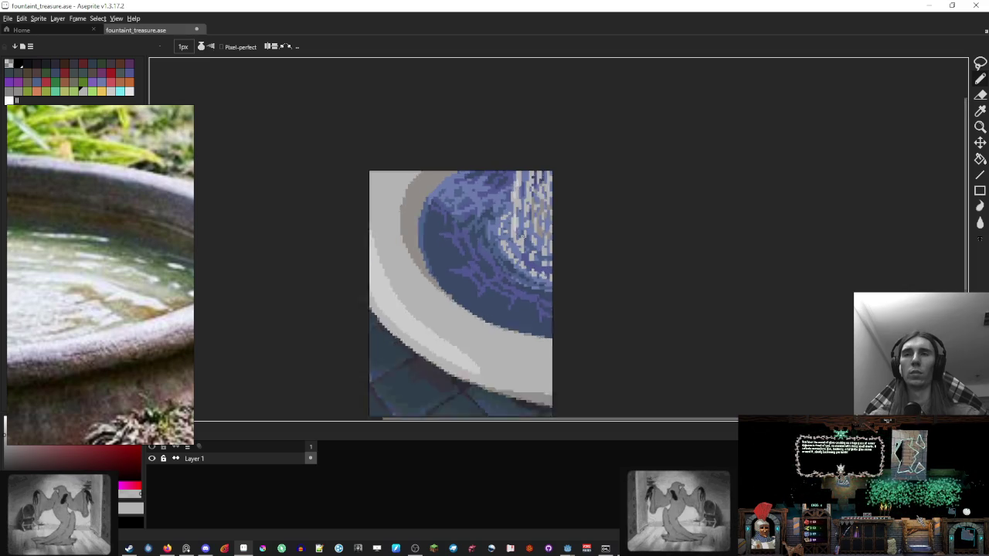
scroll(521, 236, up, 1)
scroll(512, 232, down, 2)
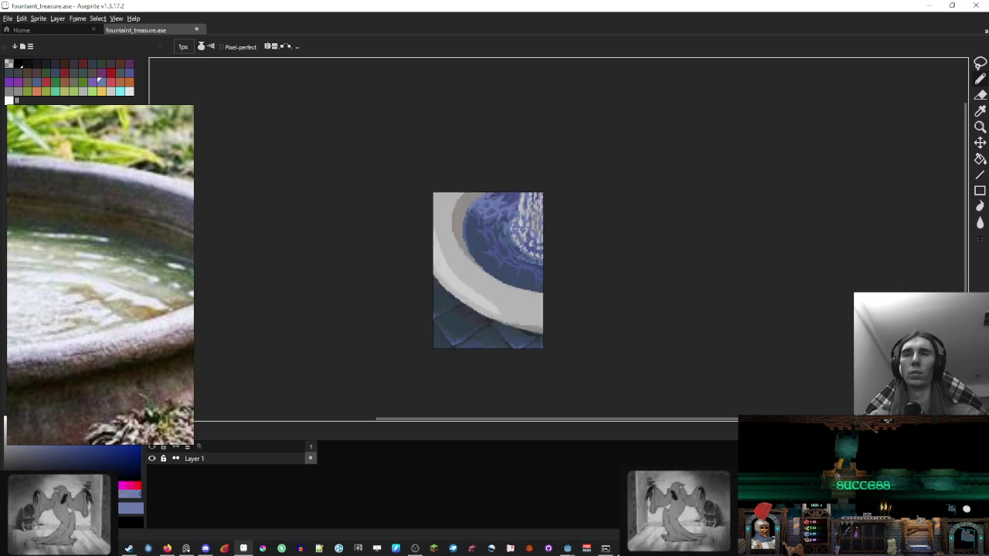
scroll(510, 235, up, 1)
alt+click(508, 236)
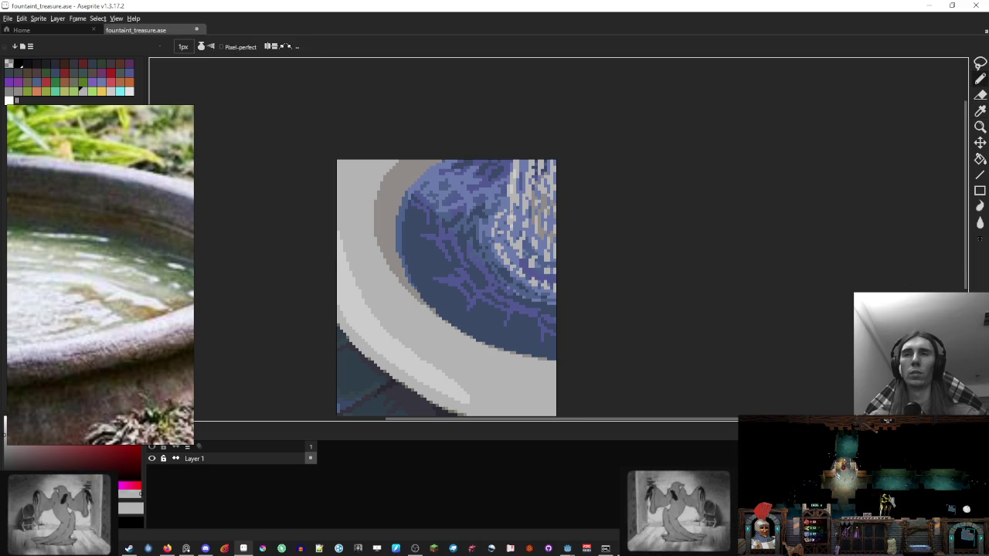
click(98, 80)
key(minus)
scroll(511, 220, up, 2)
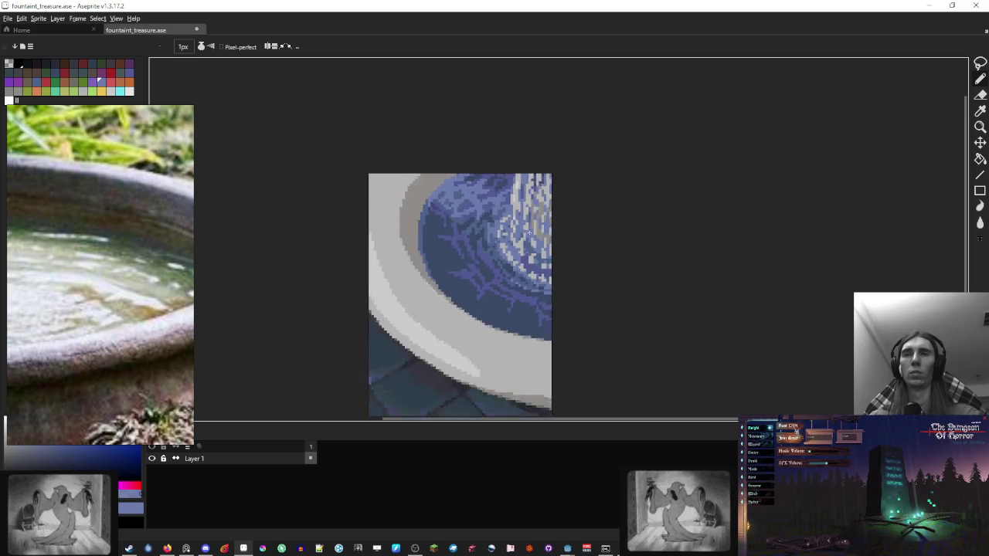
scroll(511, 221, up, 1)
scroll(545, 232, down, 2)
scroll(544, 232, down, 2)
scroll(546, 237, up, 1)
scroll(550, 254, down, 1)
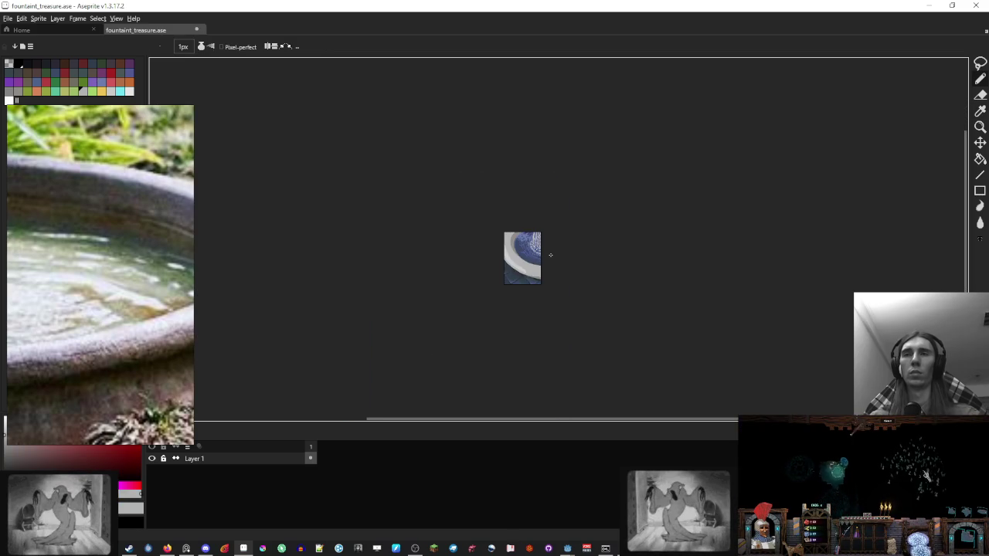
scroll(526, 308, up, 3)
scroll(525, 308, up, 1)
scroll(525, 308, down, 5)
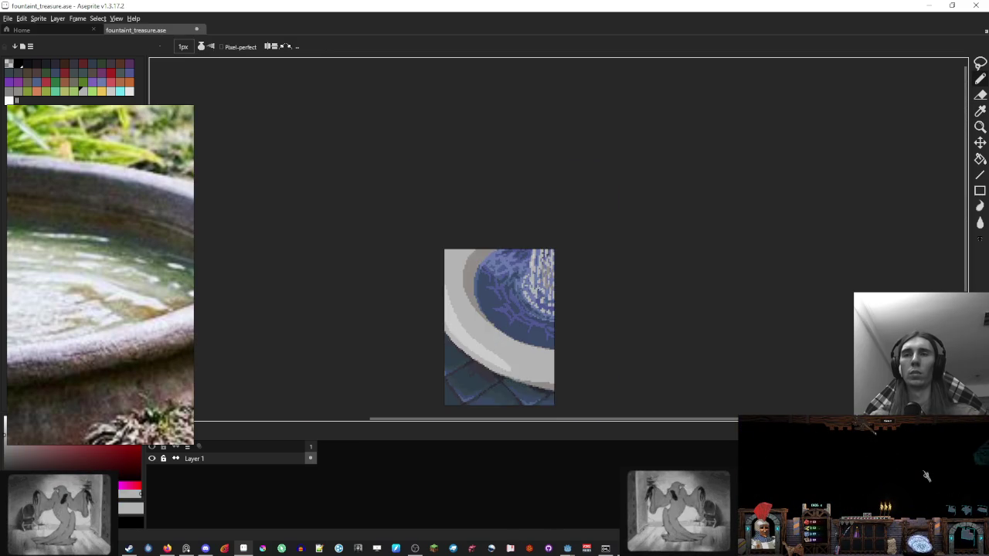
scroll(526, 309, down, 1)
scroll(513, 289, up, 2)
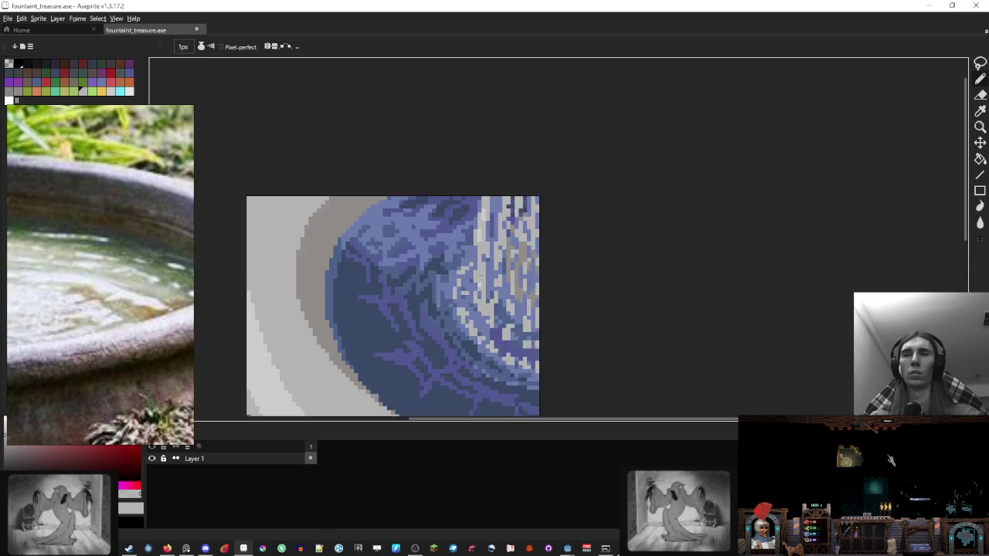
scroll(494, 267, up, 2)
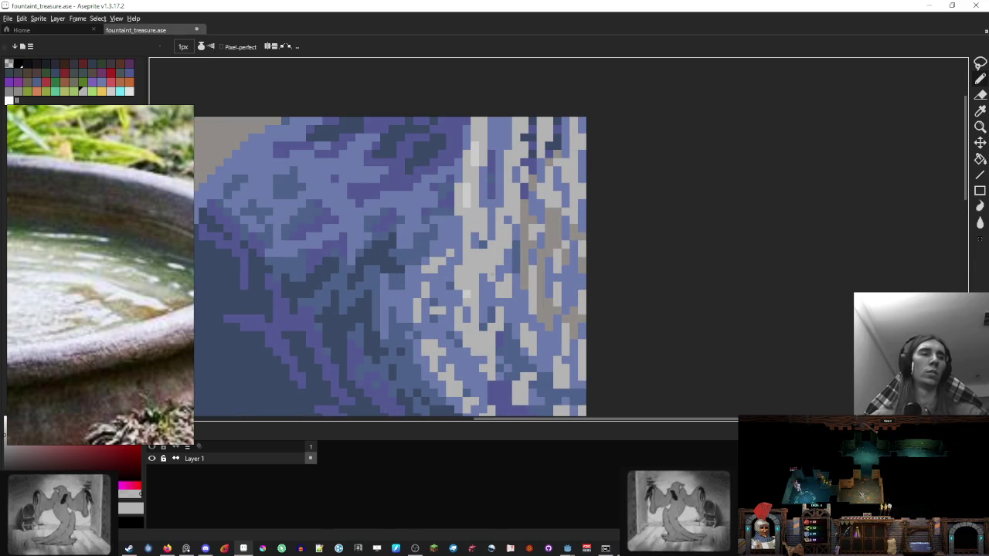
scroll(486, 276, down, 3)
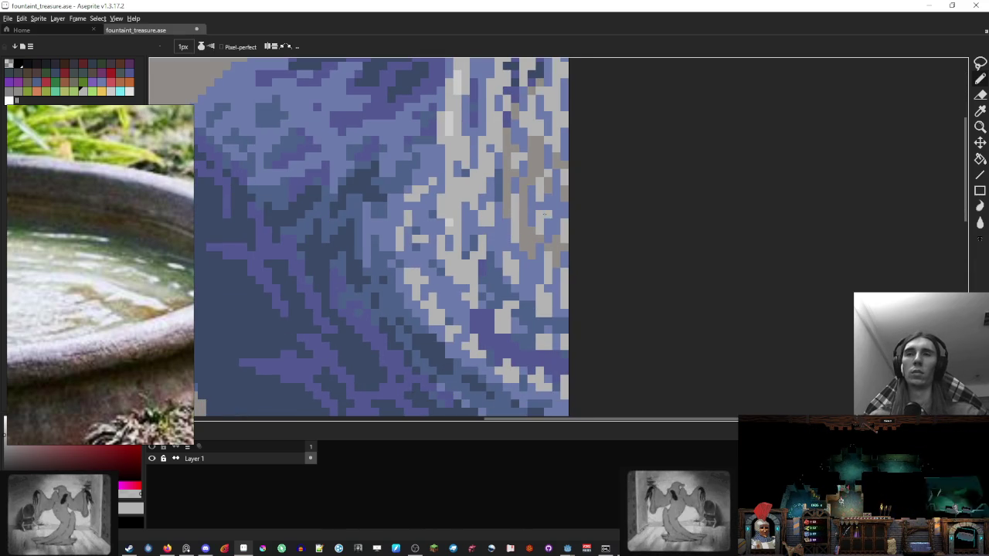
alt+click(507, 306)
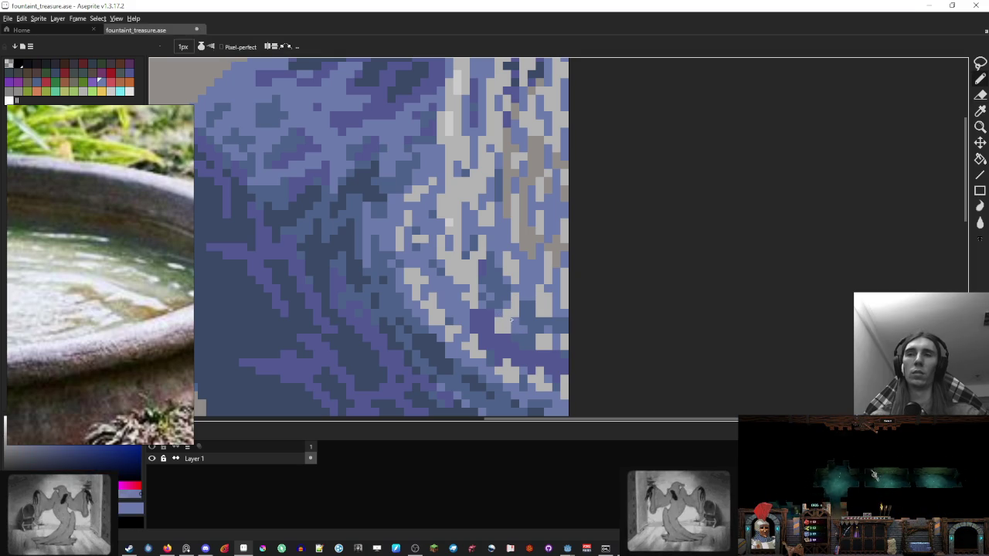
scroll(511, 319, down, 5)
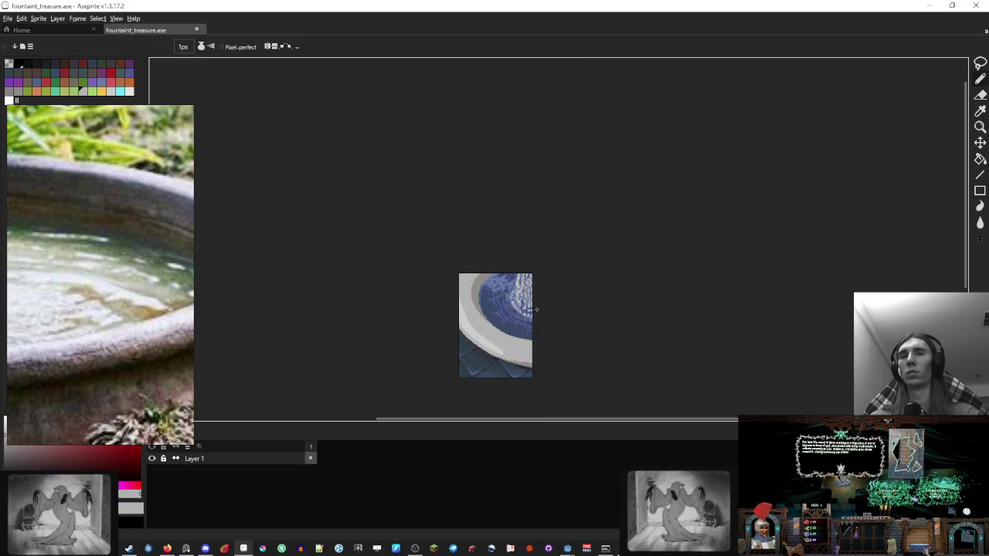
drag(536, 318, 515, 269)
scroll(486, 258, up, 1)
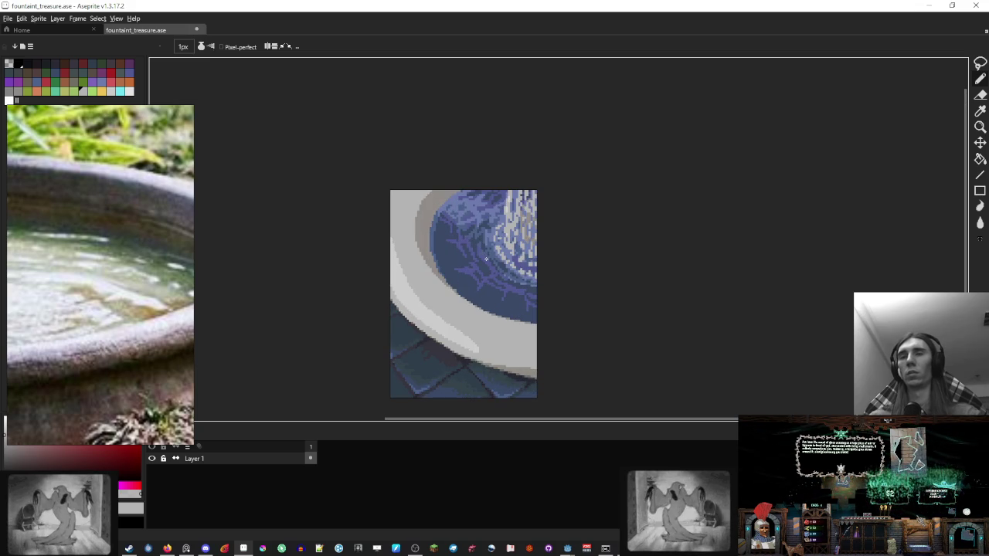
click(100, 92)
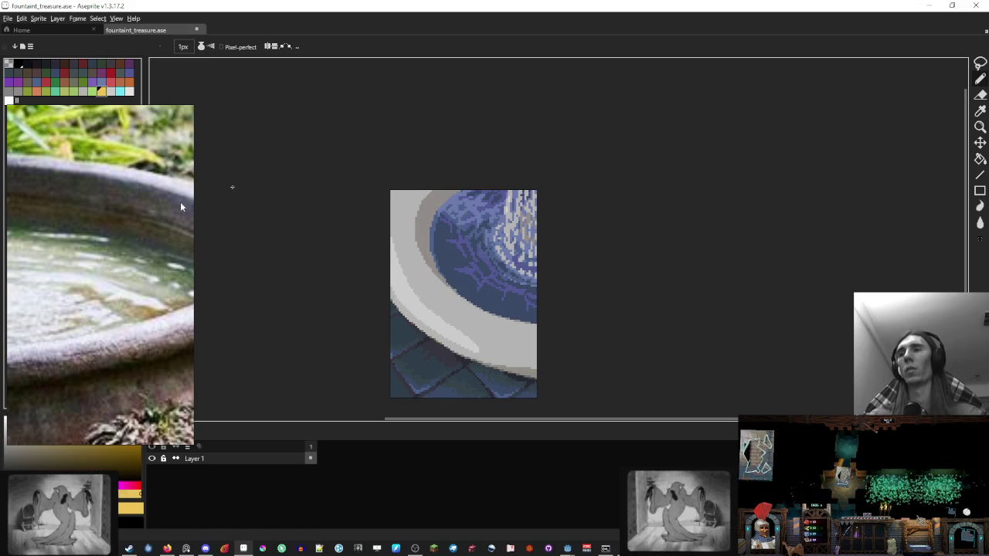
Step: Sample a blue-grey tone and add a few lighter ripple pixels in the water
scroll(146, 330, down, 1)
scroll(147, 330, down, 1)
scroll(147, 330, down, 1)
scroll(147, 330, down, 1)
scroll(147, 309, down, 1)
scroll(146, 286, down, 1)
scroll(145, 263, down, 1)
scroll(145, 262, down, 1)
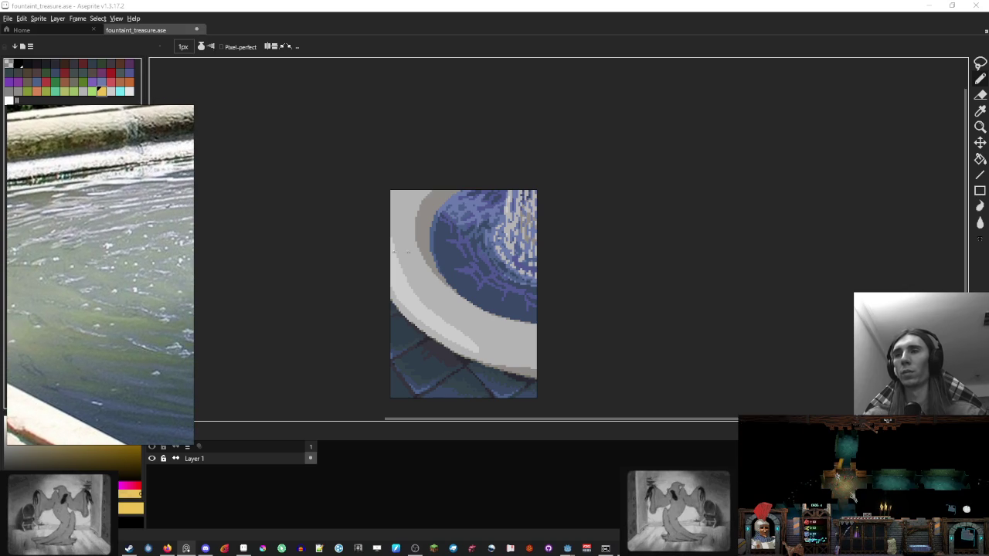
scroll(471, 283, up, 2)
scroll(515, 274, up, 2)
alt+click(515, 279)
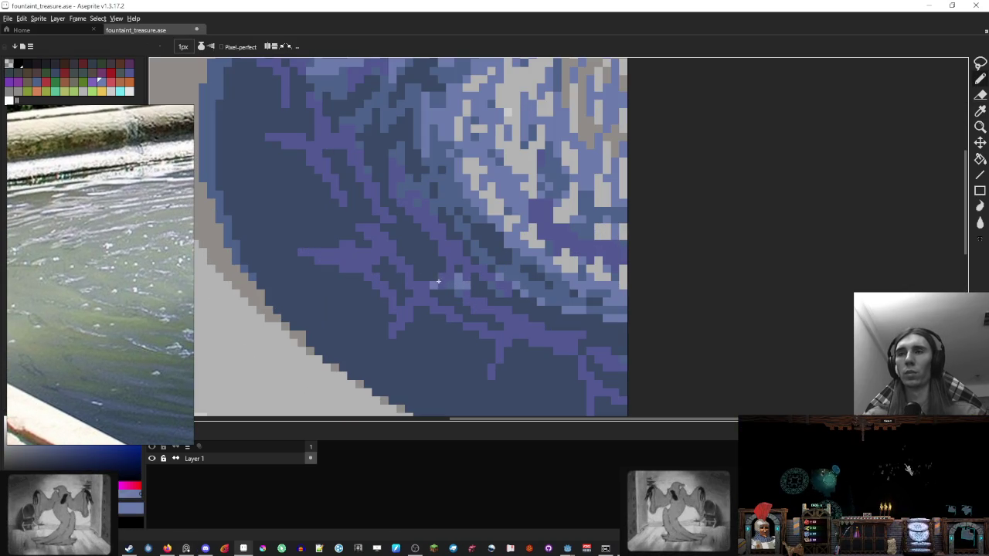
drag(376, 236, 386, 246)
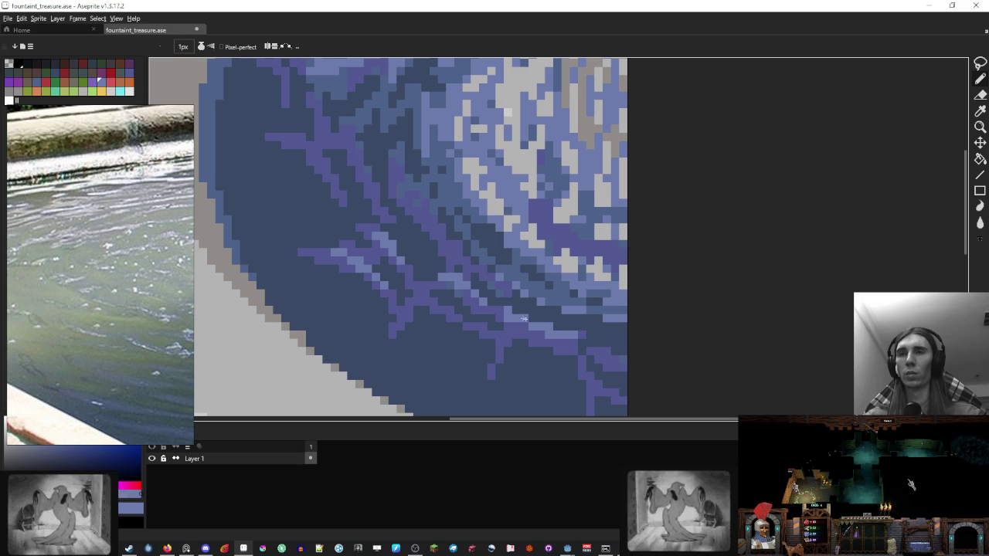
Step: Add a light-blue ripple along the water's right edge plus a purple edge pixel
scroll(528, 265, down, 6)
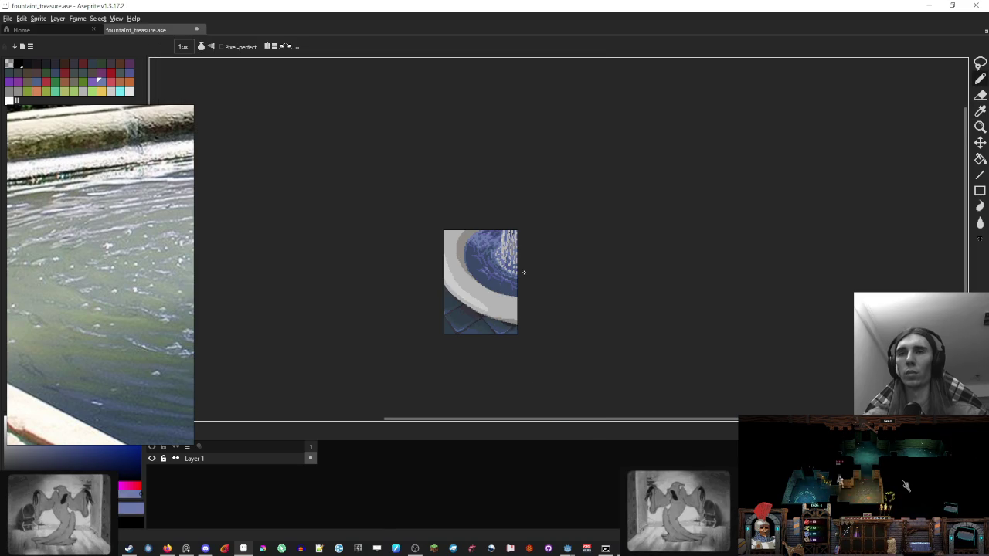
scroll(524, 273, up, 3)
scroll(512, 231, up, 3)
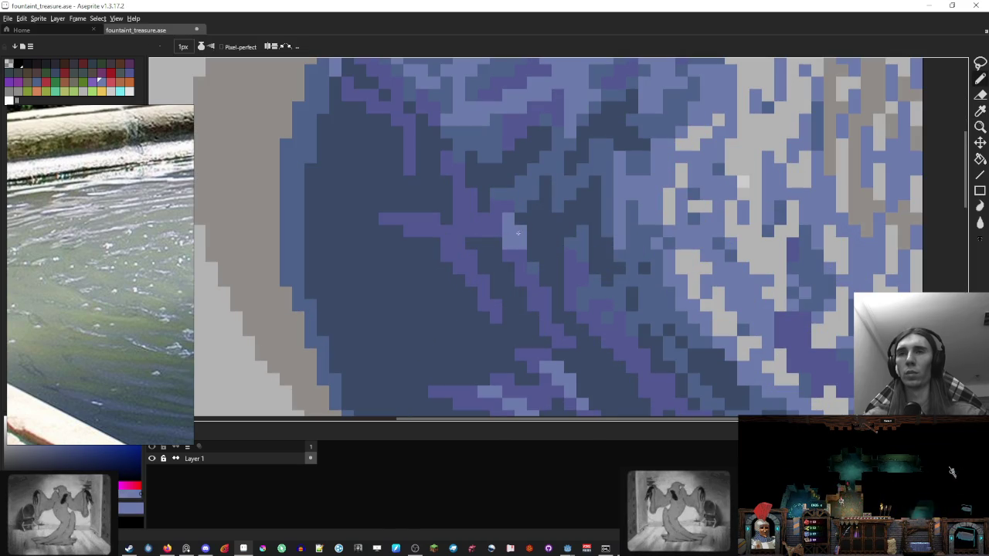
click(533, 293)
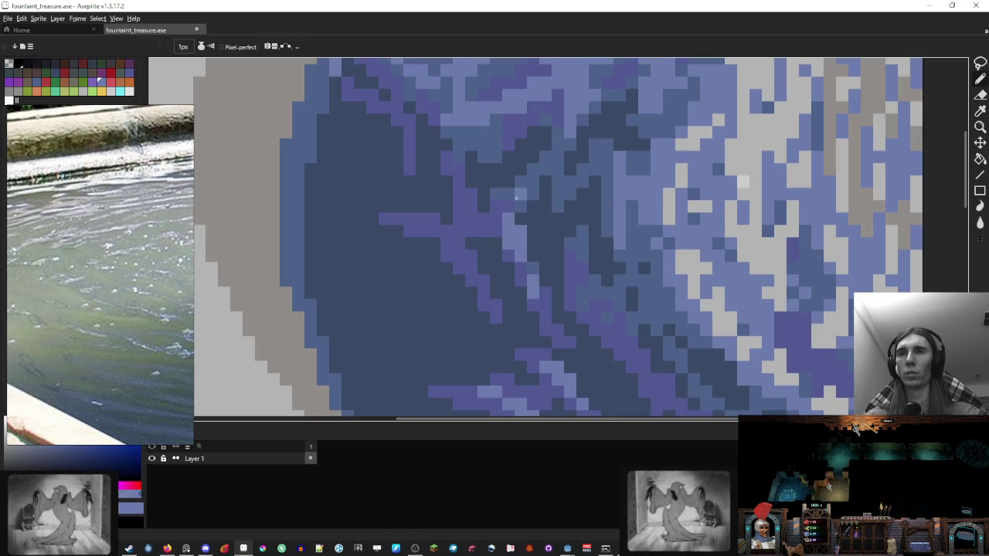
scroll(559, 202, down, 5)
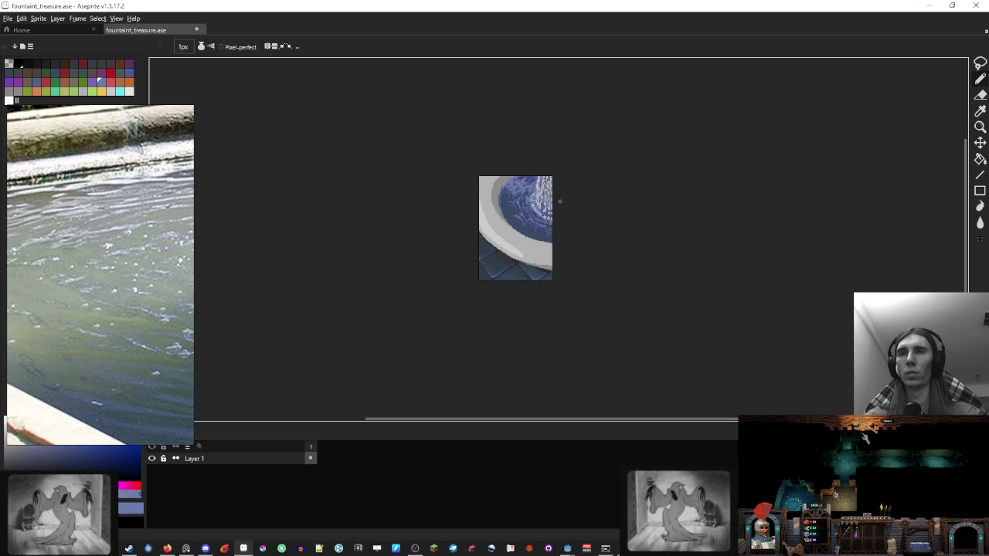
scroll(558, 205, up, 5)
mouse_move(556, 239)
mouse_down()
mouse_move(595, 253)
mouse_move(595, 264)
mouse_up()
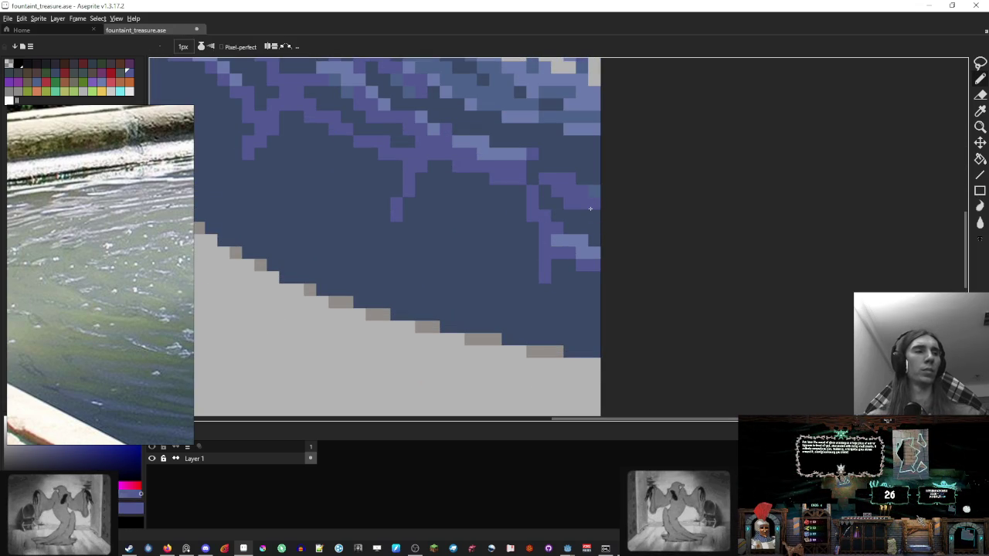
click(595, 203)
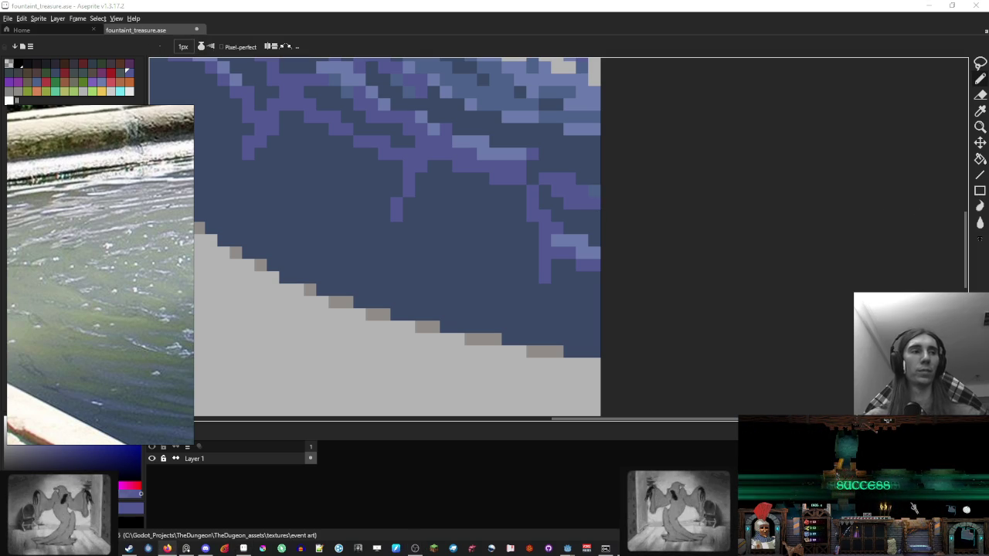
Step: Pan around the sprite to view the rim's upper-left curve and right edge
drag(514, 197, 630, 292)
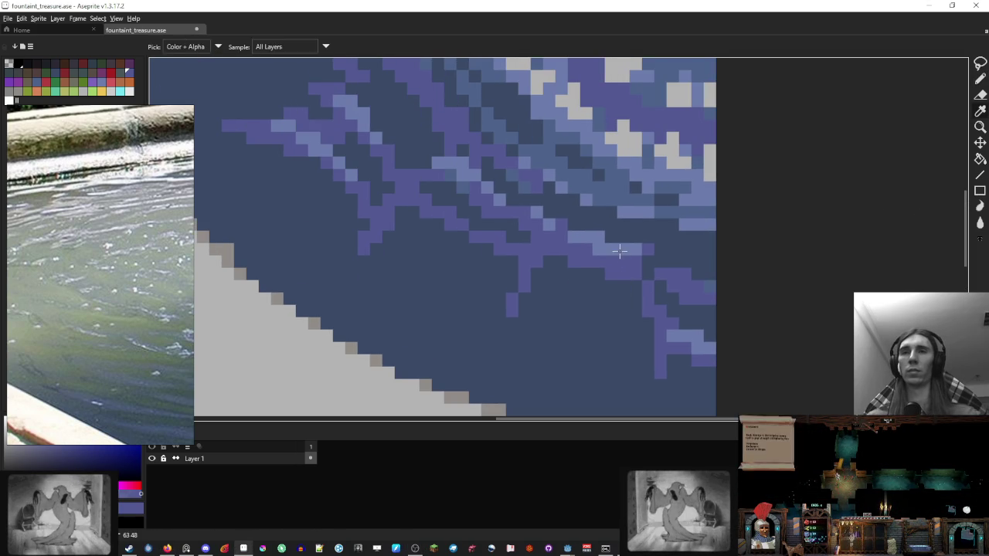
drag(537, 201, 680, 327)
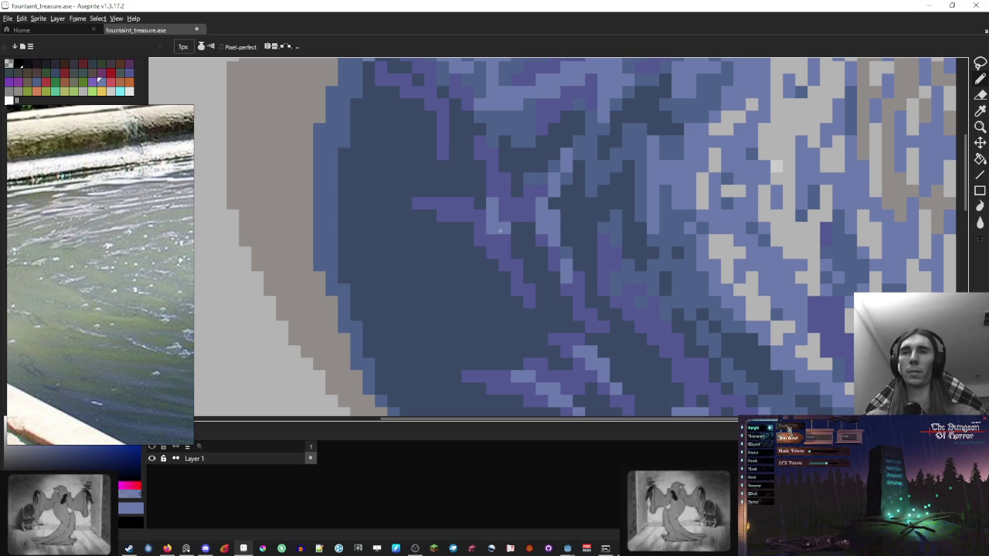
scroll(490, 224, up, 3)
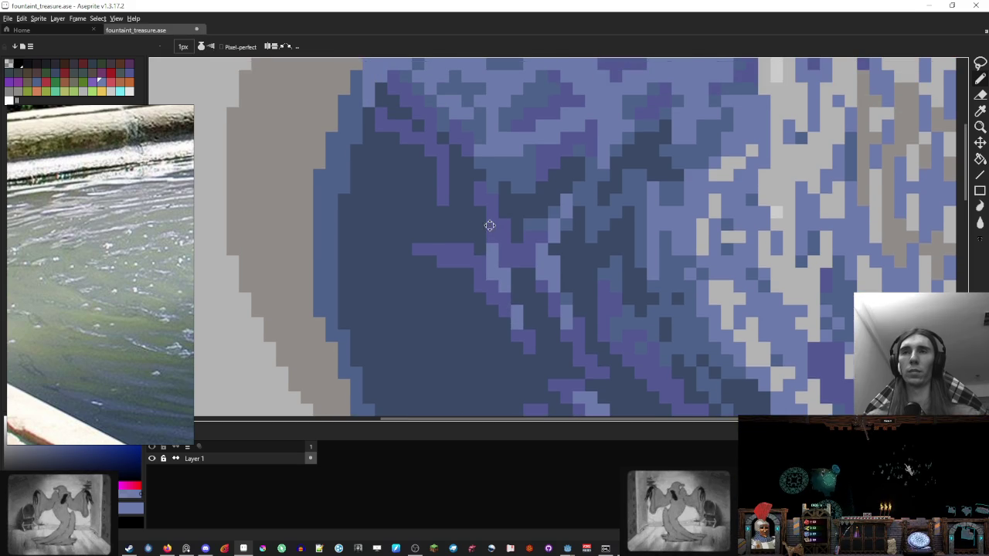
scroll(488, 228, up, 3)
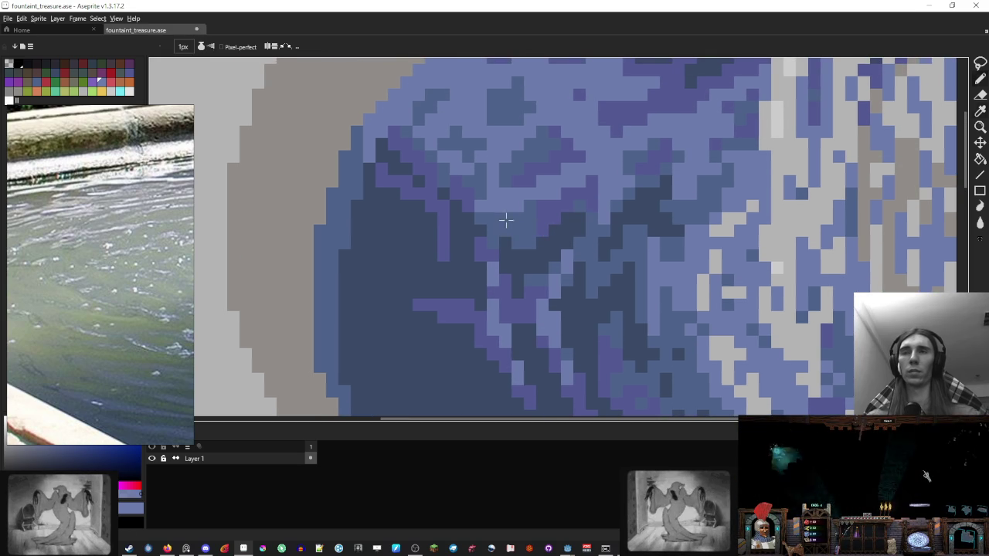
drag(472, 294, 444, 244)
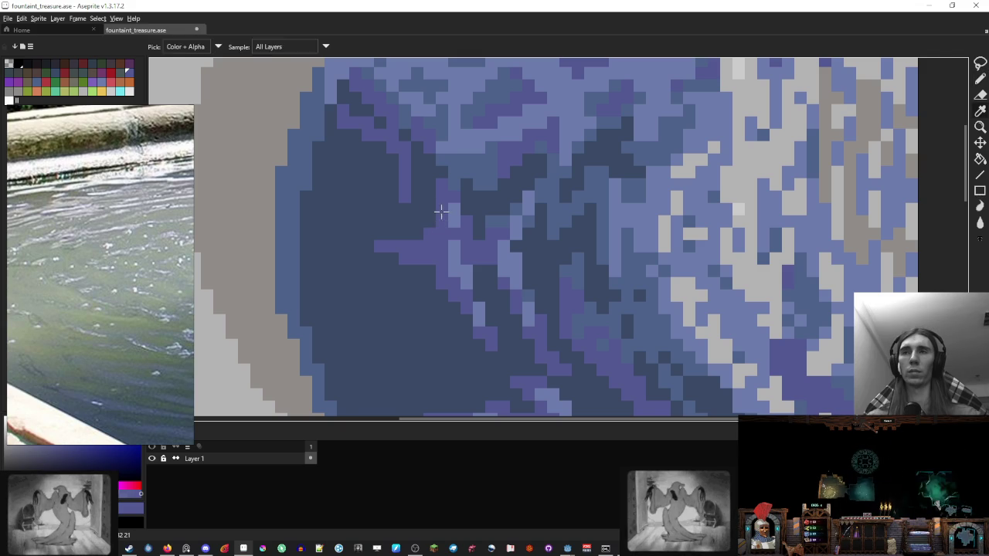
drag(435, 231, 443, 262)
Step: Sample light blue-grey and blue-purple shades from the water
alt+click(428, 243)
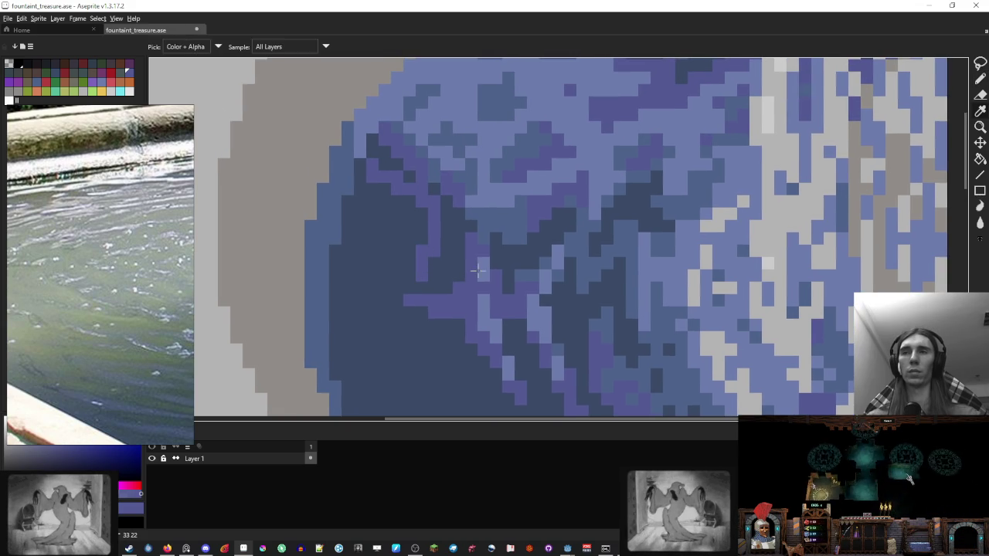
scroll(423, 260, down, 4)
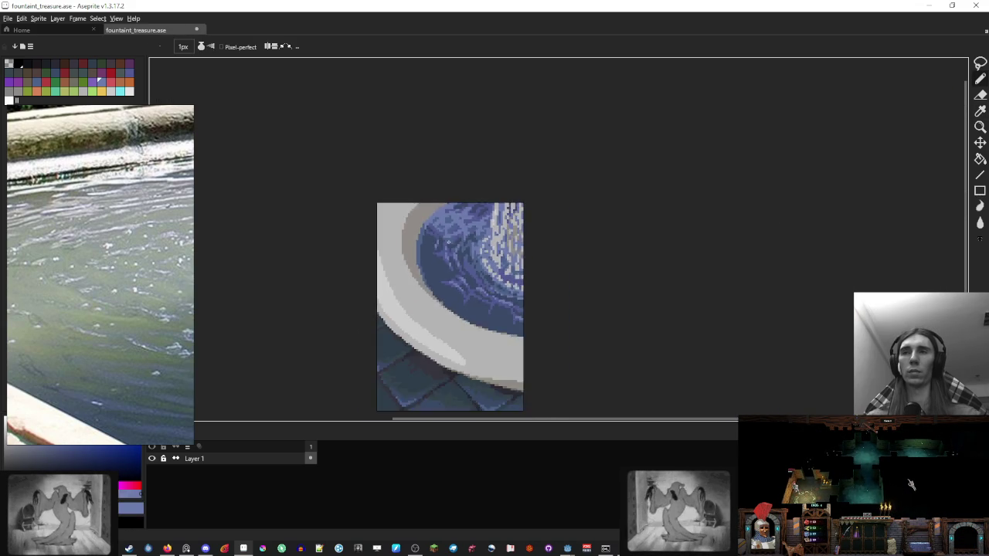
scroll(446, 235, up, 2)
drag(446, 236, 426, 293)
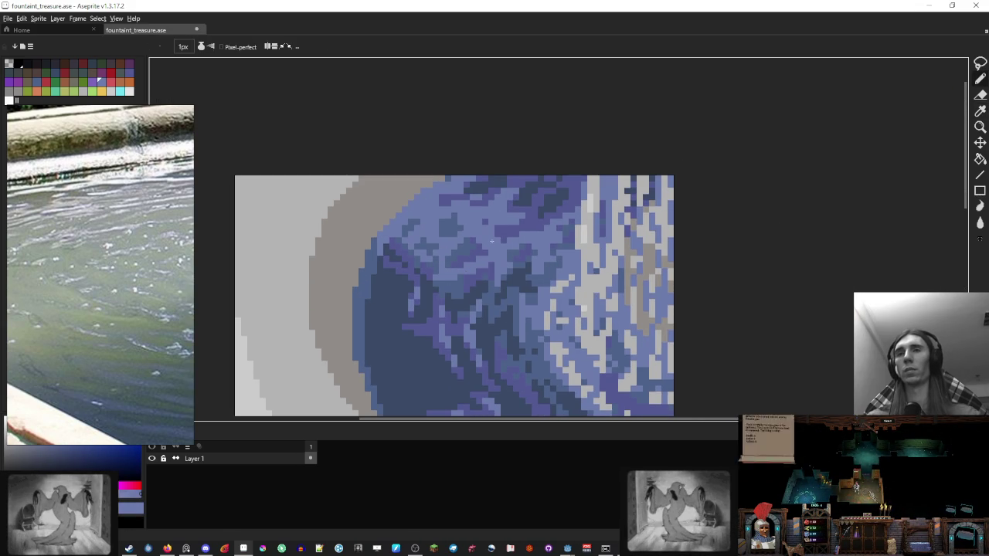
alt+click(459, 284)
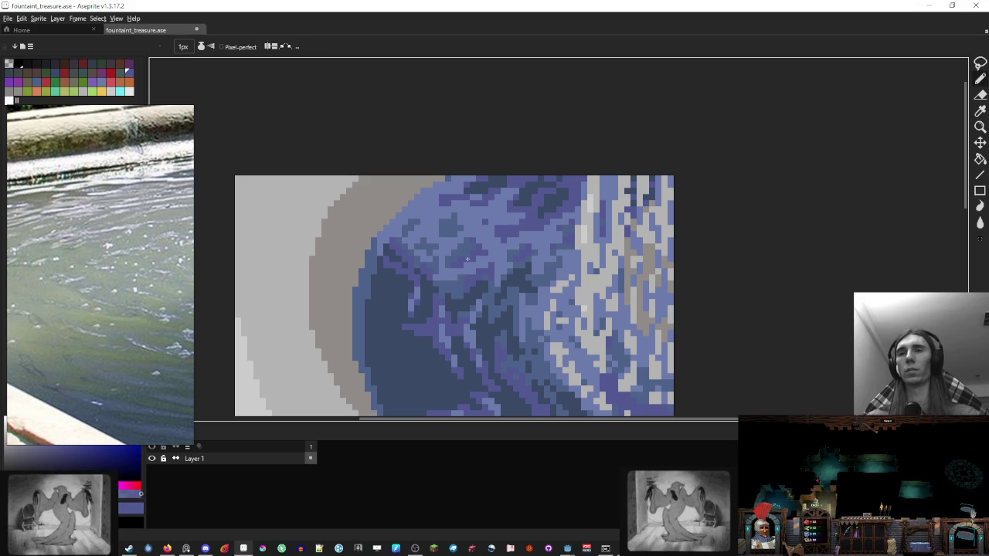
alt+click(466, 288)
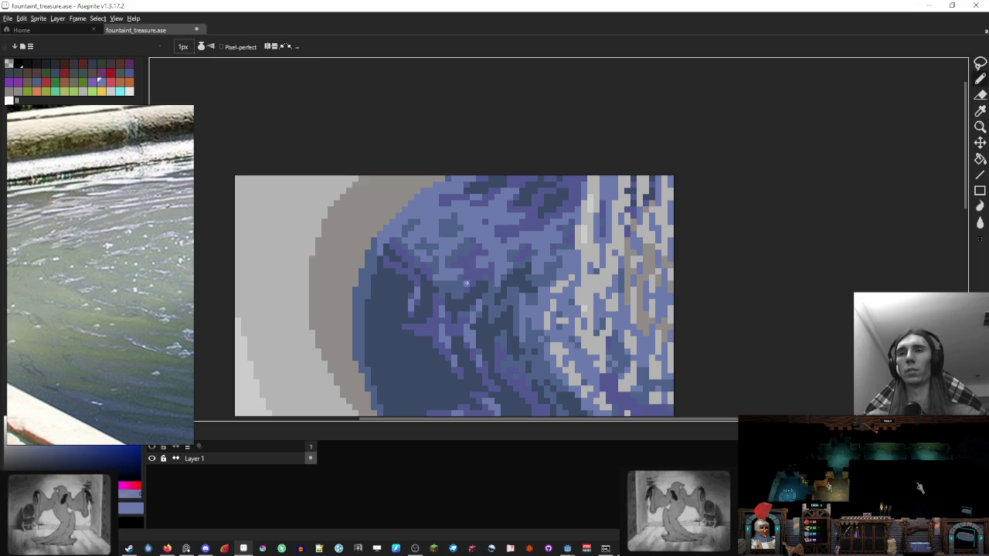
Step: Draw a short light-grey diagonal highlight on the water, then sample periwinkle blue
key(alt)
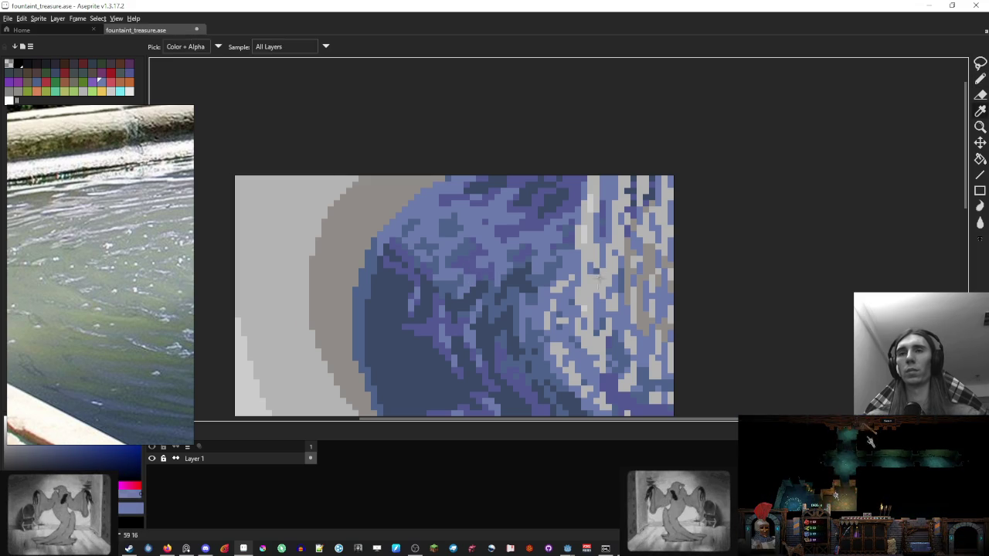
alt+click(597, 280)
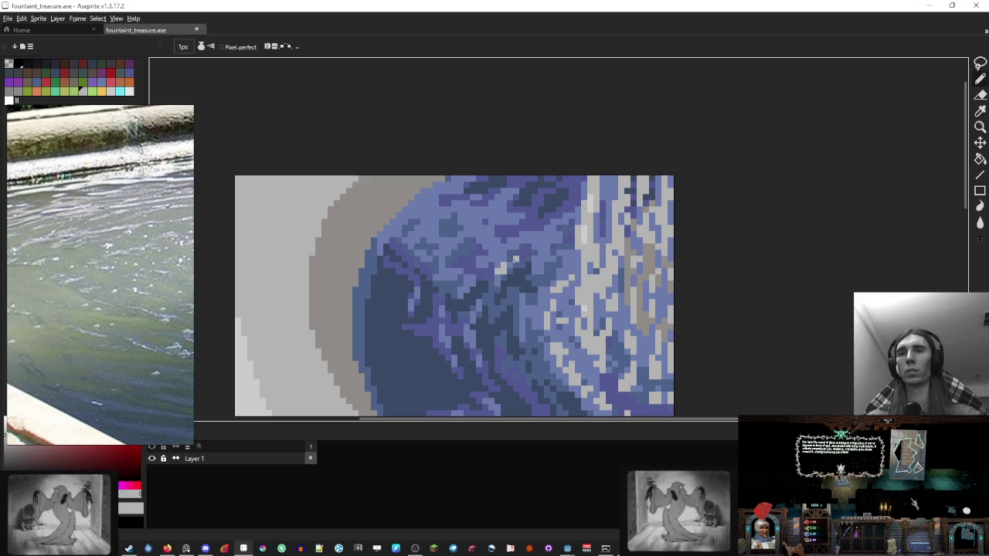
drag(553, 227, 531, 246)
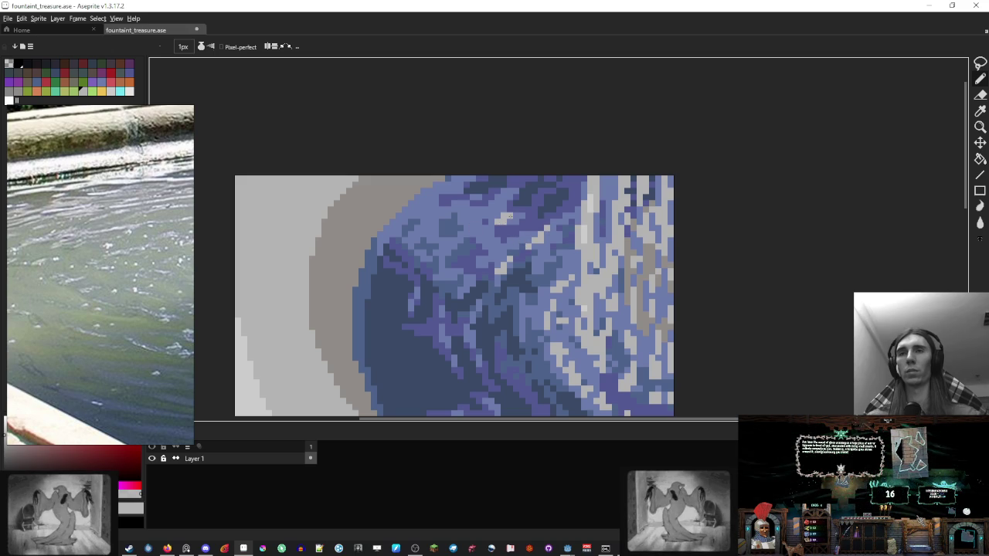
scroll(528, 221, down, 5)
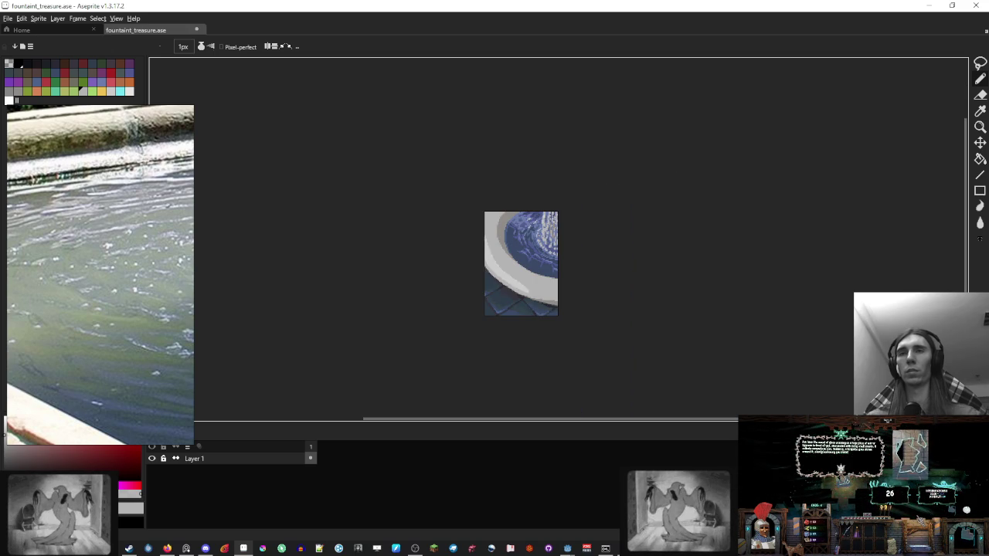
scroll(532, 222, up, 5)
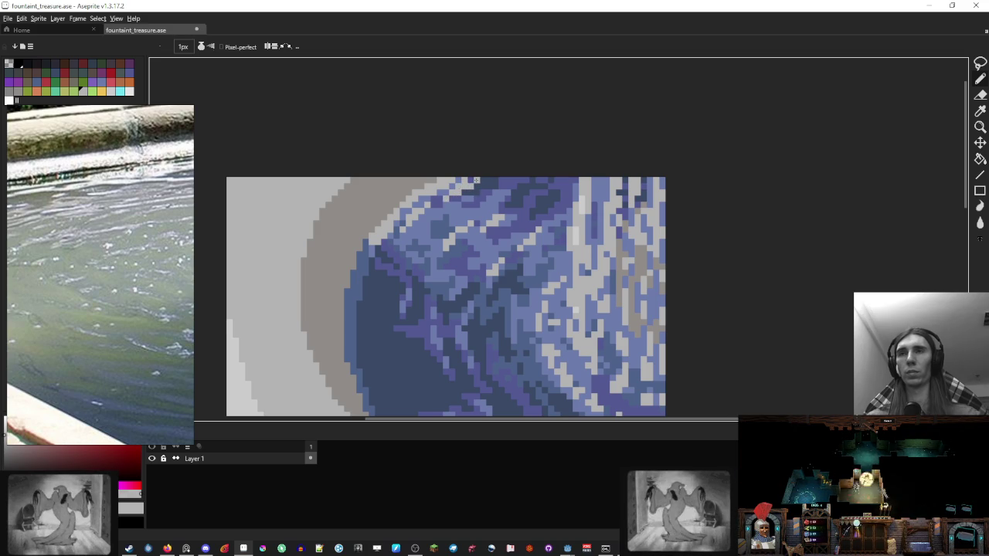
scroll(495, 182, down, 3)
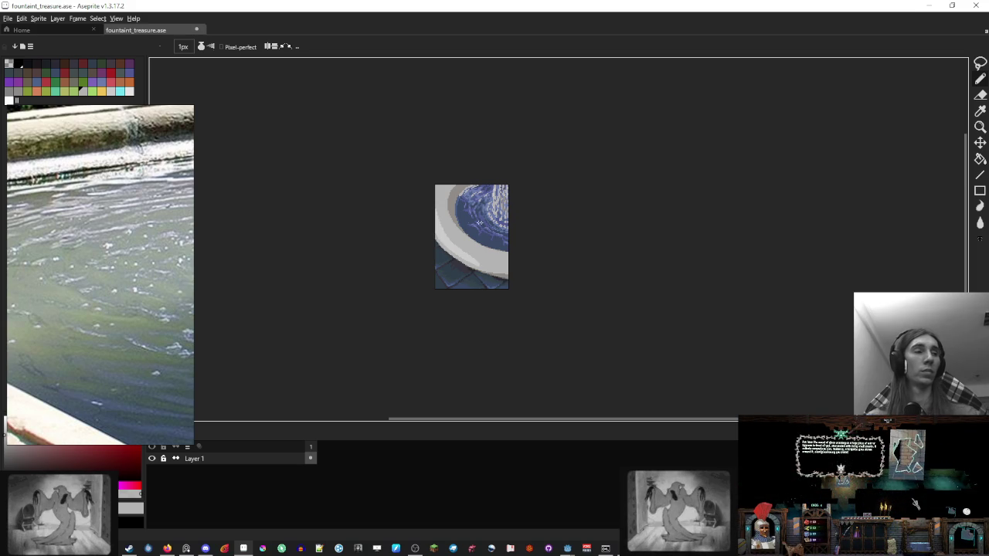
scroll(467, 221, up, 5)
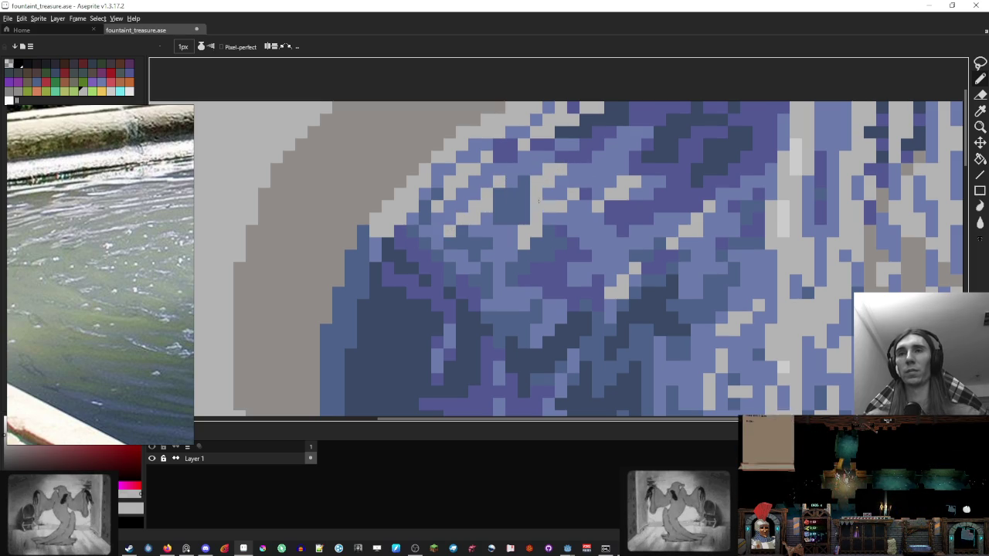
alt+click(541, 189)
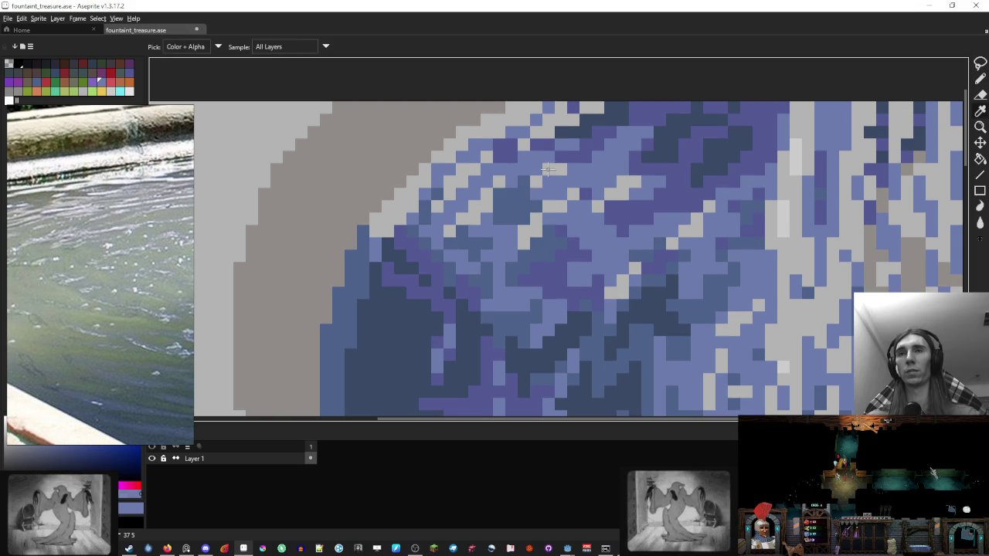
Step: Sample two blue colours from the rippled water on the canvas
scroll(522, 209, down, 7)
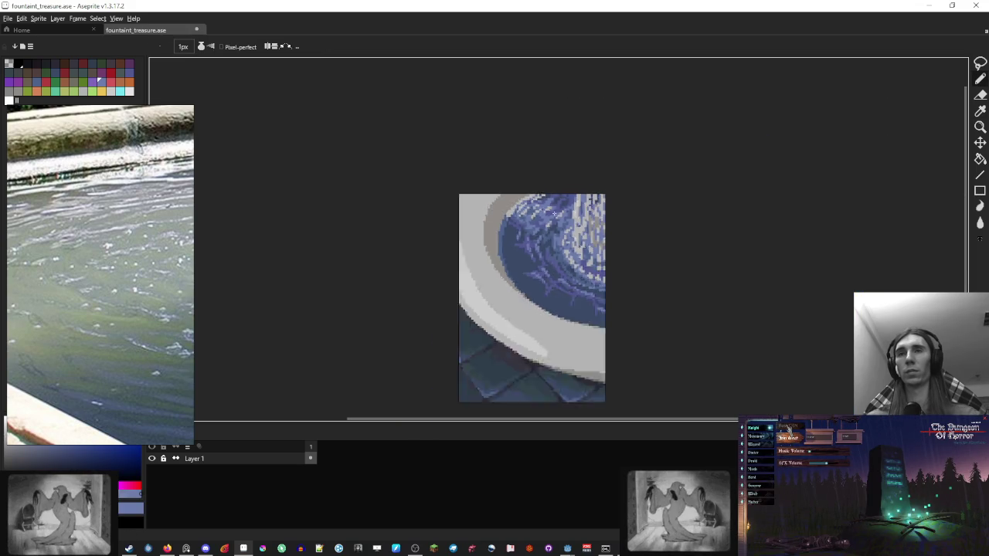
scroll(533, 207, down, 4)
scroll(541, 206, up, 2)
scroll(546, 205, up, 1)
scroll(546, 205, up, 3)
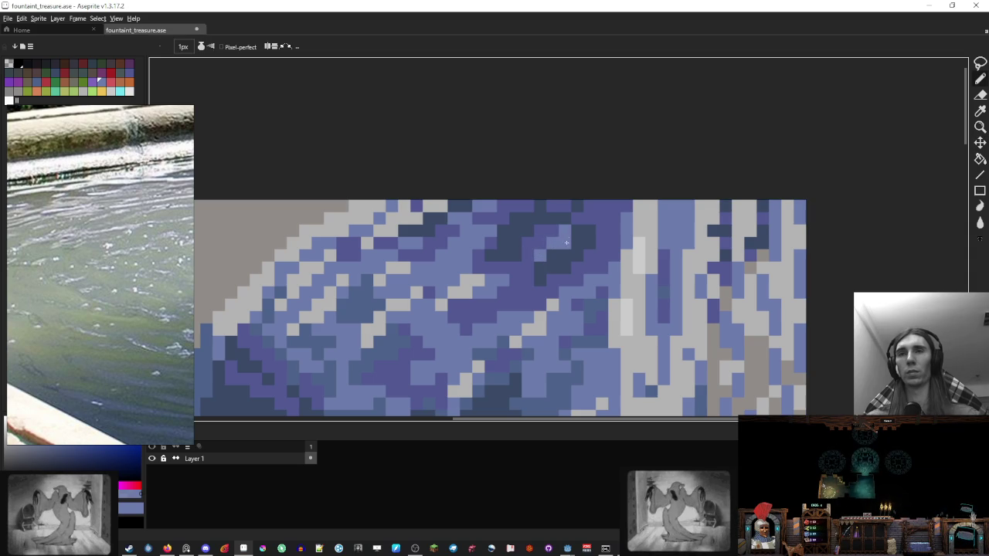
scroll(606, 218, down, 5)
scroll(607, 218, up, 2)
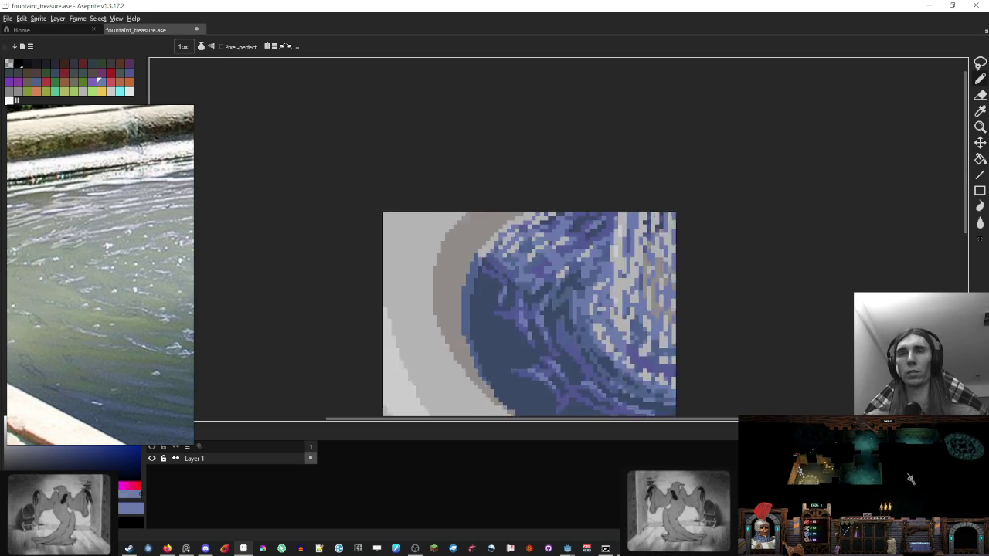
scroll(609, 219, up, 1)
alt+click(599, 225)
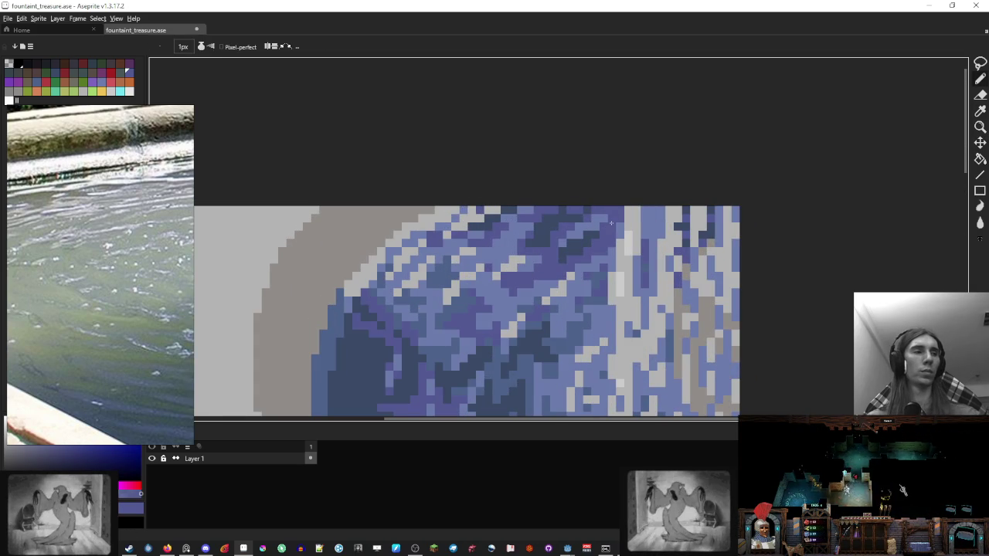
scroll(585, 238, up, 1)
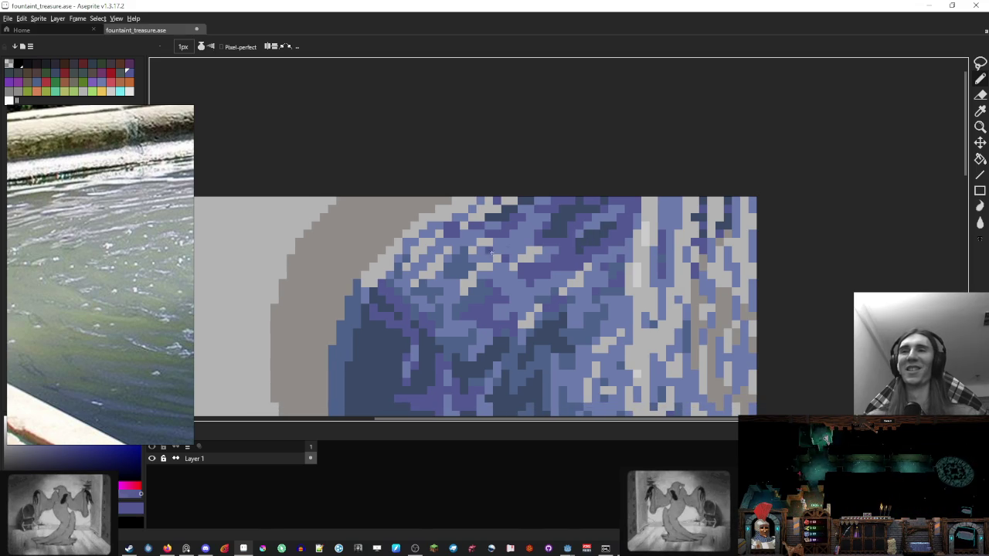
drag(586, 237, 648, 204)
alt+click(418, 248)
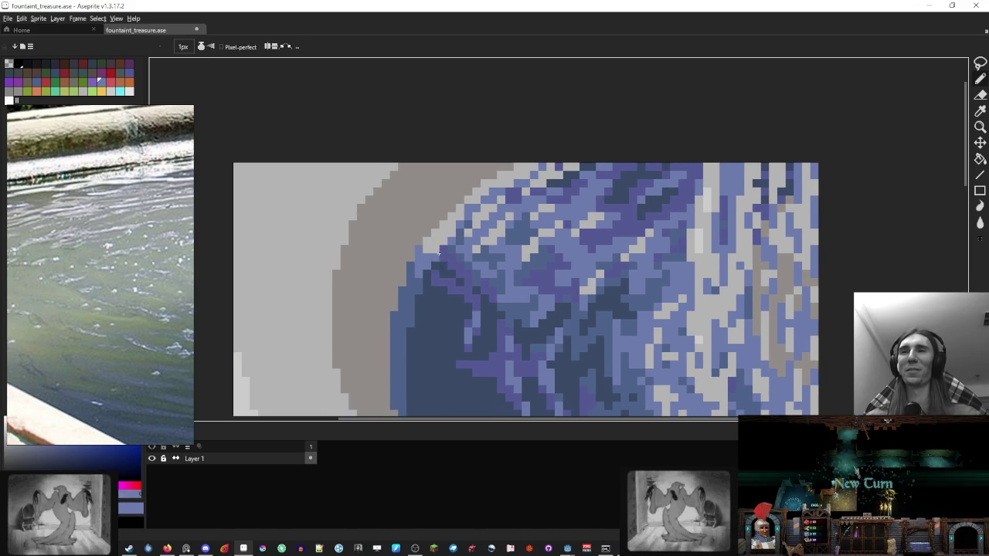
Step: Pick a dark blue from the water and place a dark-blue pixel among the ripples
scroll(418, 267, down, 3)
scroll(425, 278, down, 1)
scroll(438, 307, up, 3)
scroll(439, 307, up, 2)
alt+click(470, 283)
click(425, 267)
scroll(425, 269, down, 3)
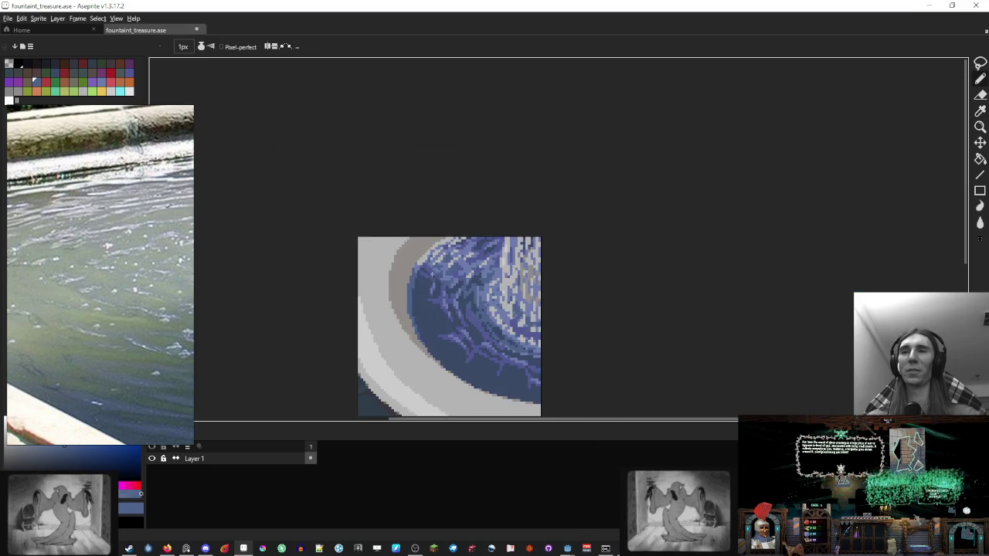
Step: Eyedrop a darker blue from the water and paint it with the pencil
scroll(433, 274, down, 1)
scroll(456, 286, up, 1)
scroll(475, 297, up, 2)
scroll(475, 297, up, 1)
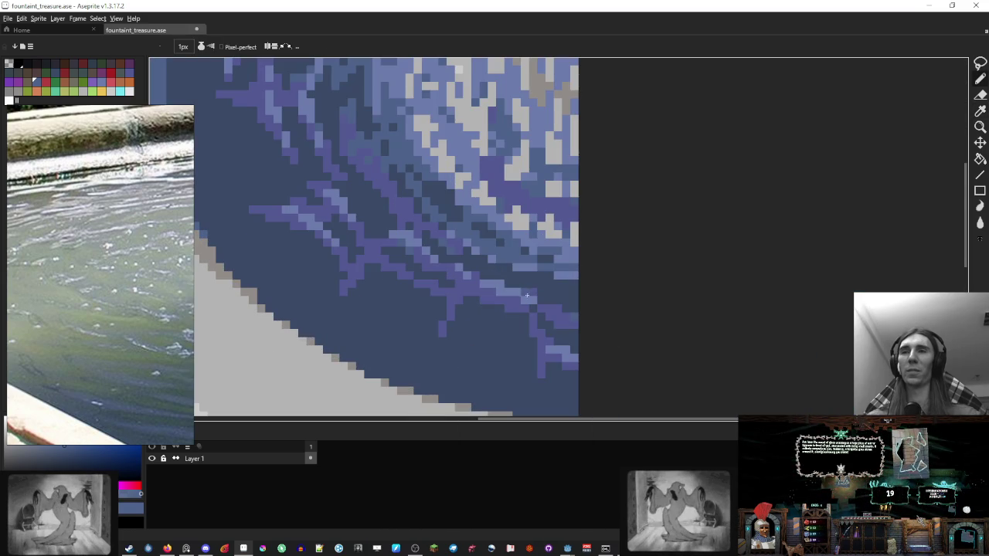
scroll(544, 276, down, 2)
scroll(522, 270, up, 2)
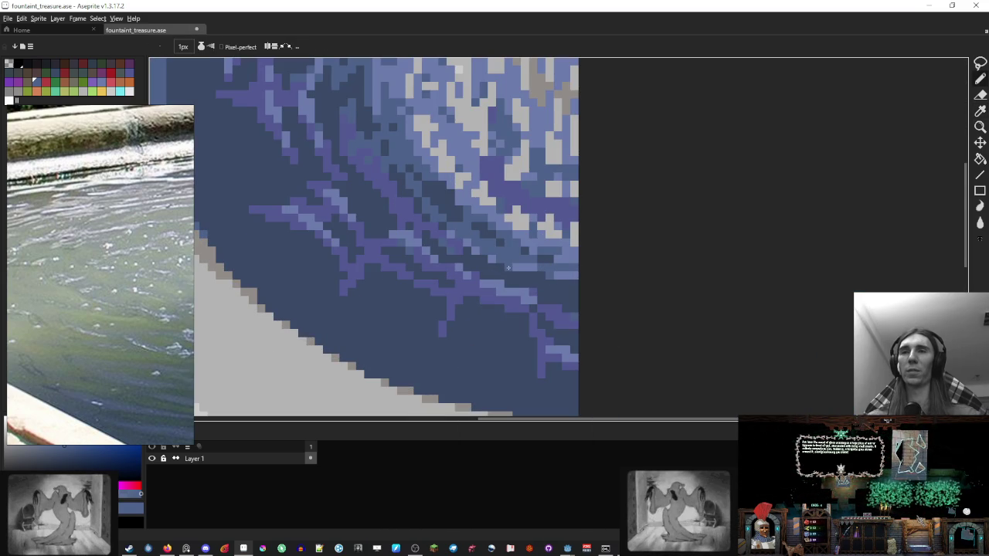
scroll(498, 277, up, 1)
key(i)
key(b)
alt+click(498, 302)
drag(476, 280, 521, 305)
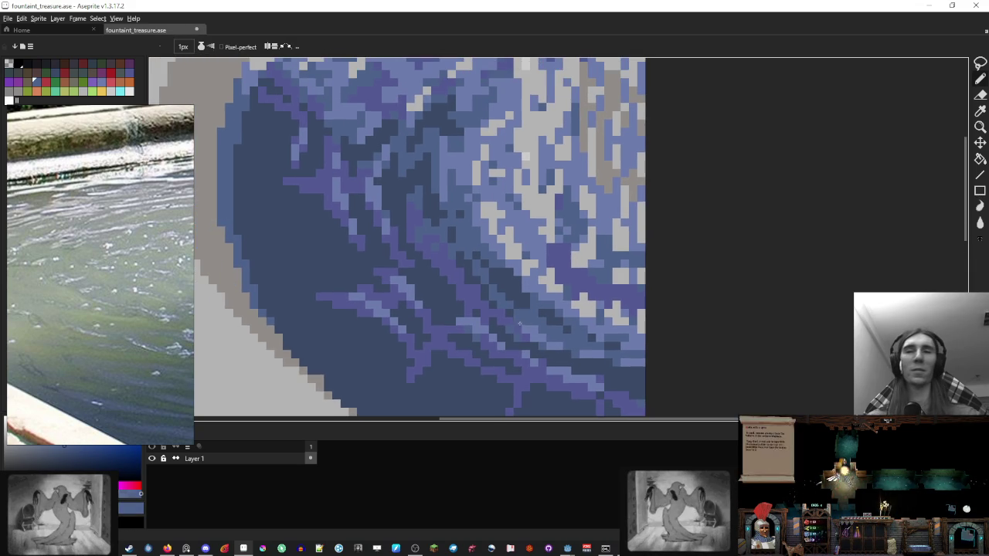
Step: Add purple and darker-blue pixels to the water ripples
scroll(532, 297, up, 1)
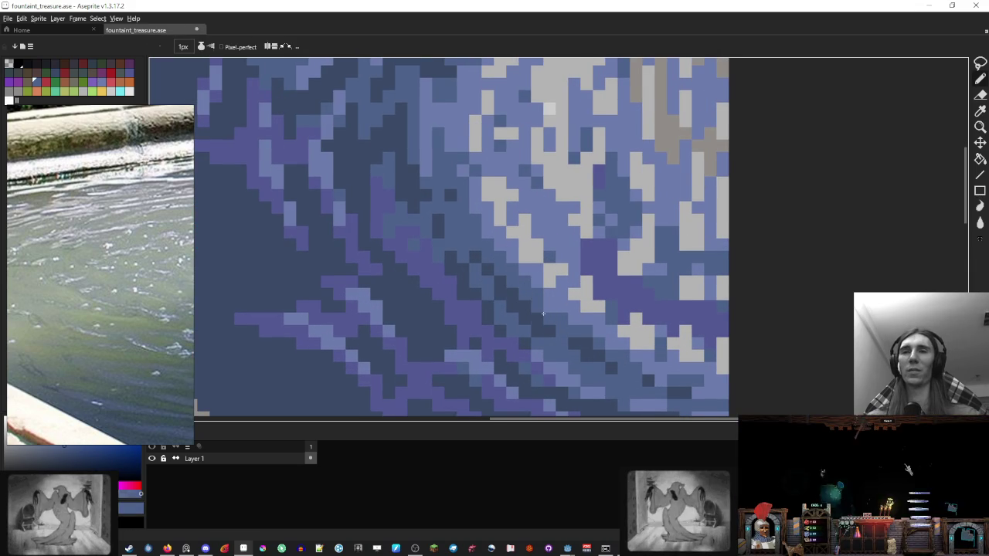
scroll(533, 306, down, 5)
scroll(534, 306, down, 1)
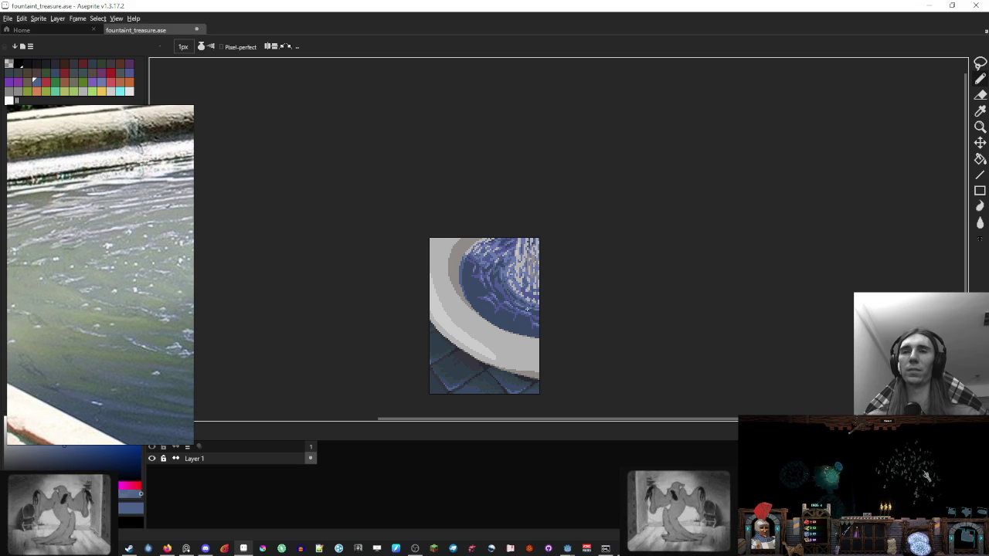
scroll(527, 310, up, 2)
scroll(446, 257, up, 3)
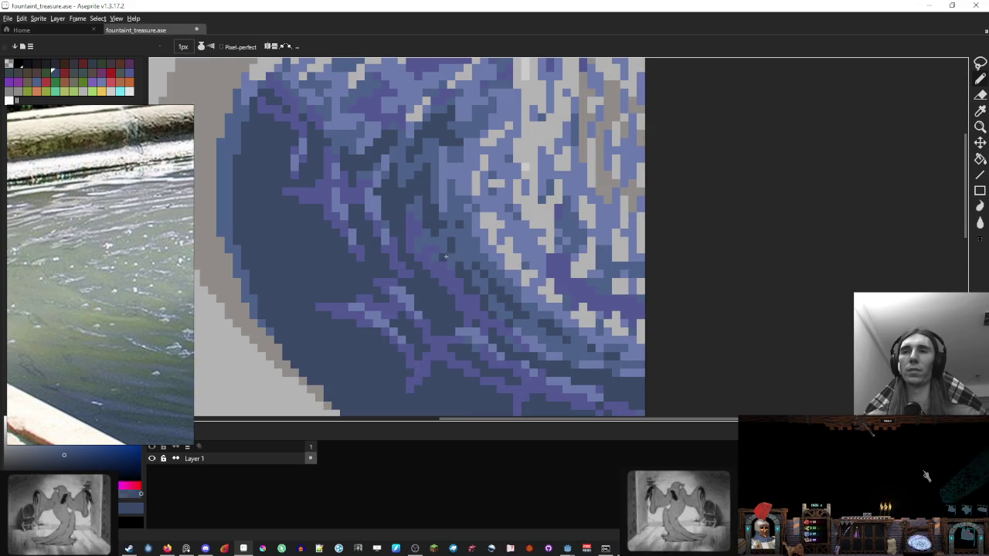
drag(439, 245, 472, 258)
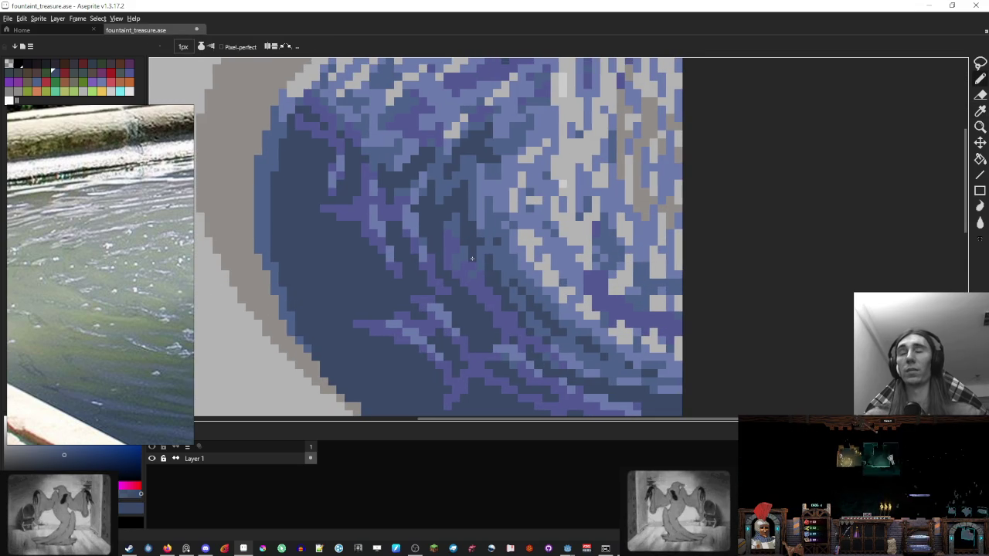
scroll(472, 258, down, 1)
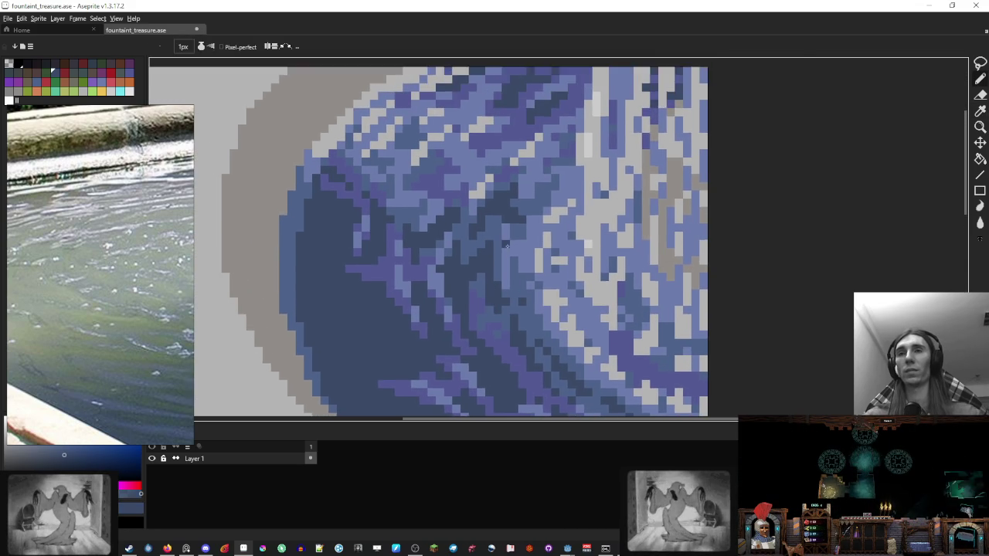
scroll(529, 251, up, 3)
alt+click(490, 253)
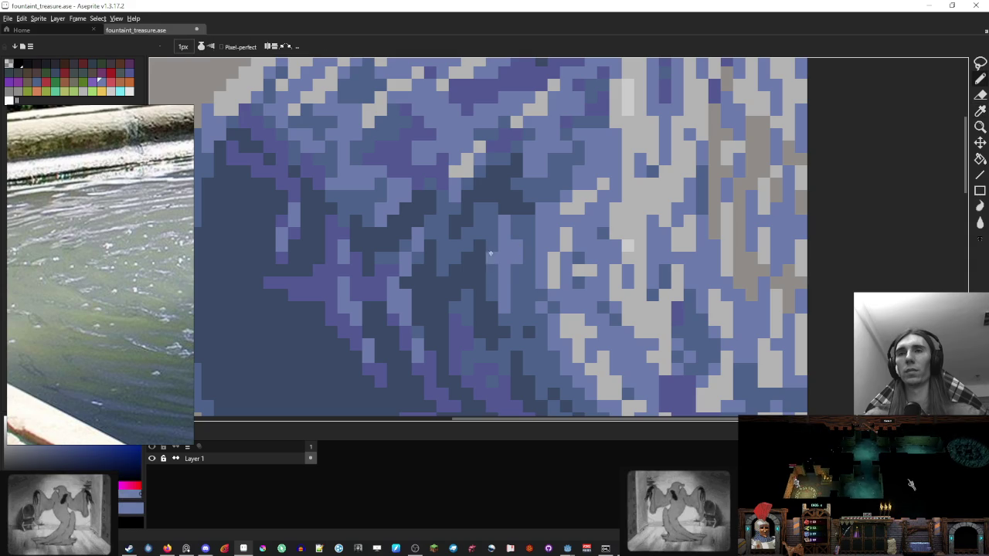
alt+click(507, 240)
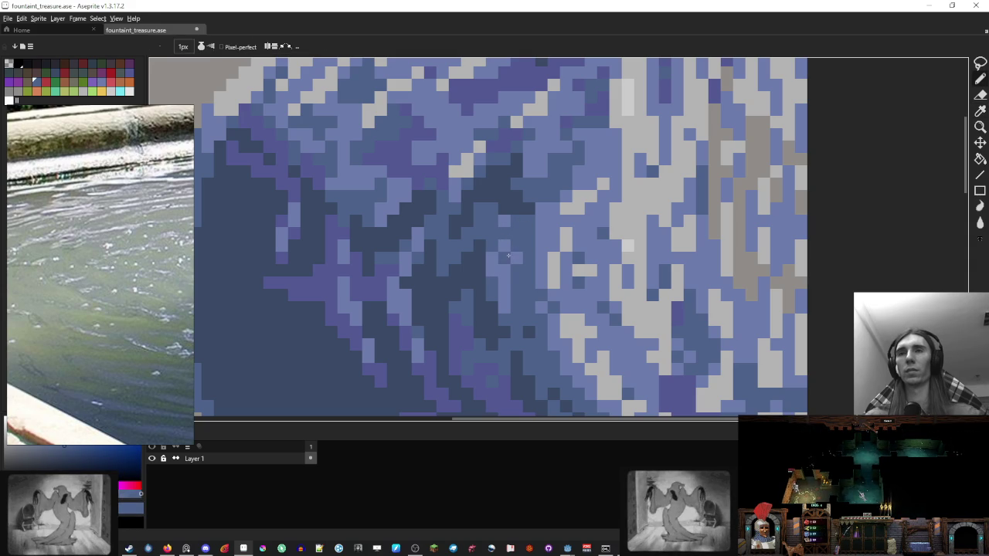
Step: Sample more water colours and add further ripple pixels
scroll(509, 256, down, 5)
scroll(509, 256, up, 1)
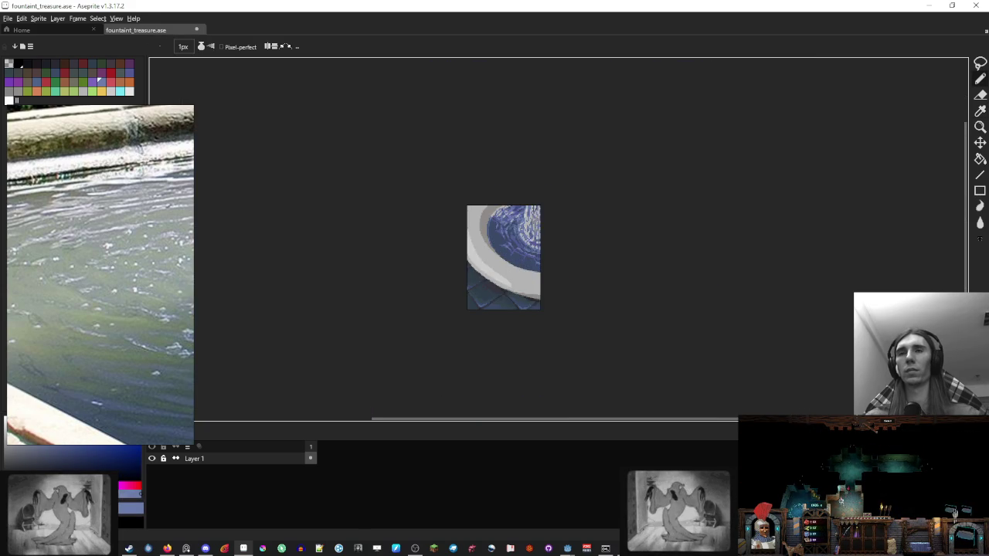
scroll(508, 256, up, 3)
scroll(510, 251, up, 3)
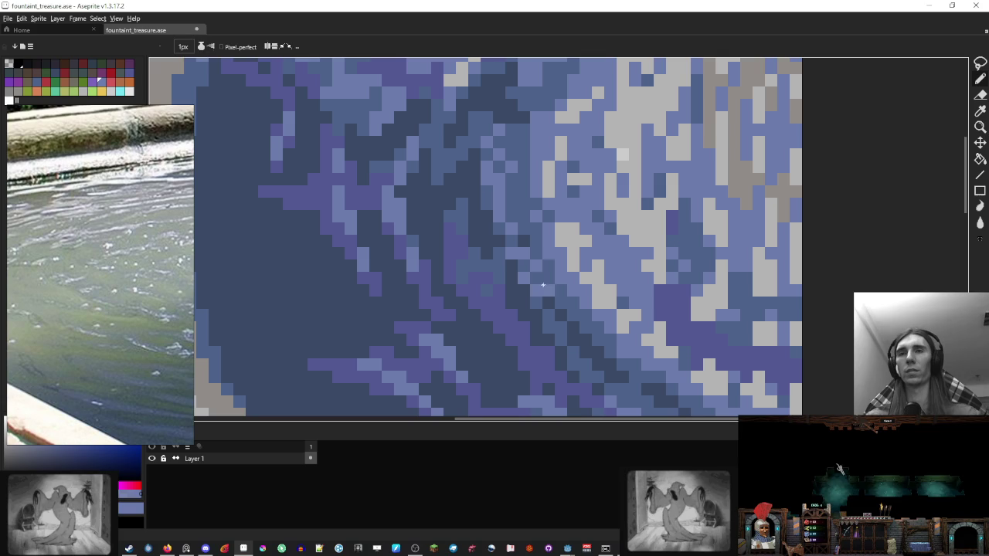
alt+click(520, 286)
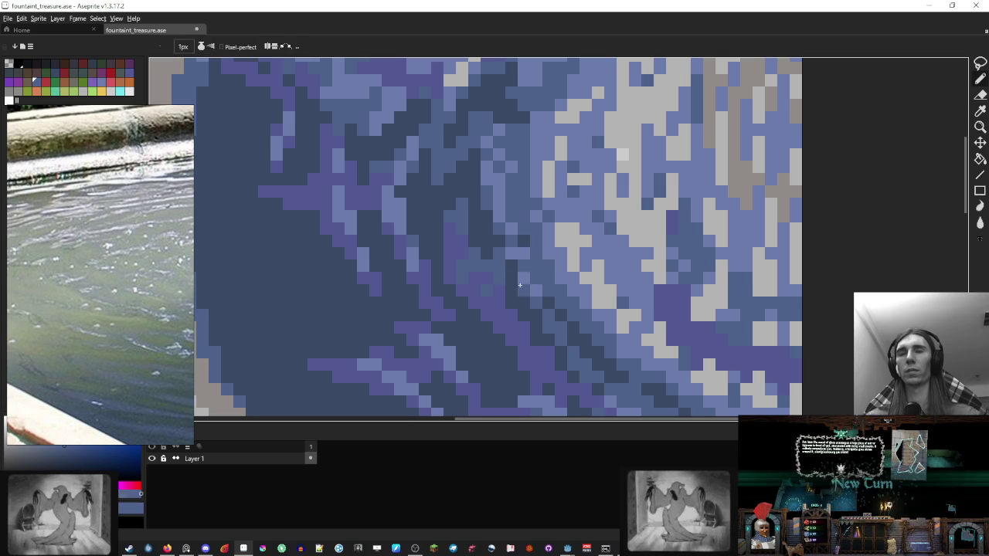
alt+click(507, 276)
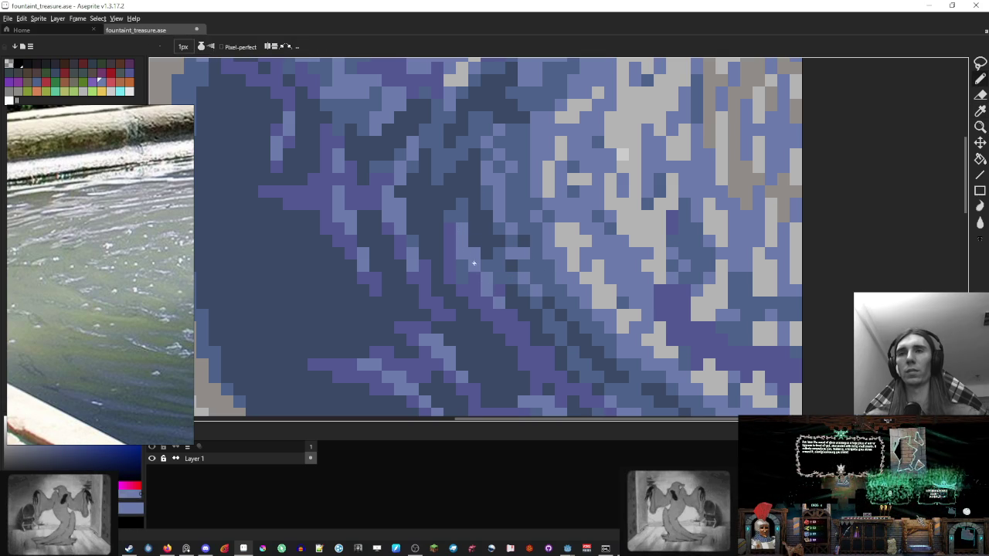
alt+click(436, 196)
Step: Sample the dark blue of the water for the ripples
scroll(452, 181, down, 2)
scroll(452, 180, down, 4)
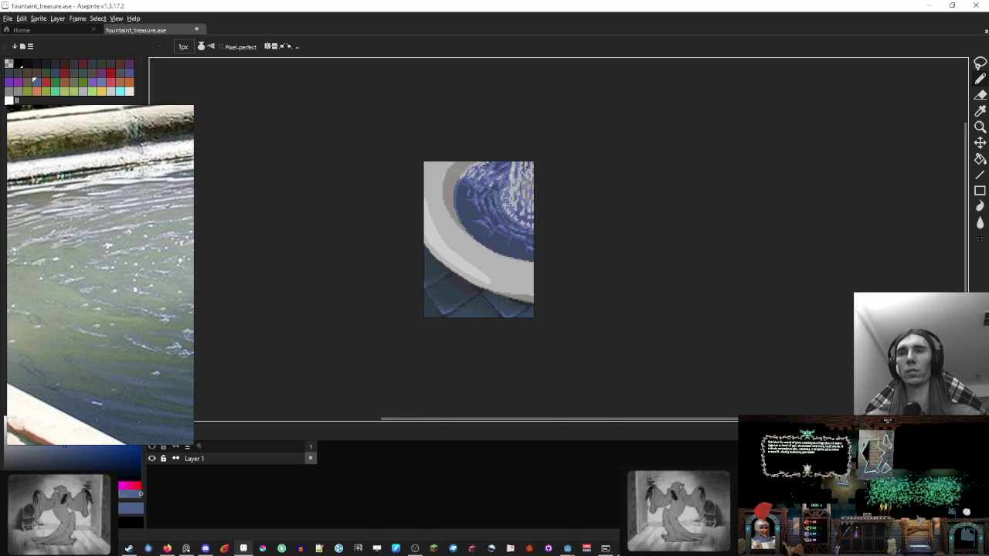
scroll(454, 182, up, 1)
scroll(456, 183, up, 5)
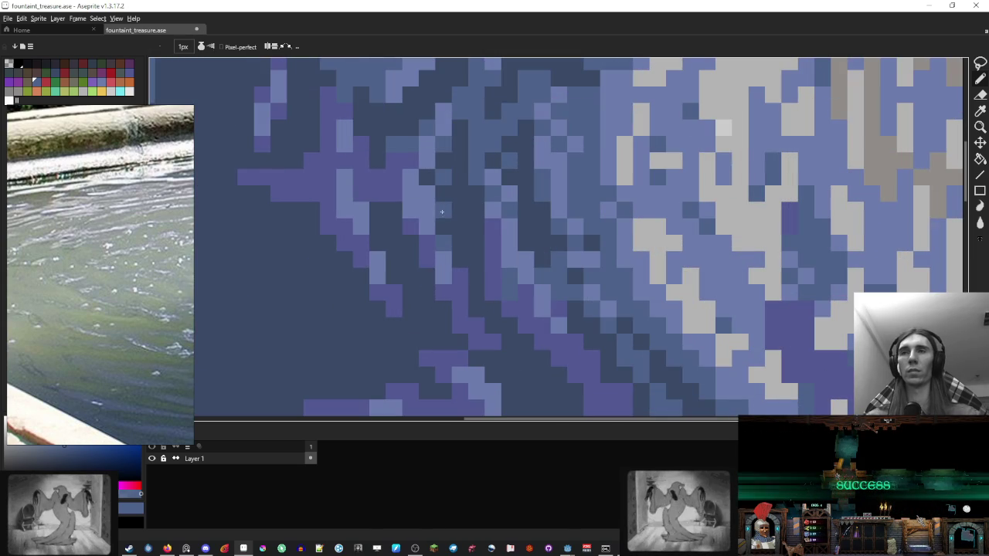
scroll(487, 186, down, 4)
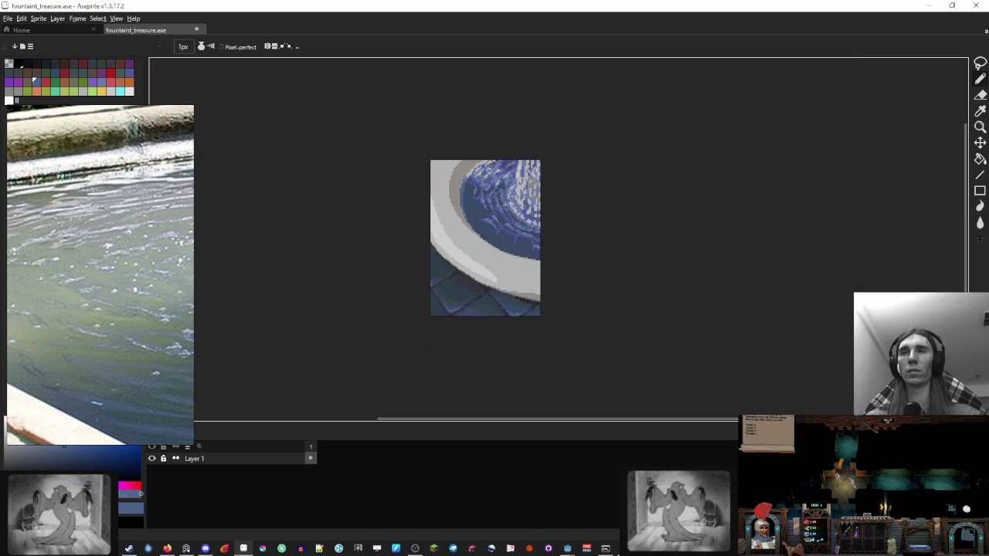
scroll(511, 208, up, 4)
scroll(524, 257, up, 2)
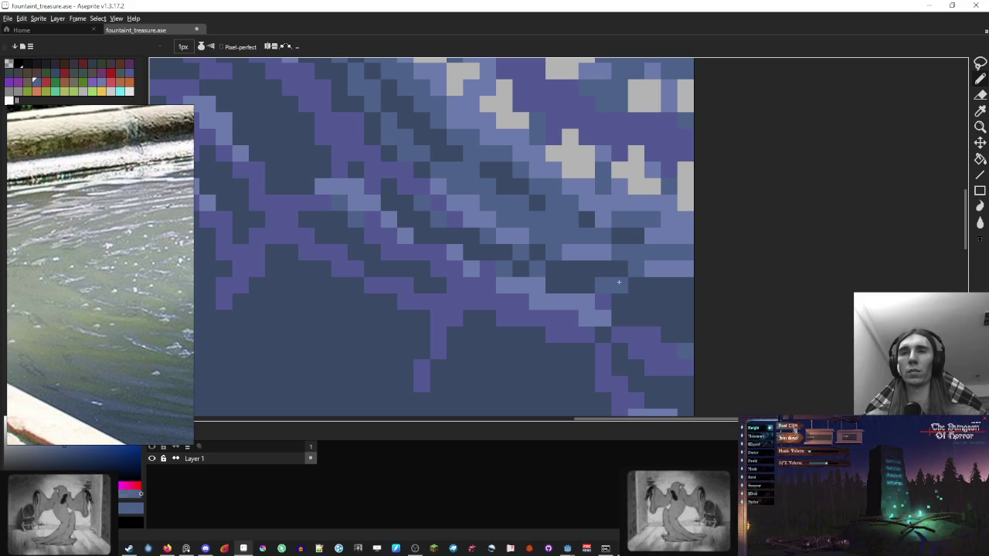
alt+click(569, 279)
Step: Zoom in and out to check the rippled water
scroll(602, 282, down, 7)
scroll(564, 247, down, 1)
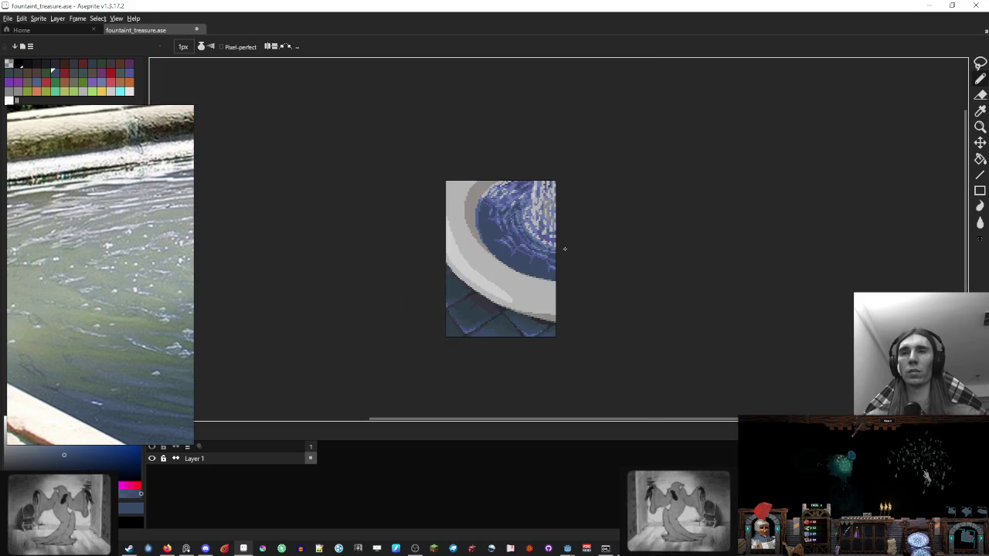
scroll(567, 250, down, 1)
scroll(571, 266, up, 2)
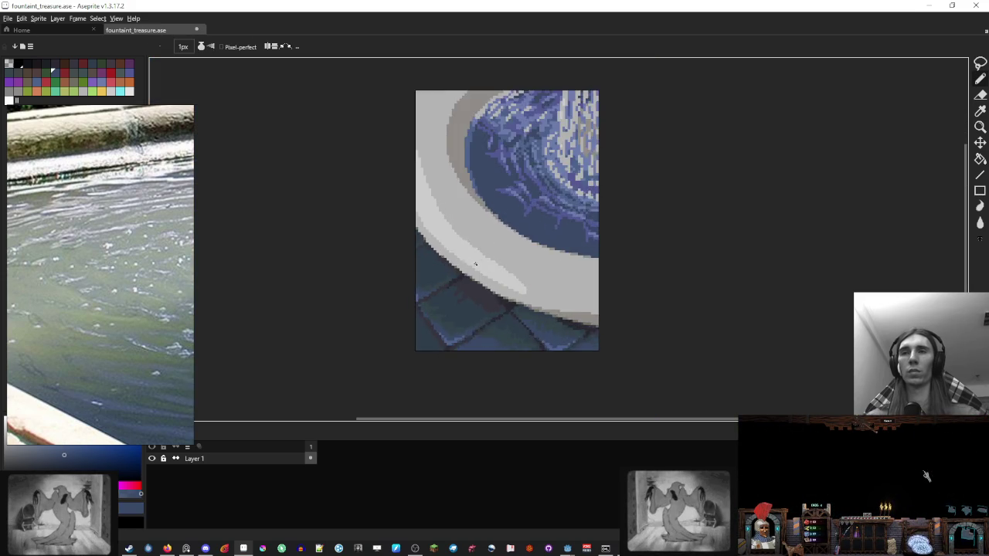
scroll(518, 280, up, 1)
scroll(512, 263, down, 1)
scroll(512, 263, down, 2)
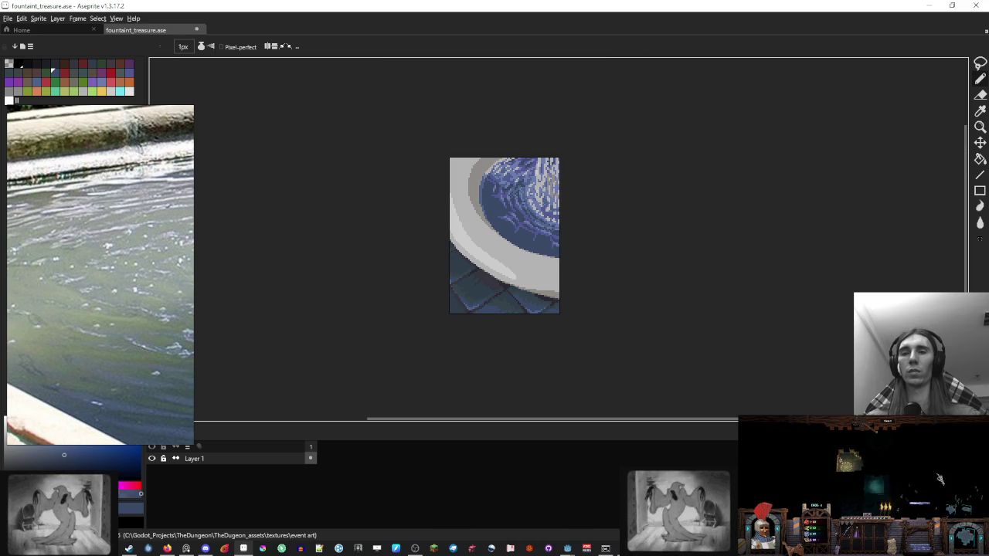
Step: Orbit the Godot 3D fountain to a top-down view, then return to Aseprite
mouse_move(567, 549)
click(509, 499)
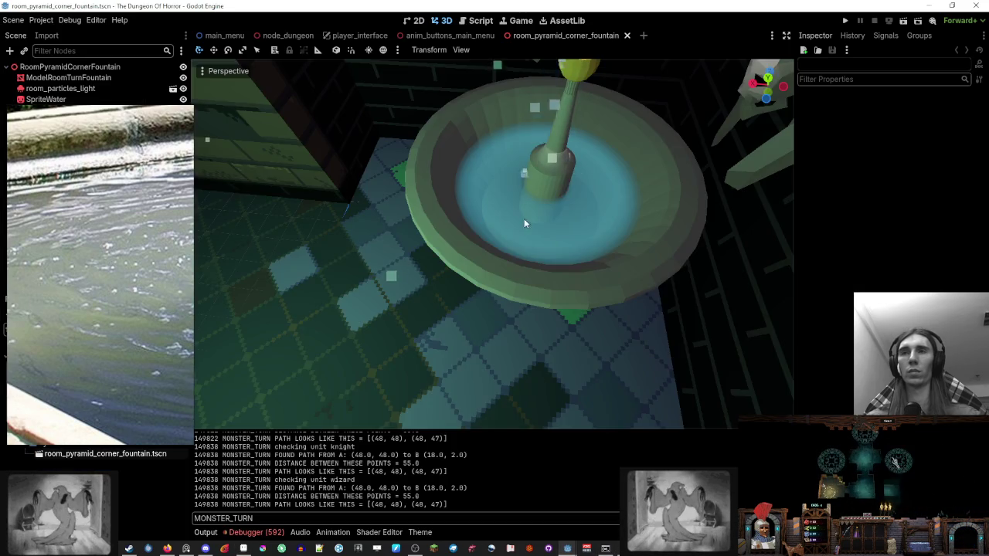
drag(584, 234, 510, 195)
drag(564, 204, 545, 240)
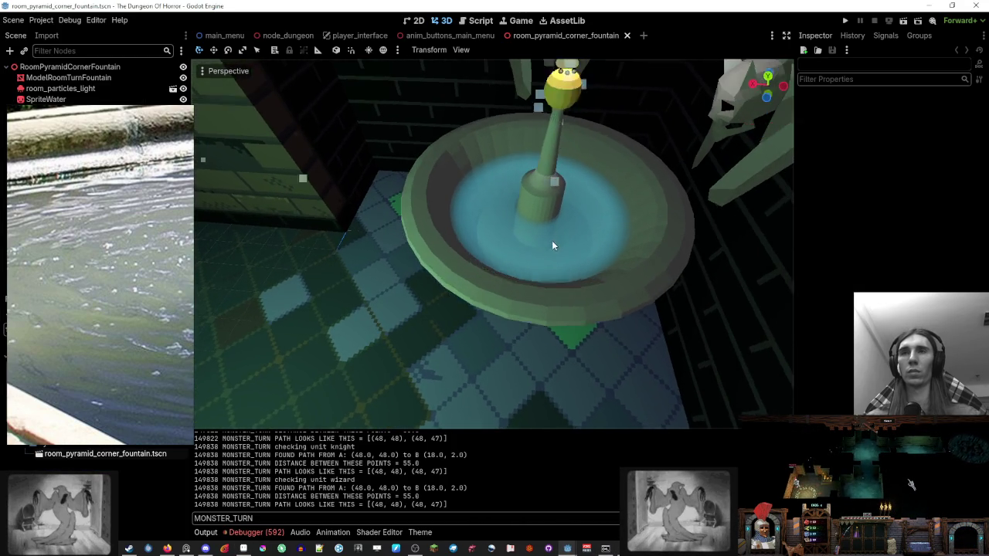
click(244, 548)
Step: Zoom the reference viewer out to show both fountain photos, then switch to Blender
scroll(421, 283, down, 1)
scroll(502, 228, up, 2)
scroll(456, 332, up, 1)
scroll(458, 328, up, 1)
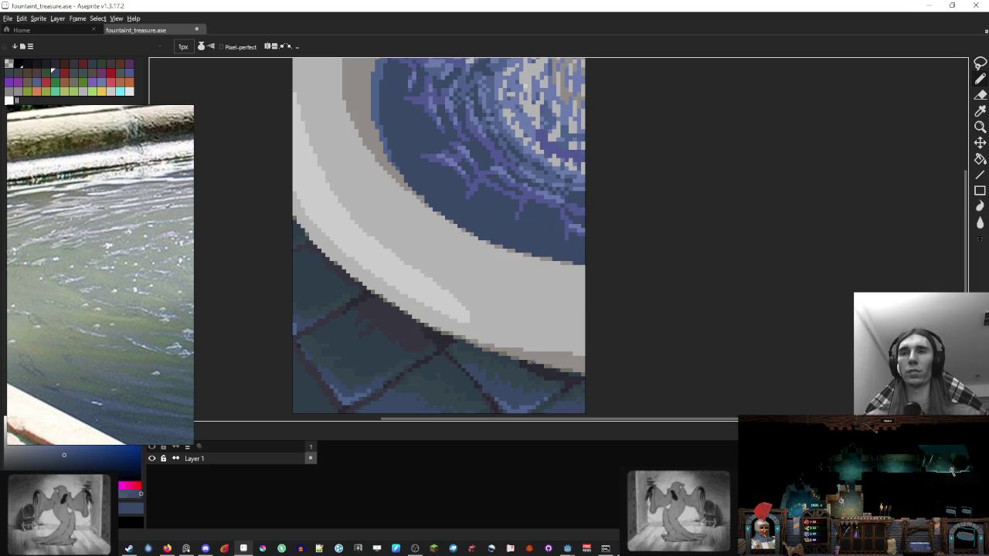
scroll(501, 276, down, 1)
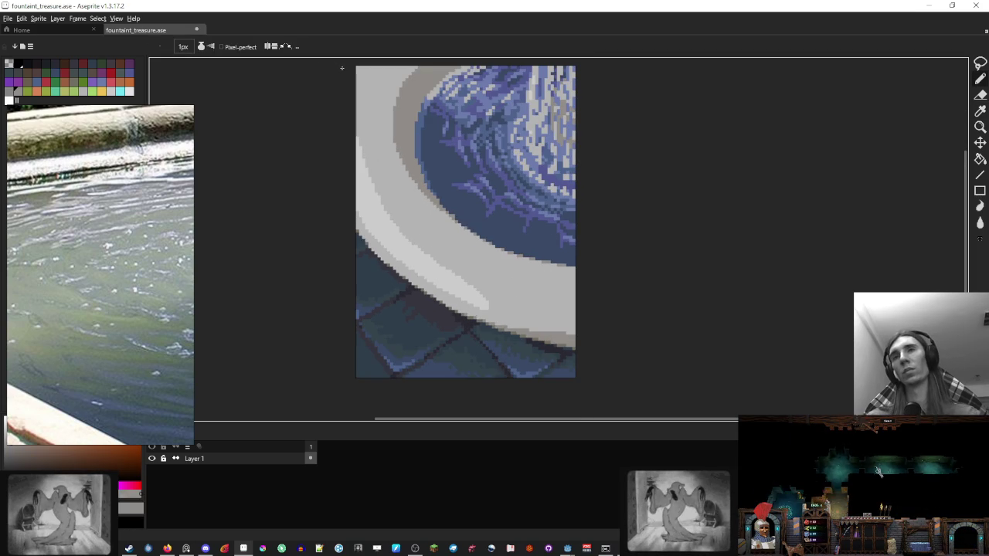
scroll(124, 294, down, 3)
scroll(124, 294, down, 2)
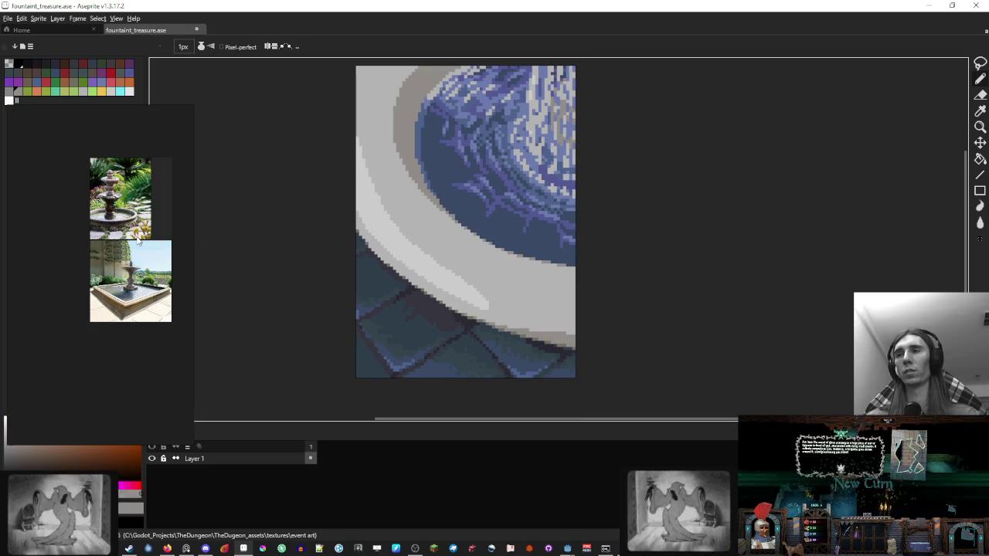
scroll(138, 241, up, 2)
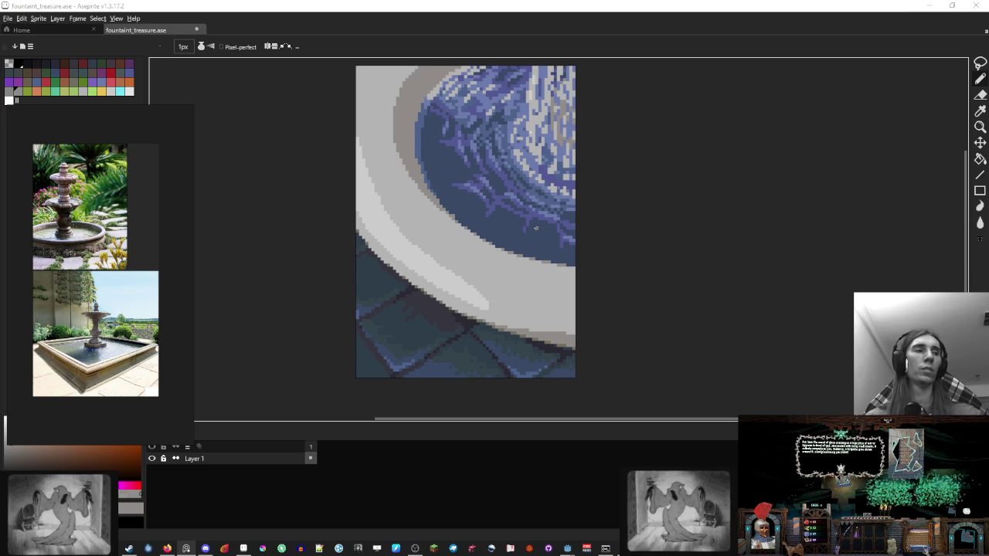
key(alt+Tab)
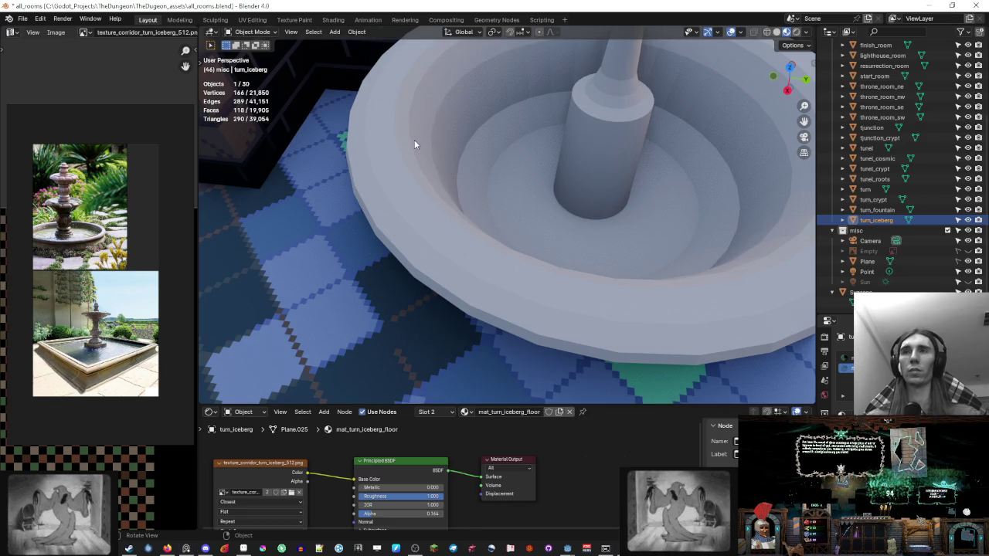
Step: Screenshot the basin in Blender's solid grey shading and add a new Aseprite layer for it
click(767, 32)
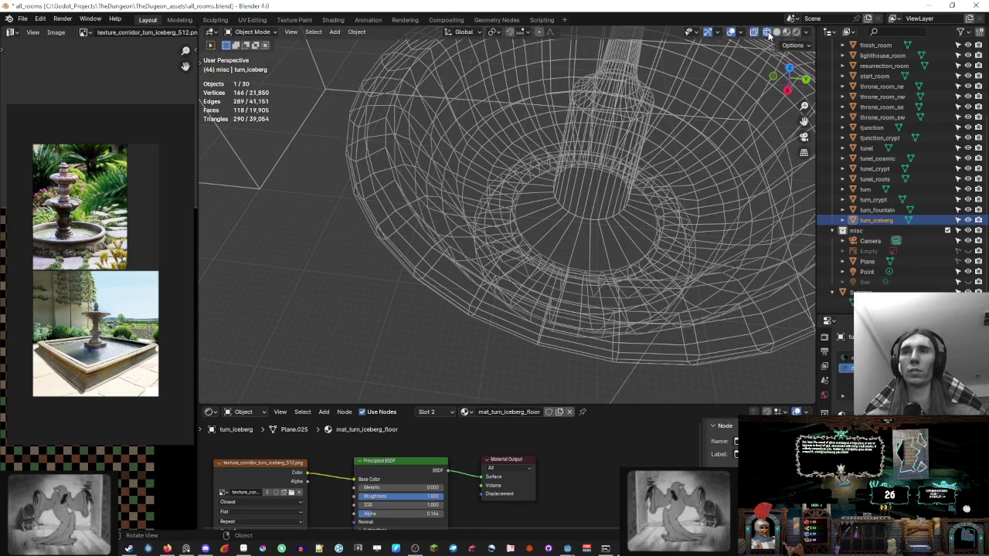
click(778, 32)
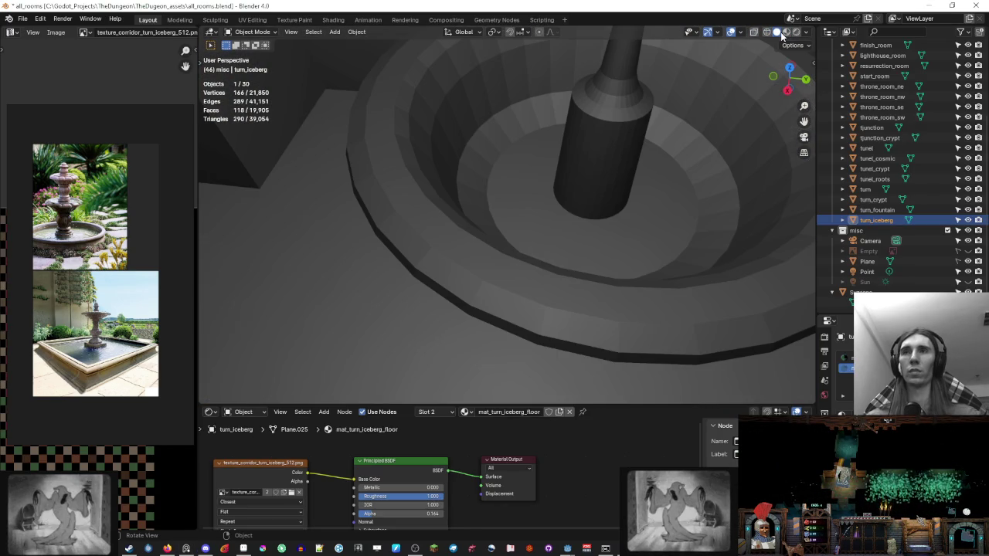
key(super+shift+s)
drag(609, 39, 309, 395)
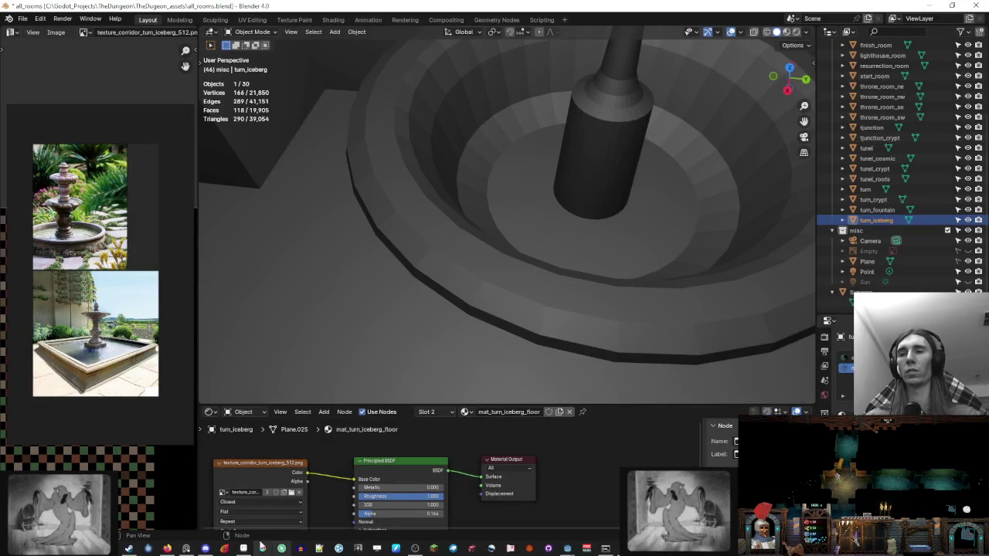
key(alt+Tab)
key(shift+n)
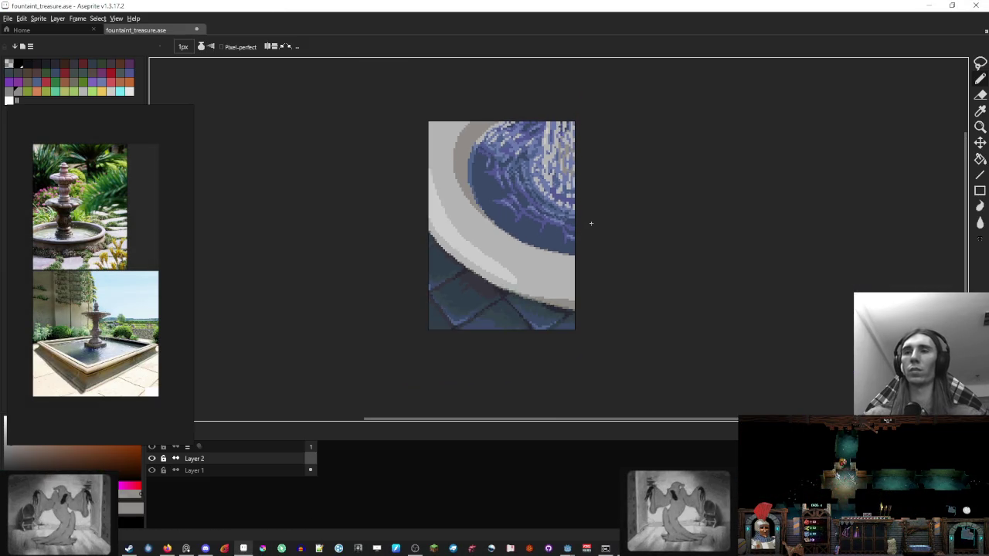
Step: Paste the basin capture into the sprite, commit it and deselect
key(ctrl+v)
scroll(592, 227, down, 2)
scroll(614, 250, down, 2)
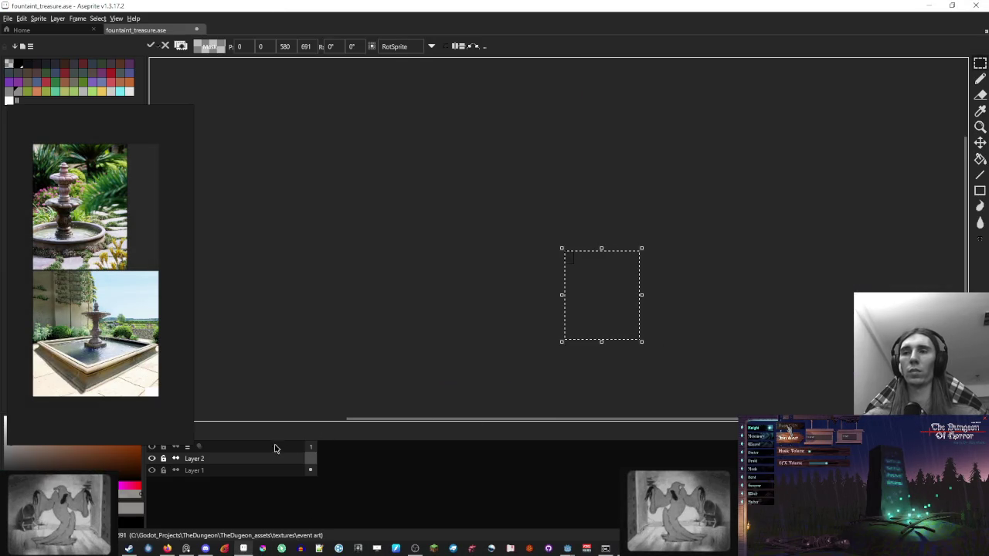
click(255, 460)
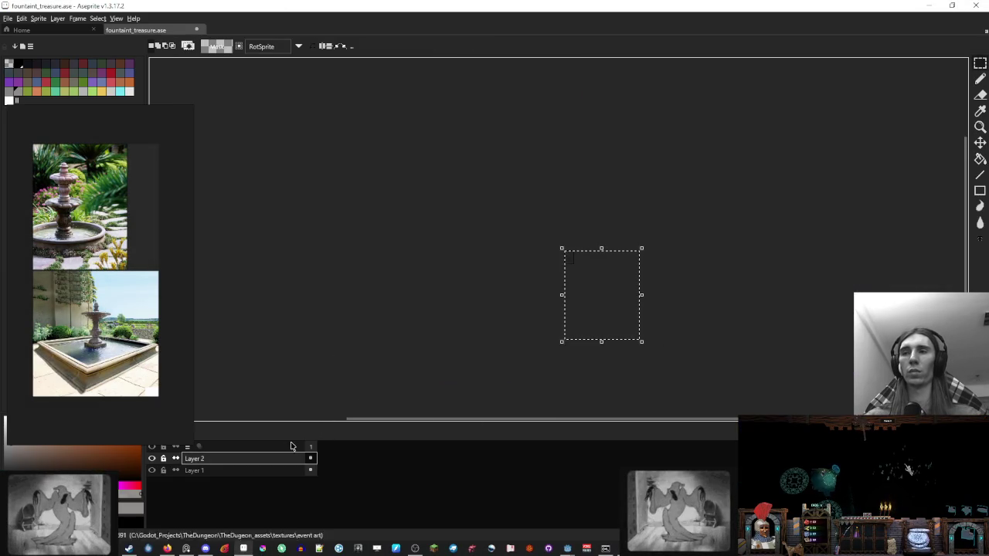
key(ctrl+d)
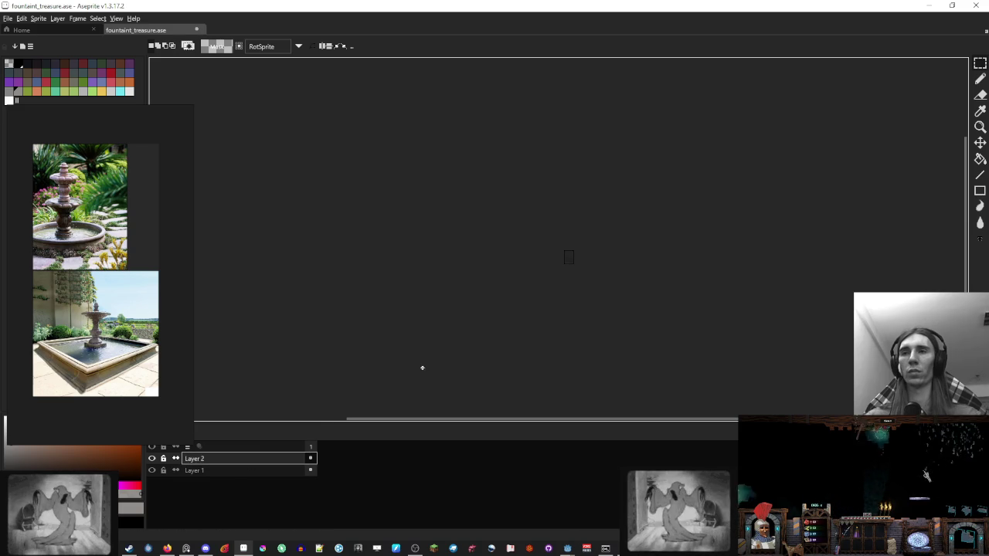
Step: Lower Layer 2's opacity in its layer properties
double_click(202, 461)
right_click(209, 459)
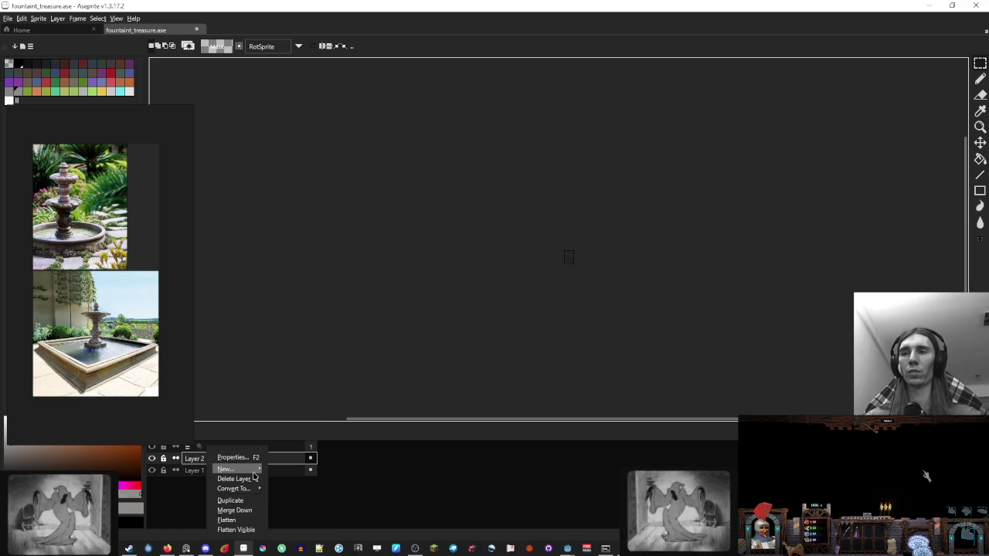
click(245, 459)
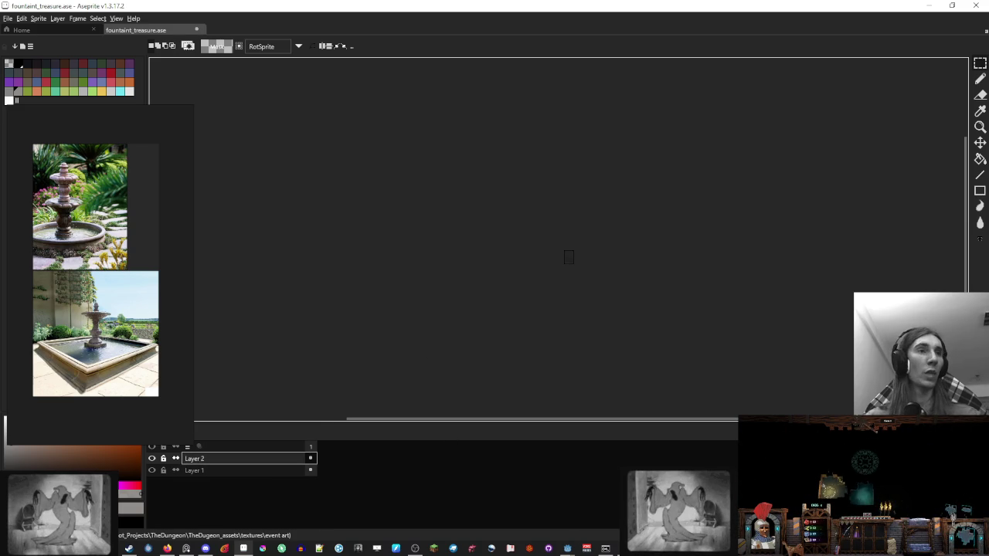
click(505, 276)
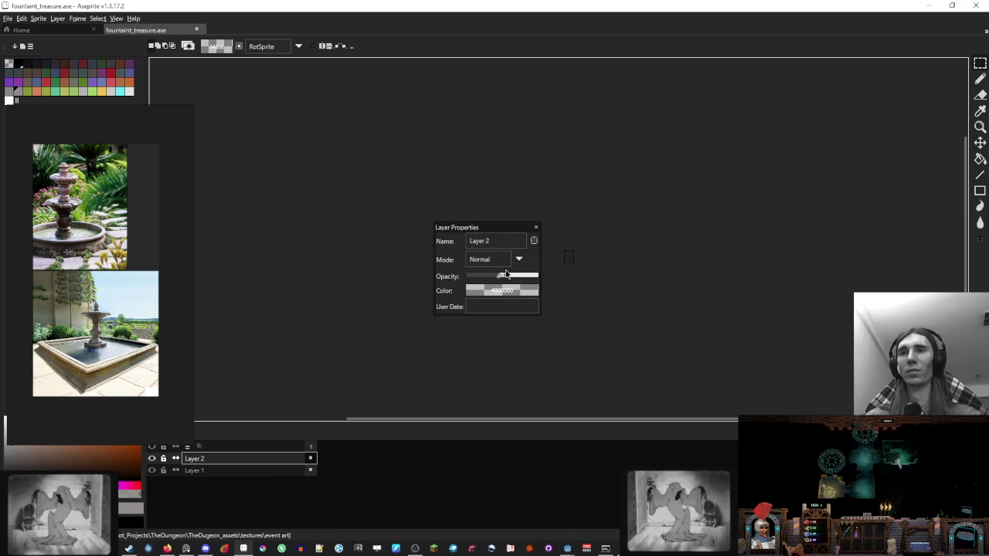
click(537, 230)
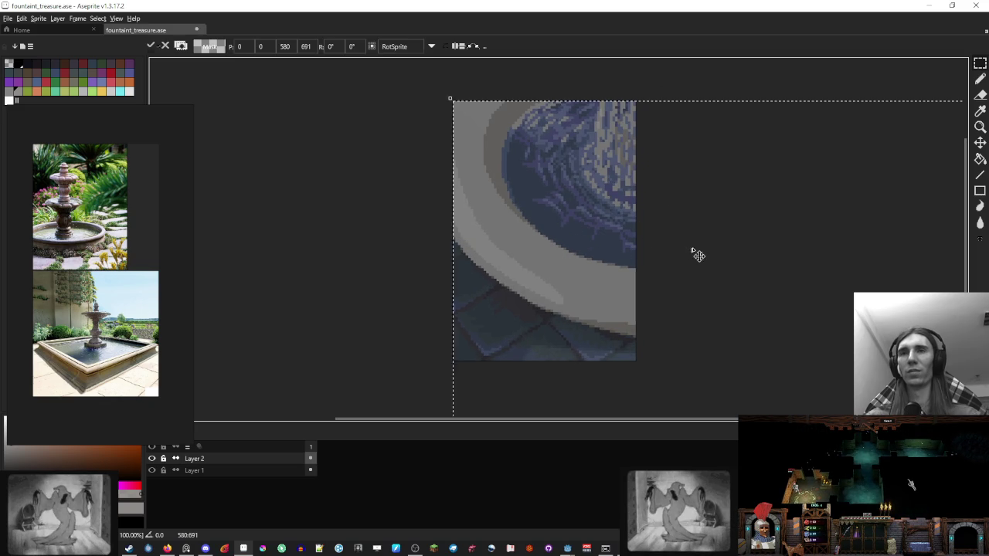
Step: Scale the fountain image to about 99×118 and align it over the canvas
scroll(698, 255, down, 3)
scroll(682, 291, down, 2)
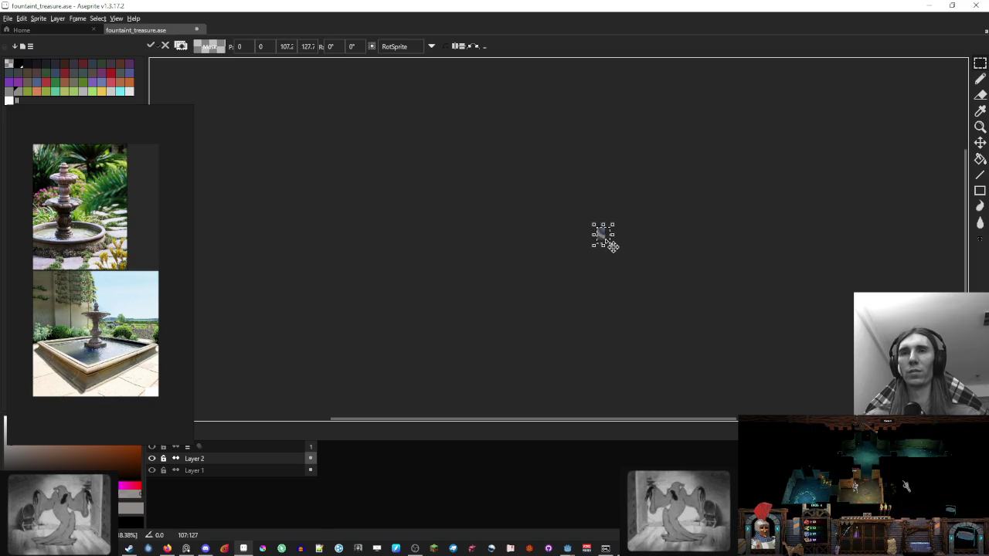
scroll(611, 246, up, 5)
mouse_move(683, 343)
mouse_down()
mouse_move(663, 340)
mouse_move(696, 348)
mouse_move(561, 231)
mouse_move(568, 239)
mouse_up()
drag(651, 319, 535, 208)
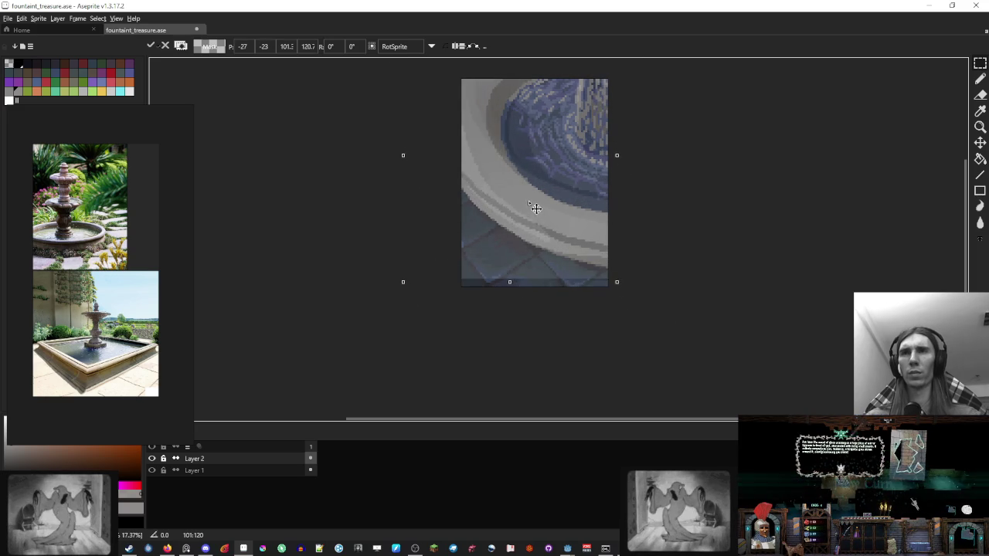
mouse_move(616, 285)
mouse_down()
mouse_move(673, 376)
mouse_move(614, 332)
mouse_up()
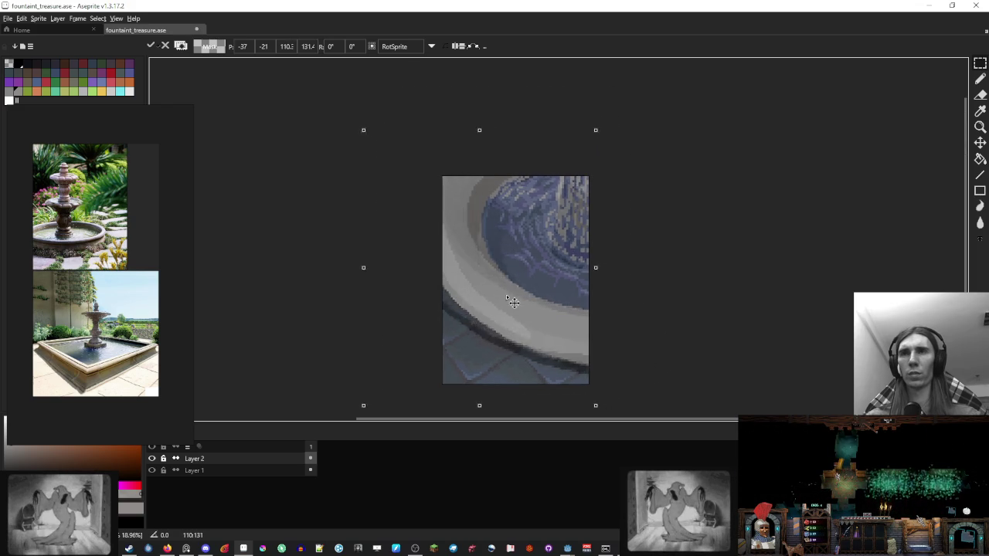
drag(530, 285, 549, 320)
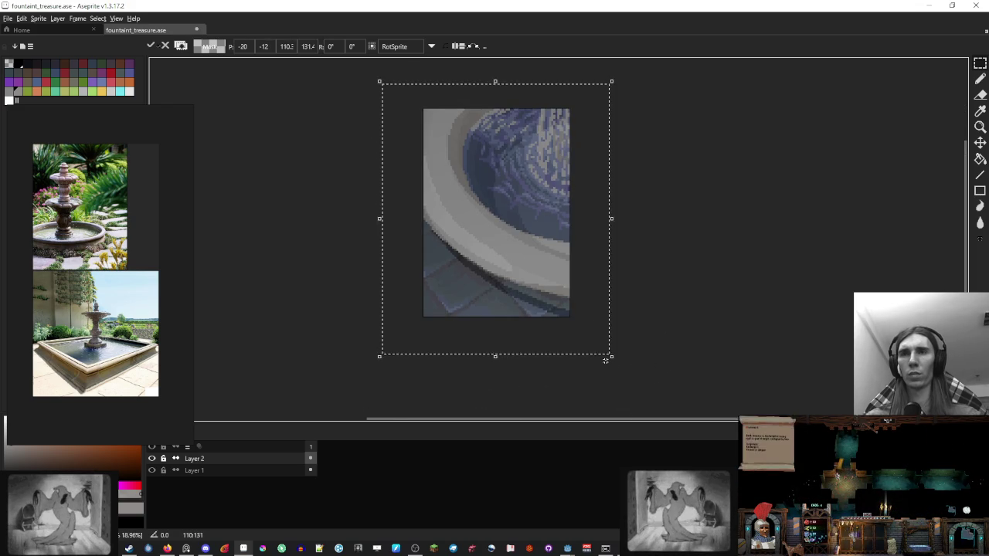
drag(606, 359, 587, 329)
drag(524, 267, 532, 274)
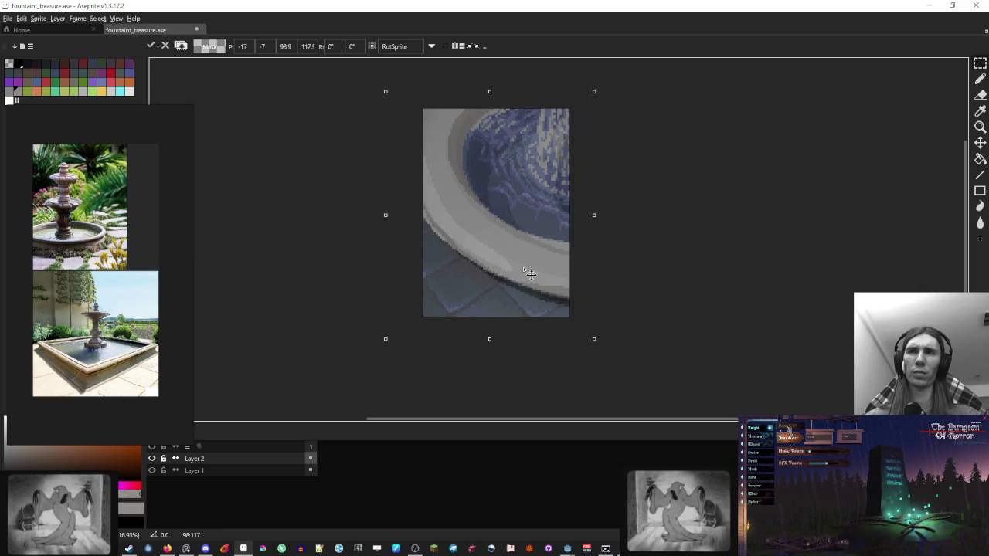
Step: Commit the resize and lower Layer 2's opacity further
key(shift+p)
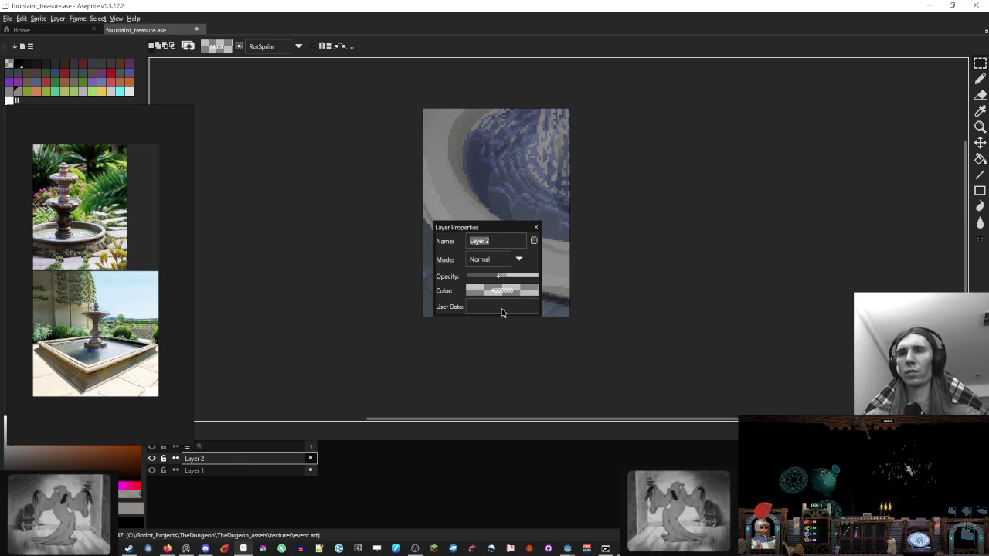
drag(518, 279, 468, 277)
click(536, 227)
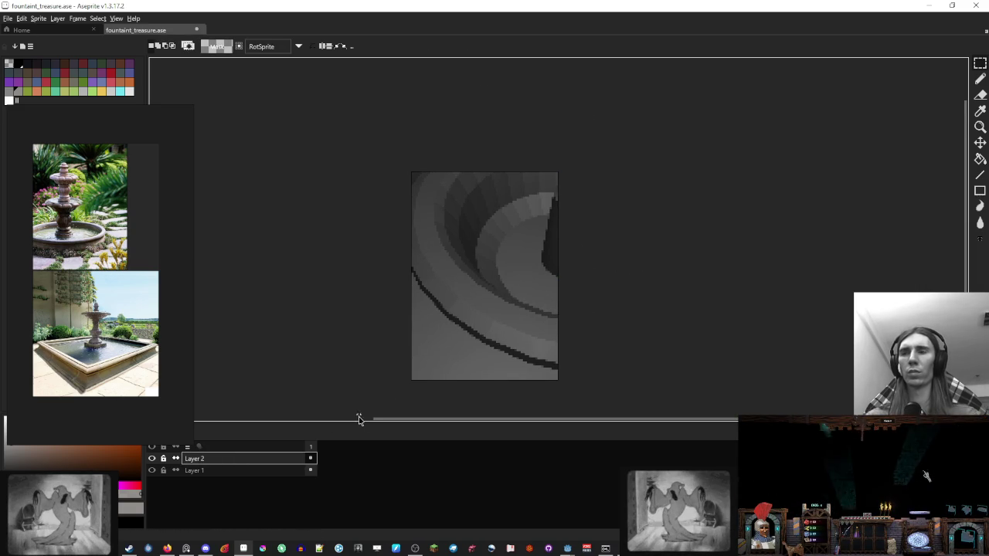
Step: Add Layer 3 and draw the first pink-red pencil seams across the rim top
key(shift+n)
scroll(477, 232, up, 2)
key(b)
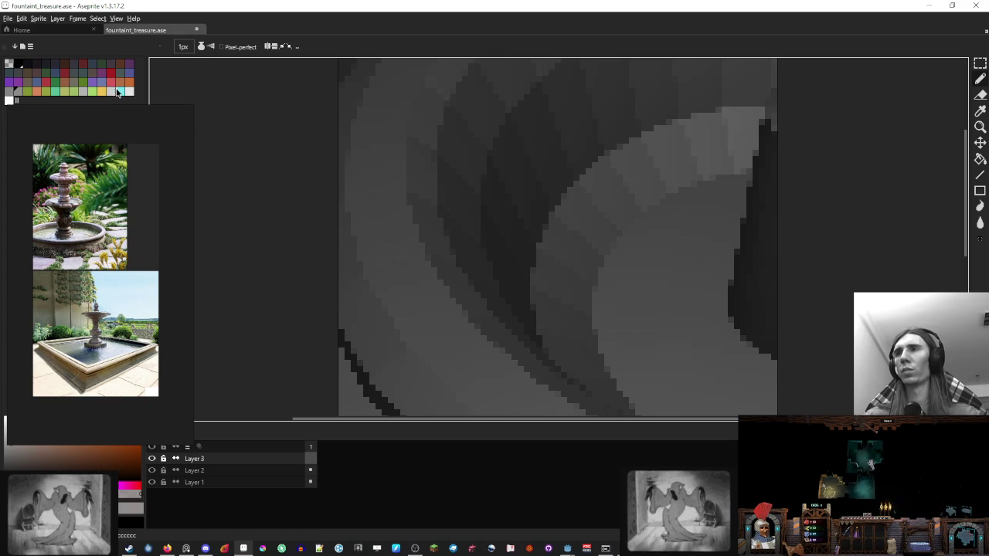
click(112, 83)
scroll(464, 154, down, 2)
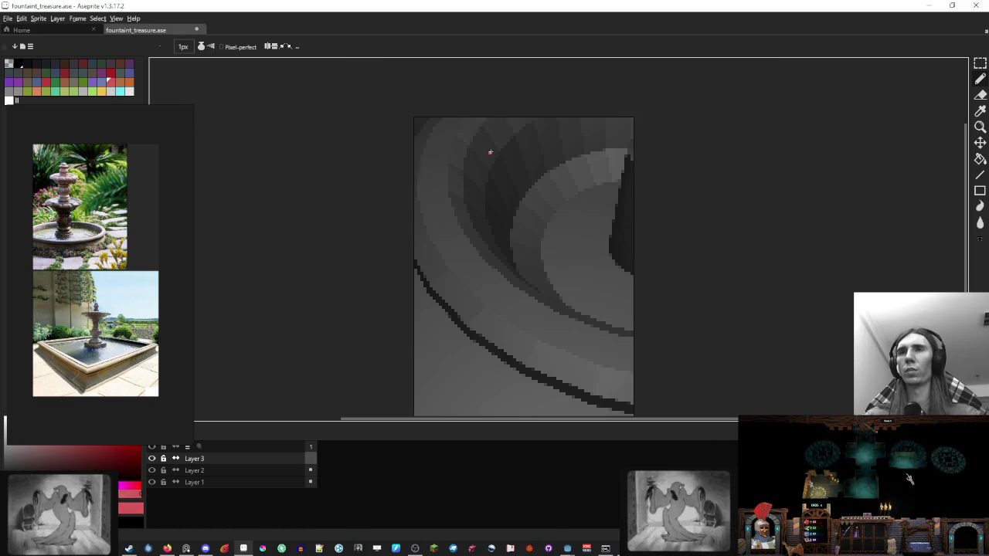
drag(460, 118, 481, 130)
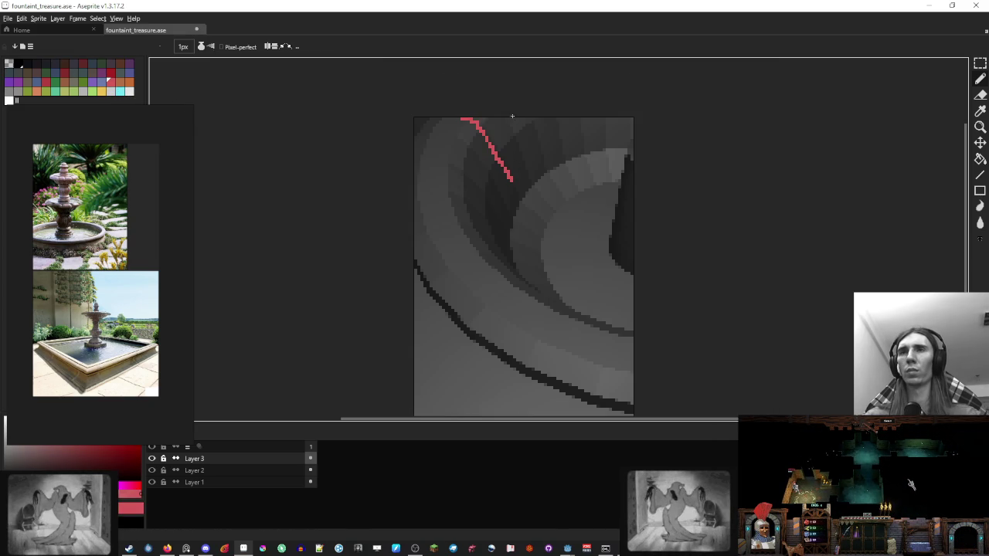
drag(416, 136, 487, 171)
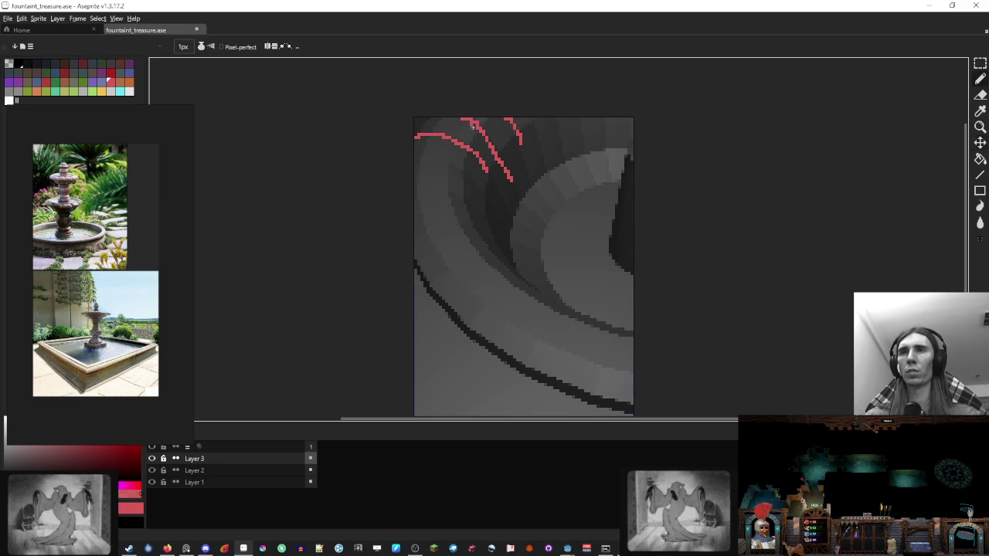
Step: Draw more curved pink seams and short marks down the lower and right rim
scroll(421, 166, up, 1)
mouse_move(416, 165)
mouse_down()
mouse_move(491, 185)
mouse_move(520, 236)
mouse_up()
drag(415, 278, 525, 271)
drag(430, 331, 437, 321)
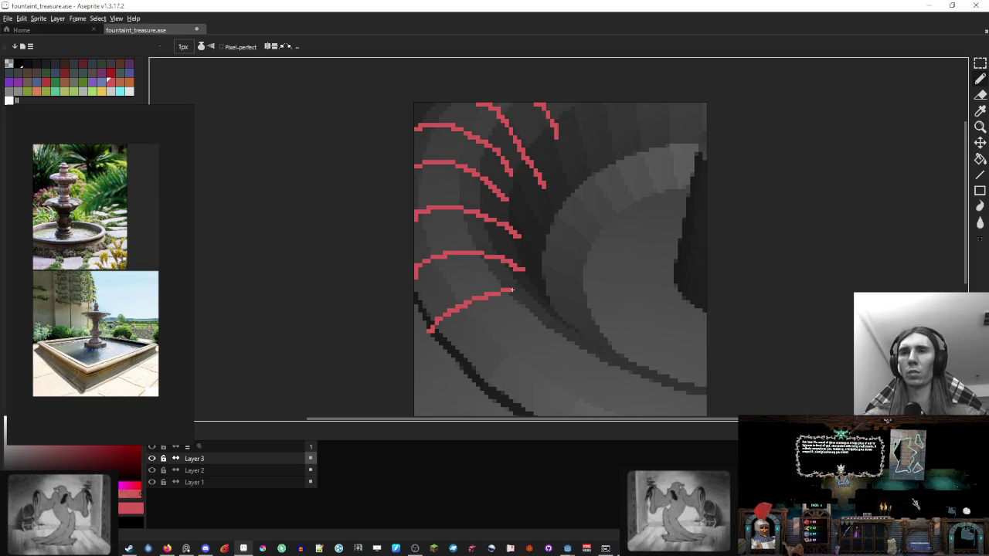
drag(512, 290, 479, 241)
drag(406, 326, 473, 271)
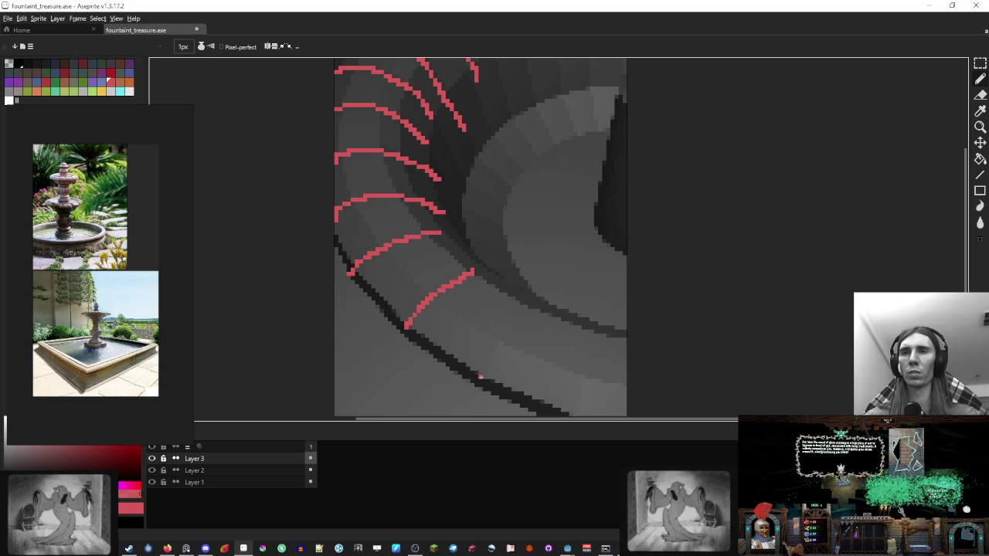
drag(500, 338, 530, 303)
drag(576, 397, 552, 352)
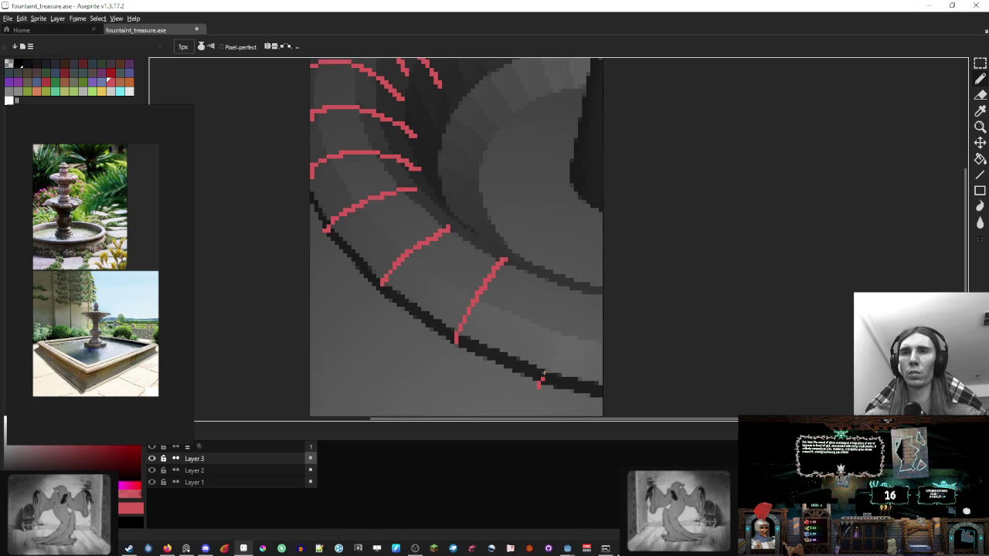
scroll(574, 288, down, 2)
scroll(533, 172, up, 1)
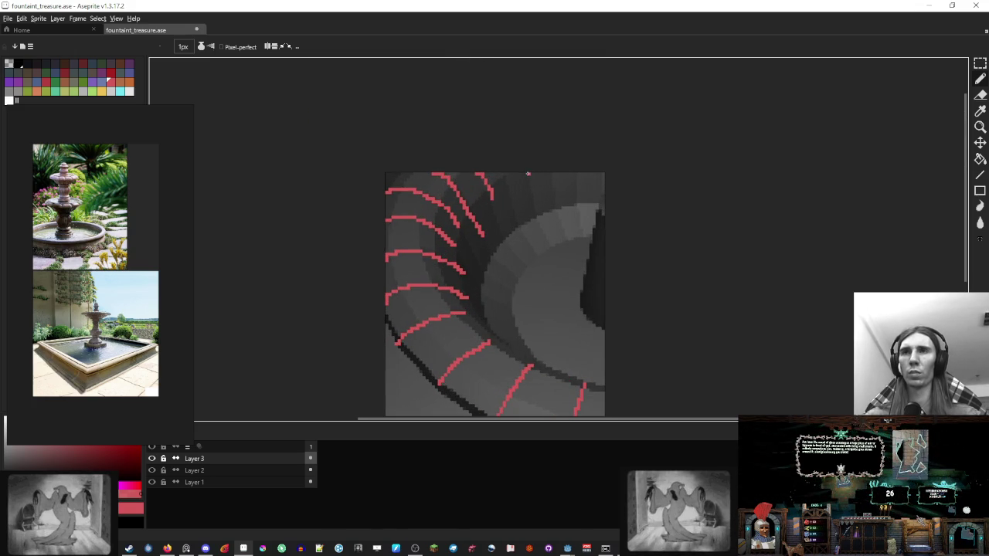
drag(506, 176, 507, 182)
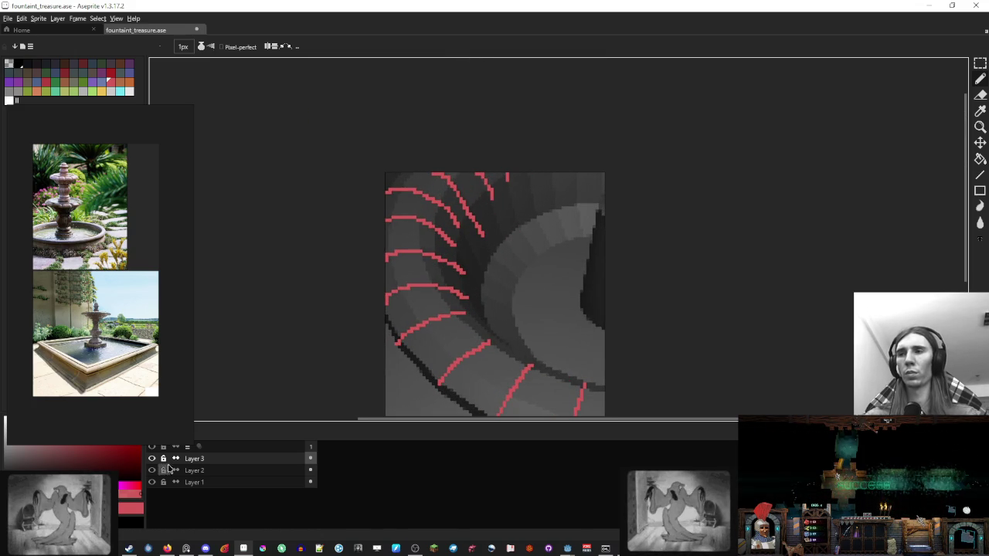
Step: Make Layer 2 visible, lower Layer 3's opacity into faint seam guides, and select Layer 1
click(152, 470)
click(230, 473)
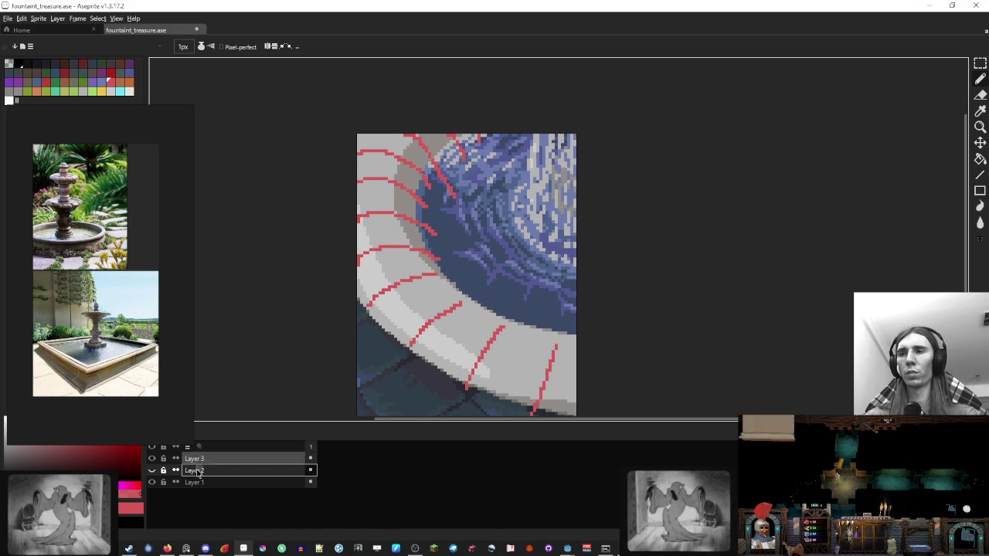
click(232, 483)
double_click(237, 462)
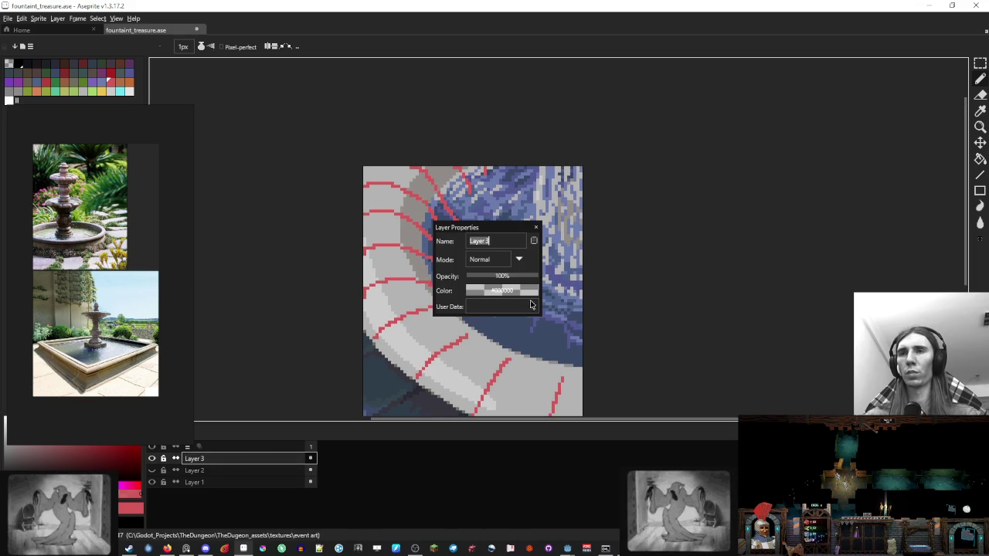
drag(530, 286, 487, 286)
click(536, 227)
click(228, 482)
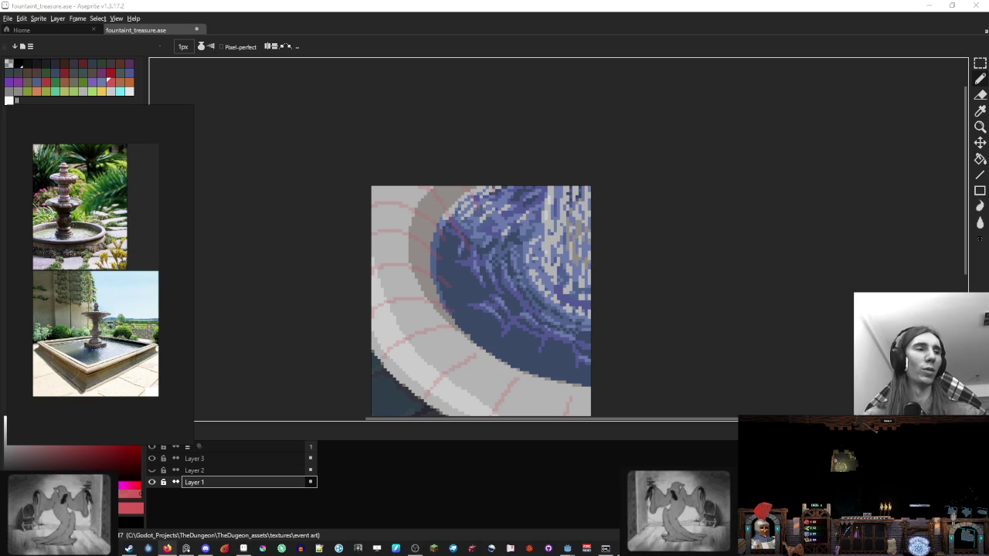
Step: Paint darker seam pixels along two of the rim's seam guide lines
scroll(466, 174, up, 1)
scroll(466, 173, up, 1)
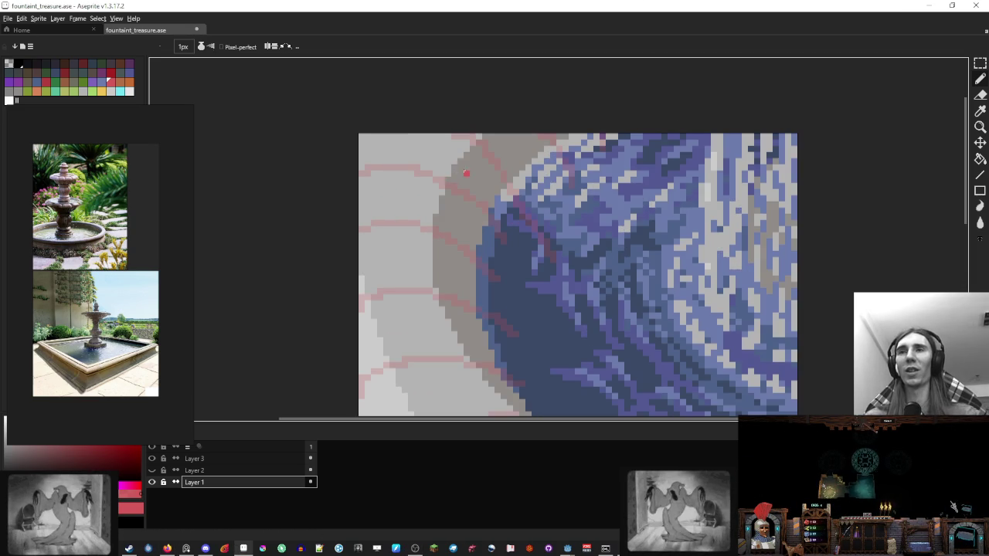
scroll(432, 186, up, 1)
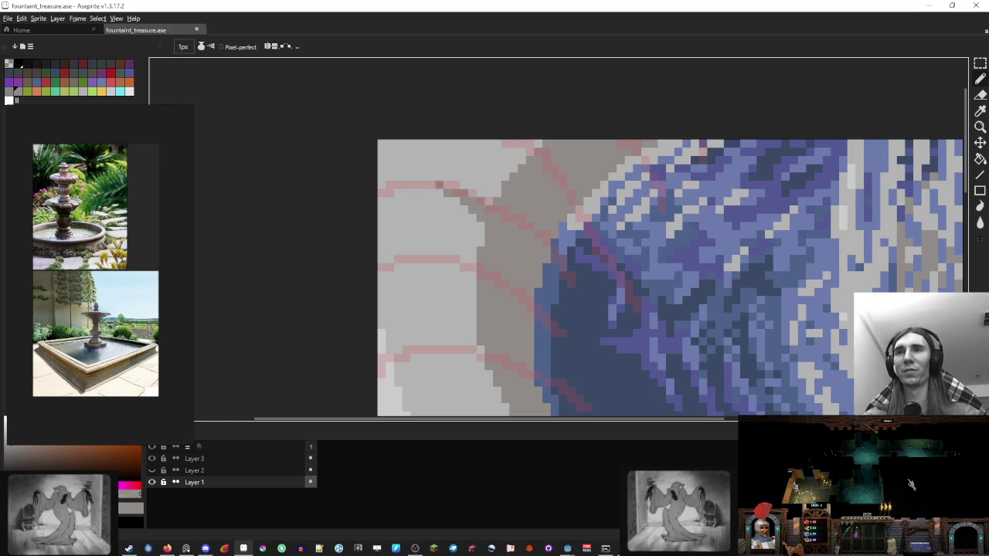
scroll(521, 151, down, 1)
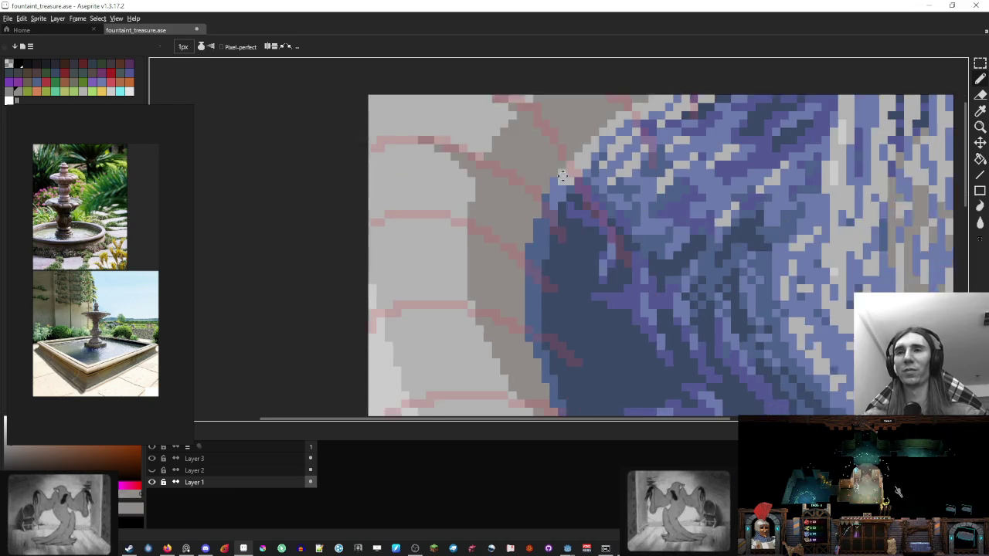
scroll(449, 169, down, 1)
scroll(493, 142, down, 1)
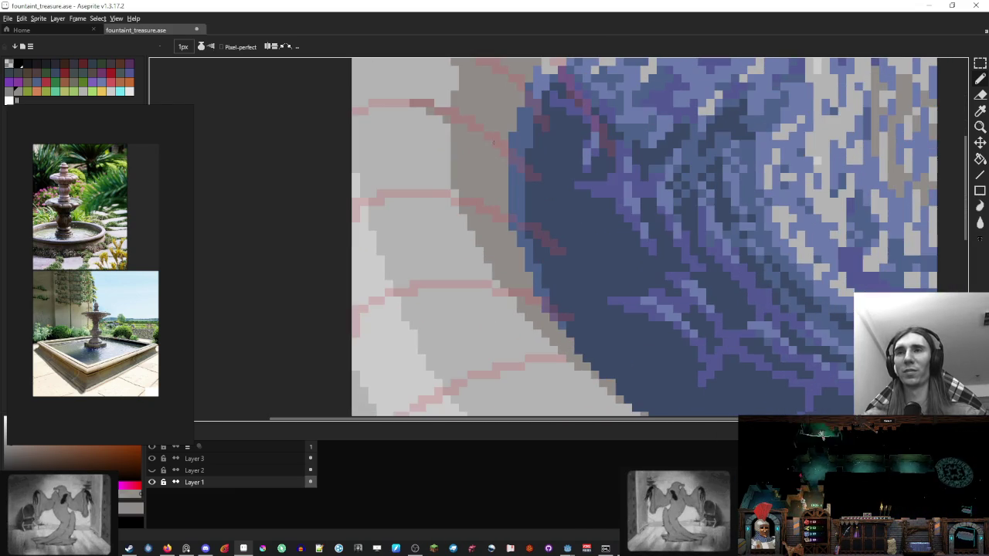
drag(429, 193, 452, 194)
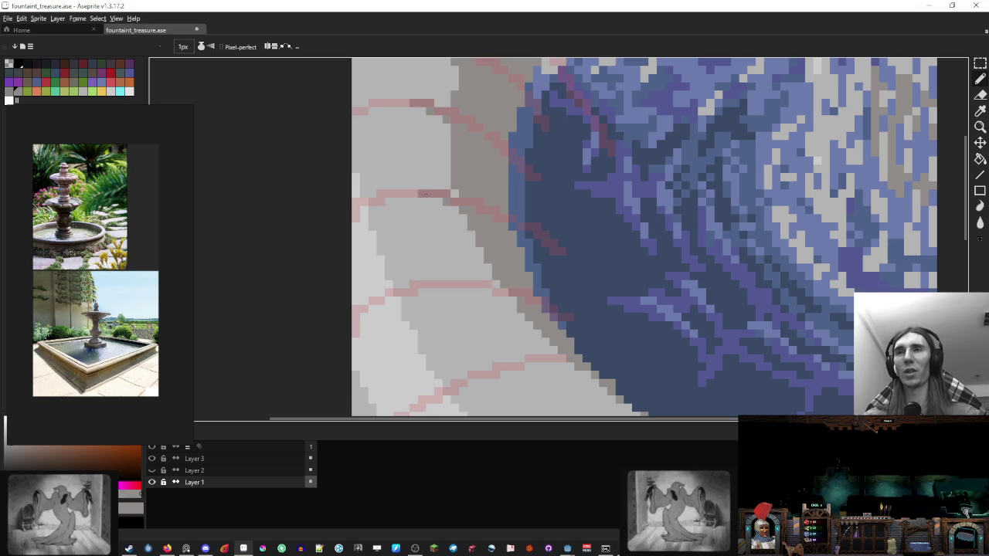
scroll(545, 219, right, 1)
drag(463, 205, 398, 203)
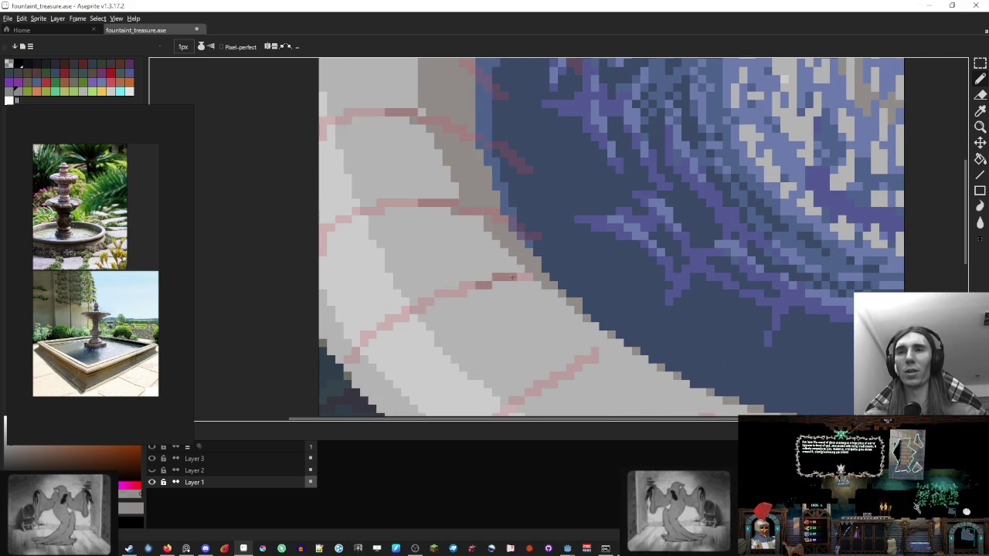
Step: Scroll and zoom around the fountain to inspect the new seam pixels
scroll(512, 277, down, 3)
scroll(512, 277, right, 2)
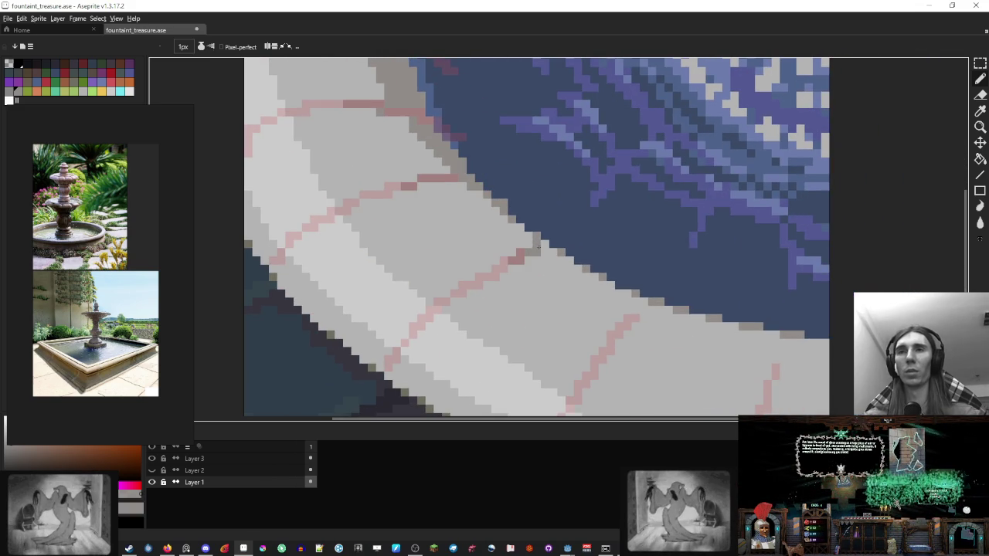
scroll(463, 201, right, 2)
scroll(386, 155, left, 4)
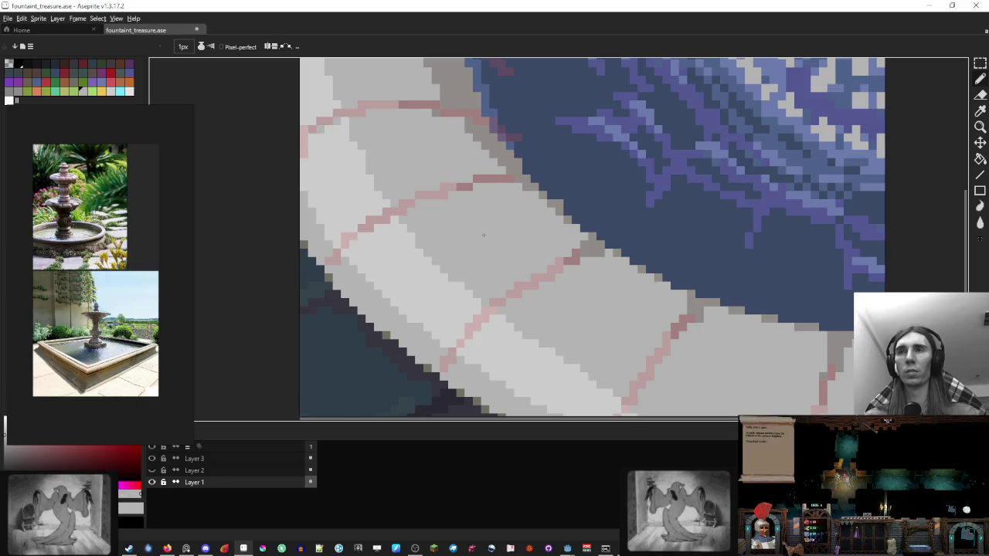
scroll(442, 229, down, 2)
scroll(443, 229, right, 2)
scroll(478, 276, down, 2)
scroll(478, 276, right, 3)
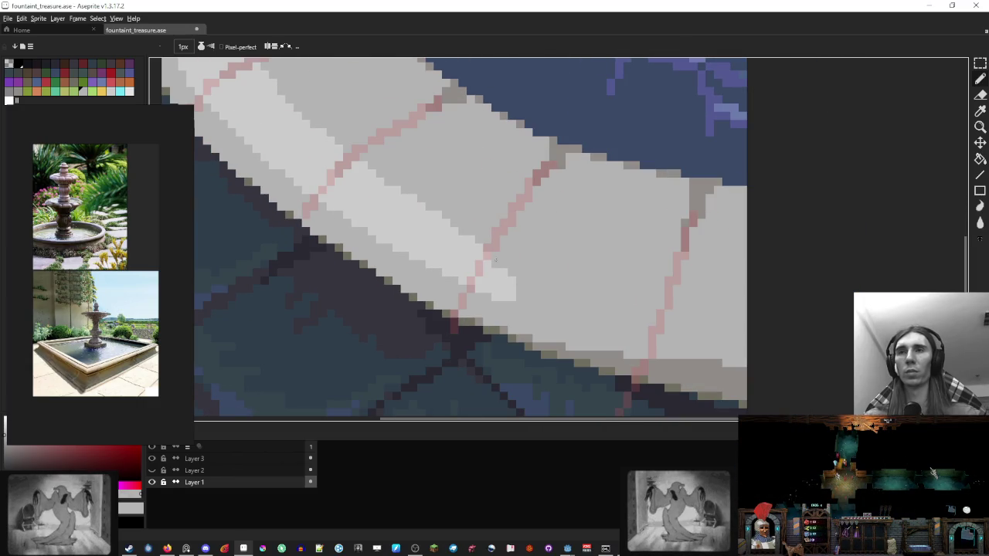
scroll(642, 284, down, 2)
scroll(641, 285, right, 3)
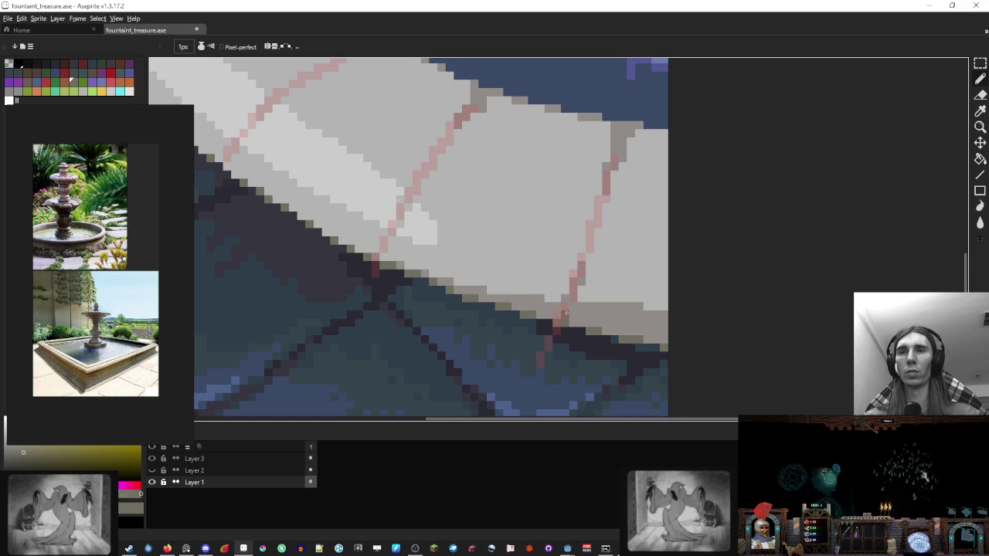
scroll(622, 164, down, 2)
scroll(531, 238, right, 4)
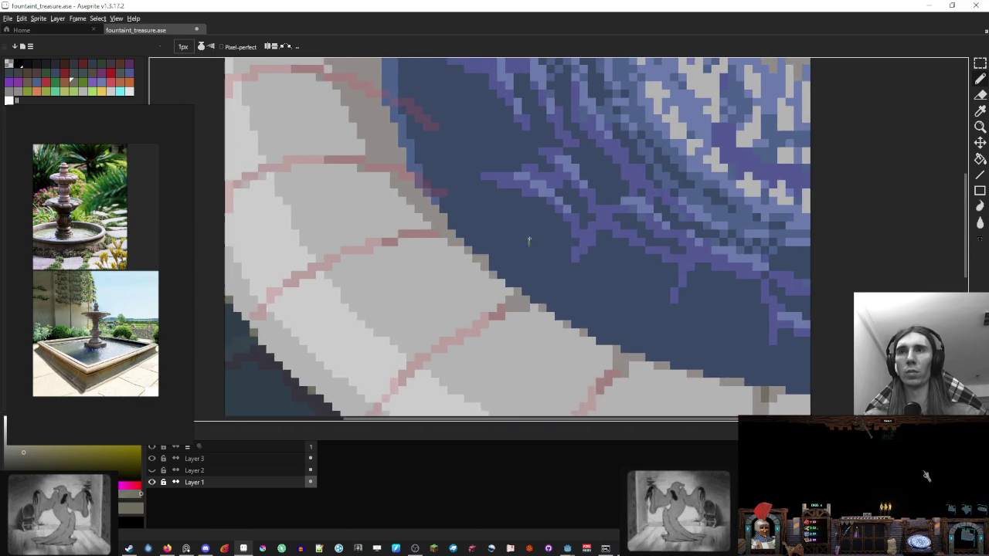
scroll(503, 283, up, 2)
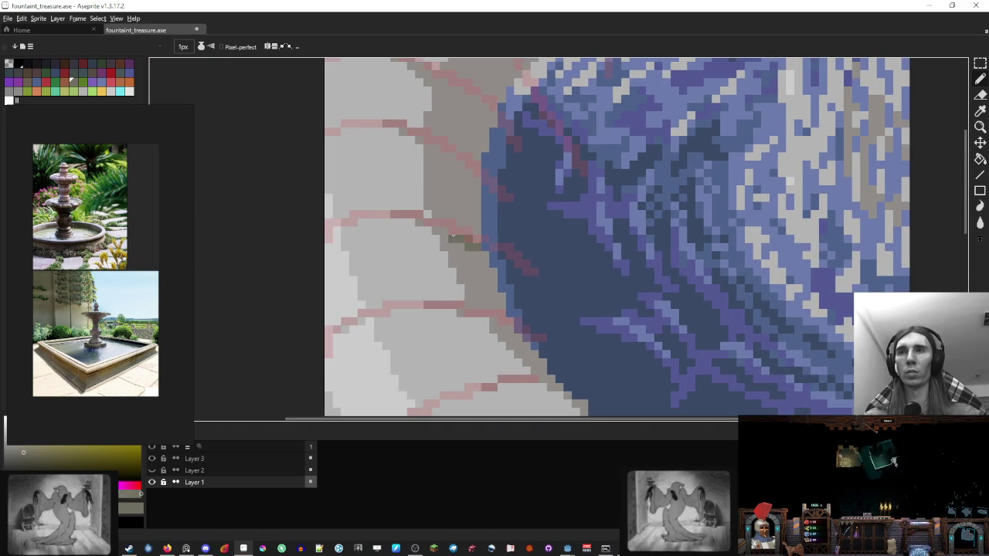
scroll(475, 269, up, 2)
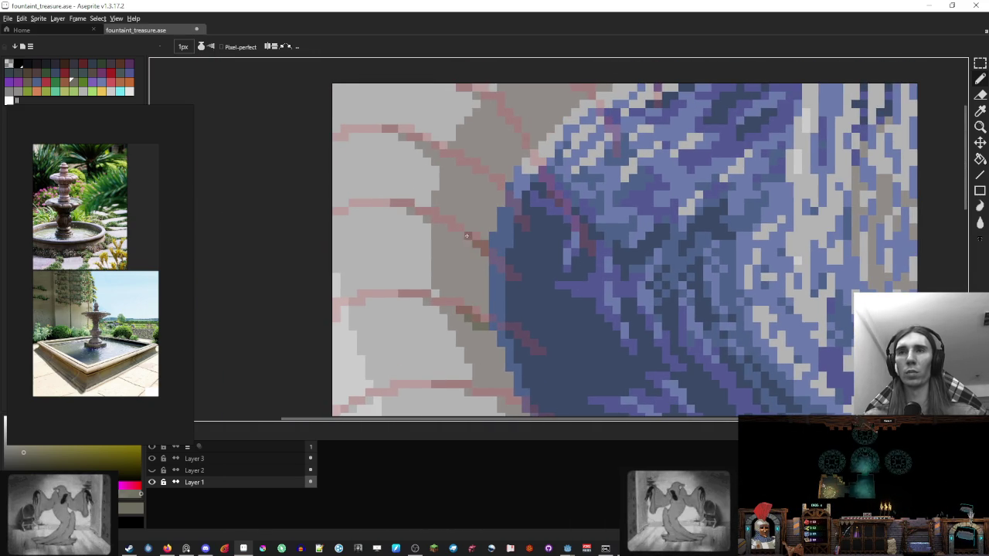
scroll(517, 203, up, 3)
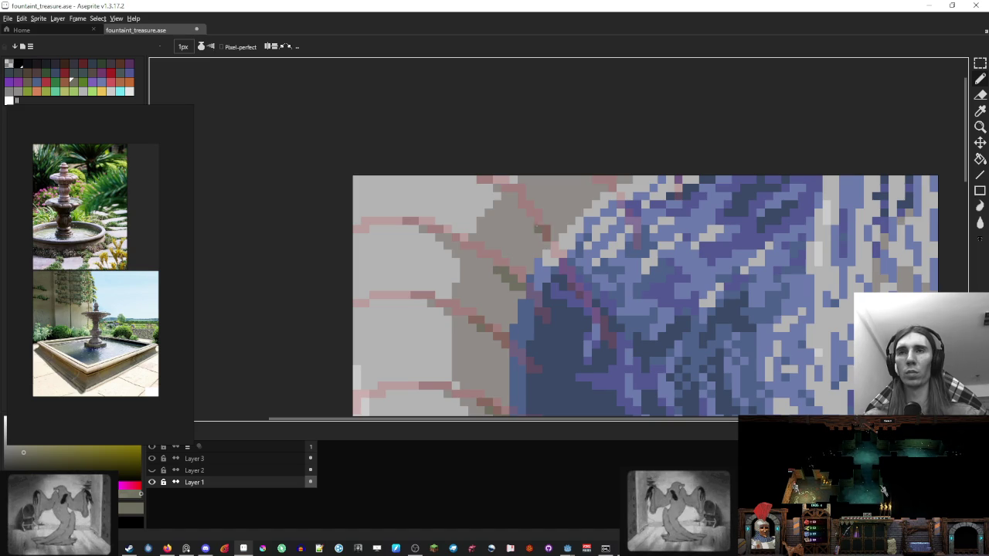
scroll(597, 188, down, 3)
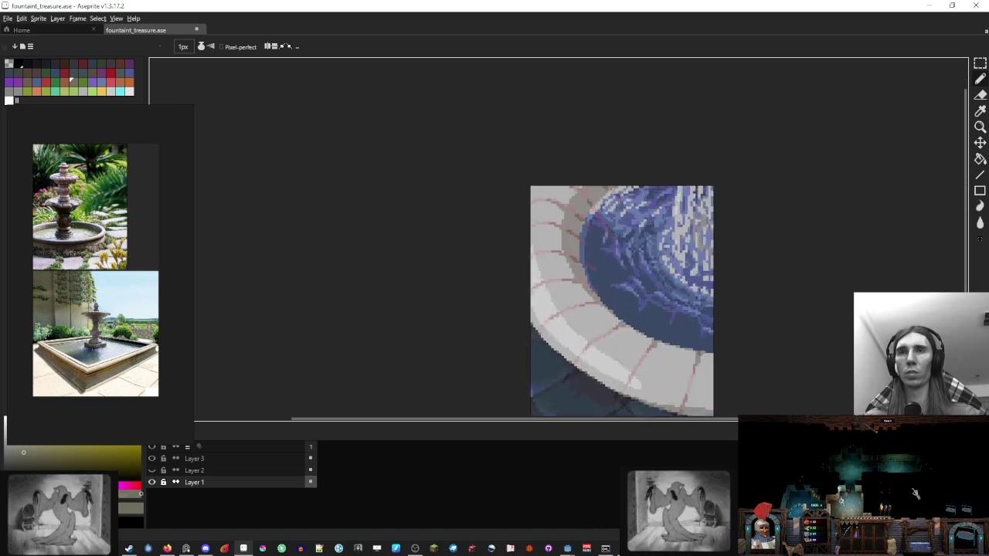
scroll(597, 188, down, 1)
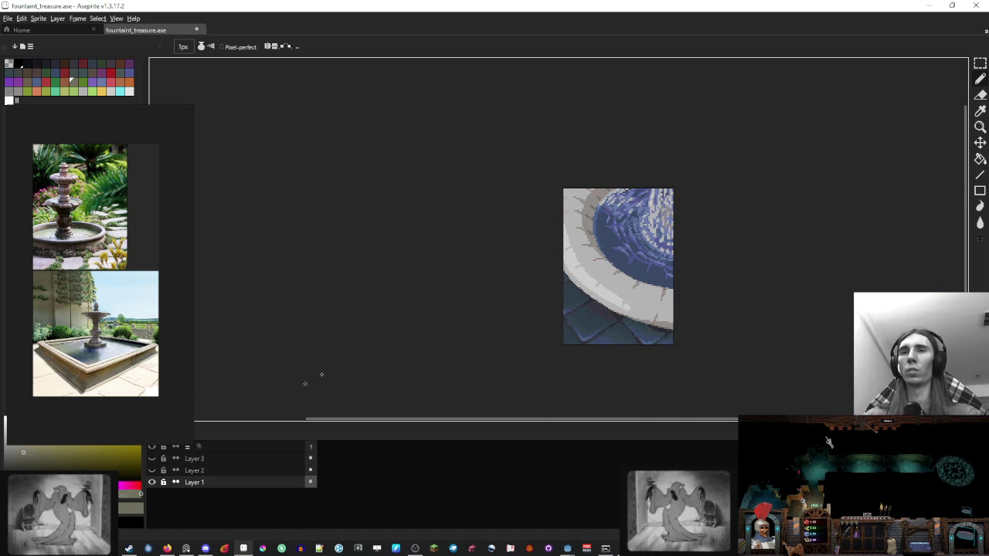
Step: Zoom in on the basin rim and drag a rectangular selection over a small stone patch
scroll(651, 223, down, 2)
scroll(688, 244, up, 1)
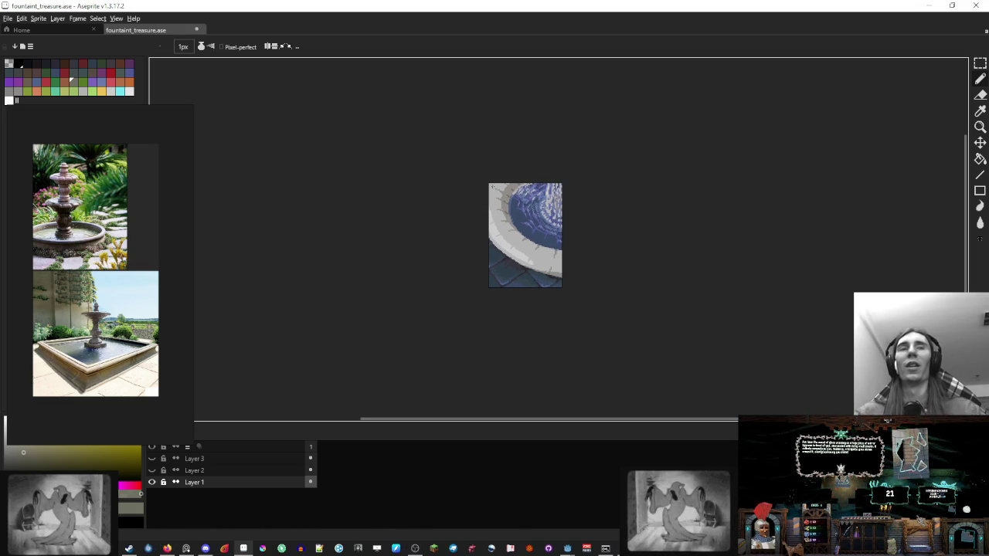
scroll(487, 201, up, 1)
scroll(525, 177, up, 1)
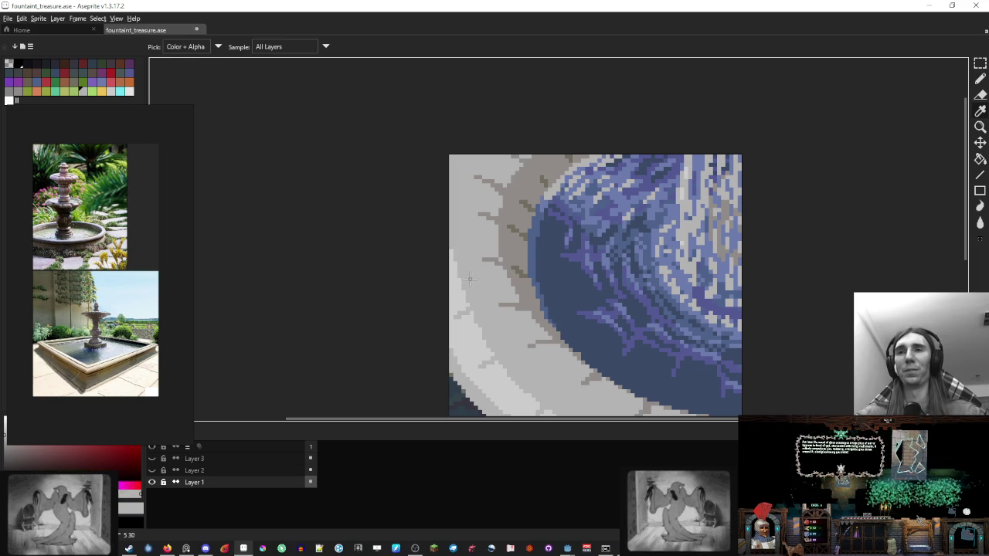
scroll(473, 234, down, 1)
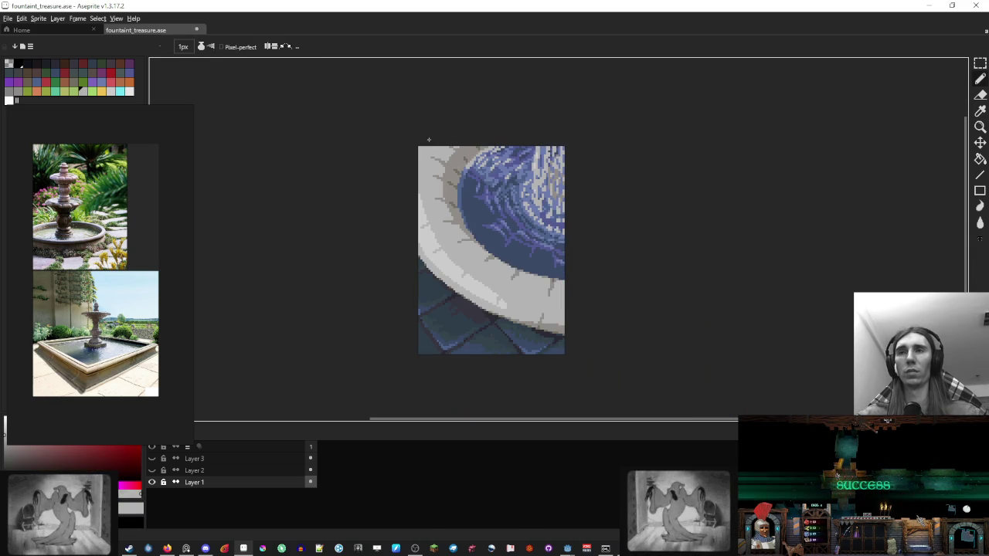
scroll(500, 215, up, 1)
scroll(487, 221, down, 1)
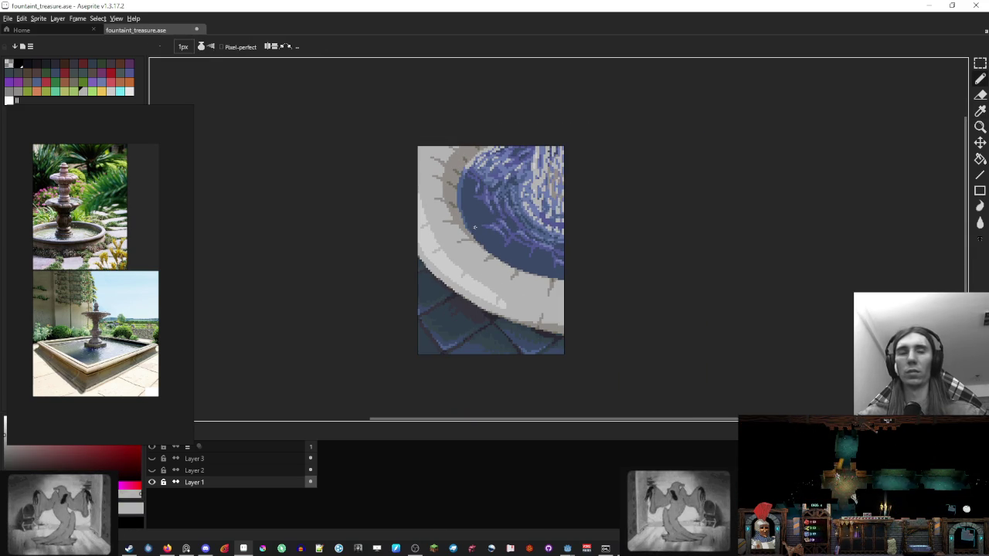
scroll(411, 214, up, 2)
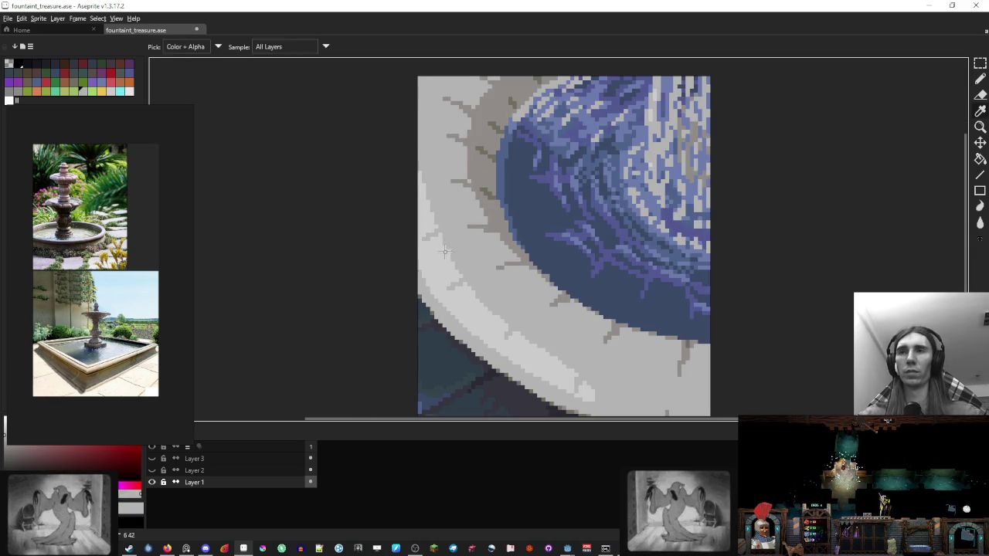
scroll(454, 241, up, 2)
key(ctrl+b)
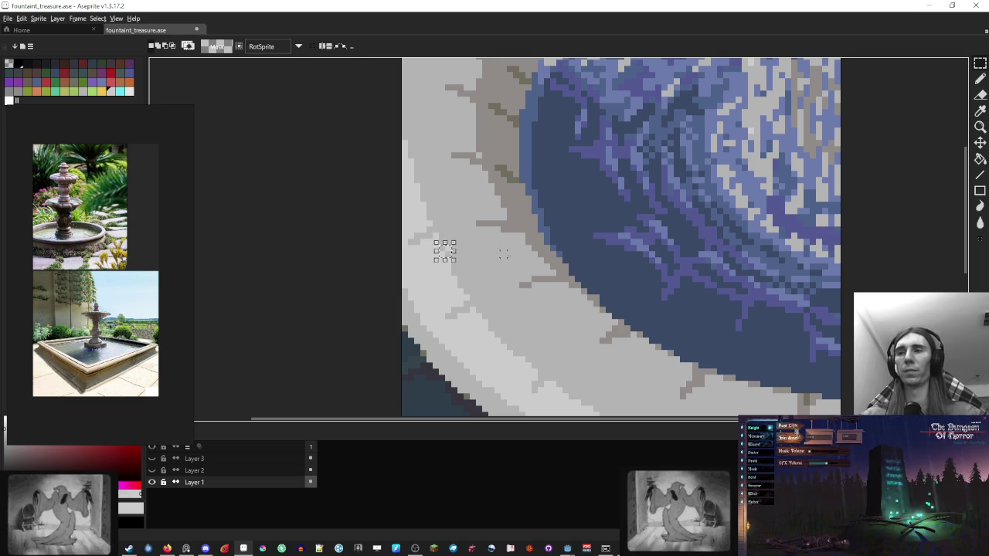
drag(460, 224, 437, 254)
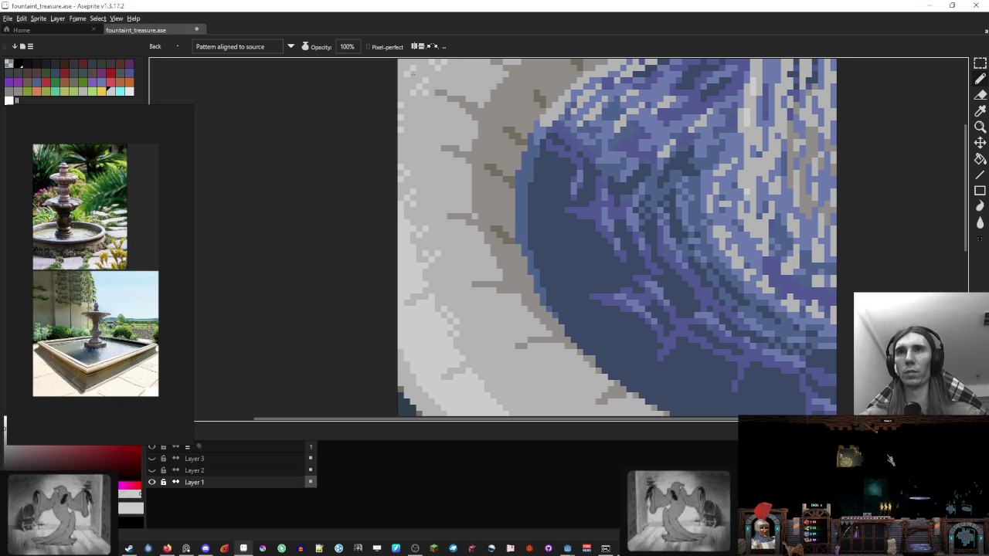
Step: Select a tiny patch of rim pixels and make it a custom speckle brush
scroll(541, 231, down, 2)
scroll(572, 286, down, 1)
scroll(578, 295, up, 1)
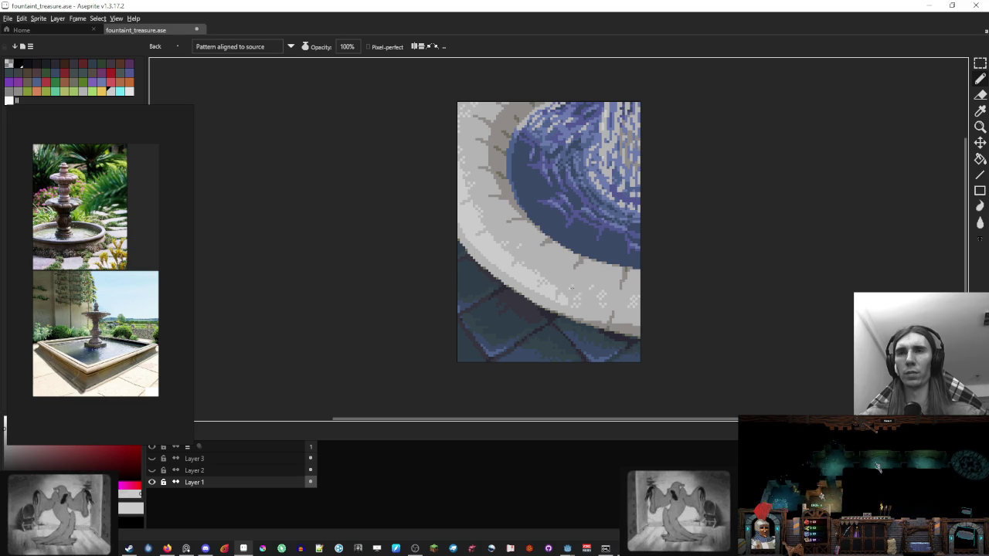
scroll(579, 267, up, 2)
scroll(577, 264, up, 2)
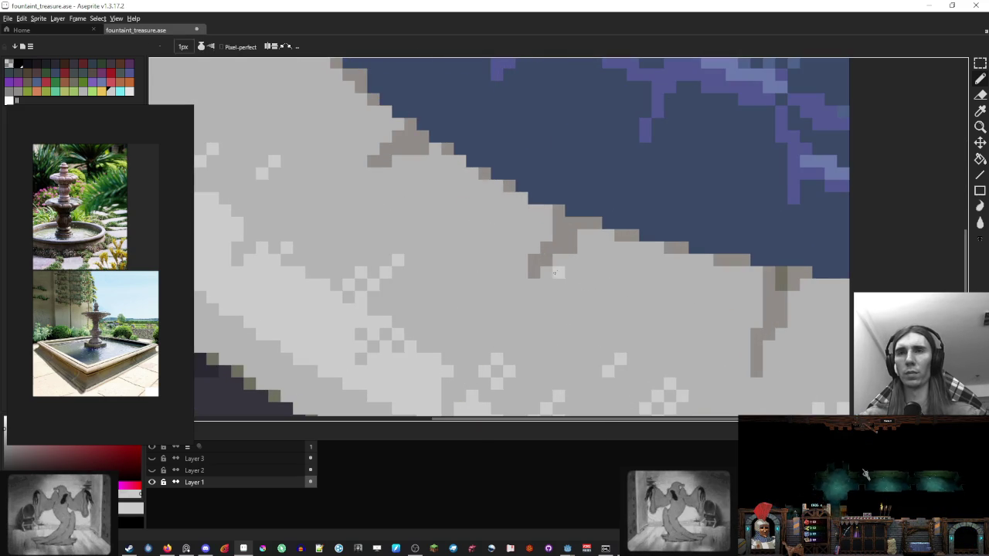
mouse_move(616, 229)
mouse_down()
mouse_move(626, 253)
mouse_move(584, 272)
mouse_up()
key(ctrl+d)
key(b)
Step: Draw a short dark crack and stamp speckle strokes onto the rim, sampling canvas colours
drag(695, 260, 709, 273)
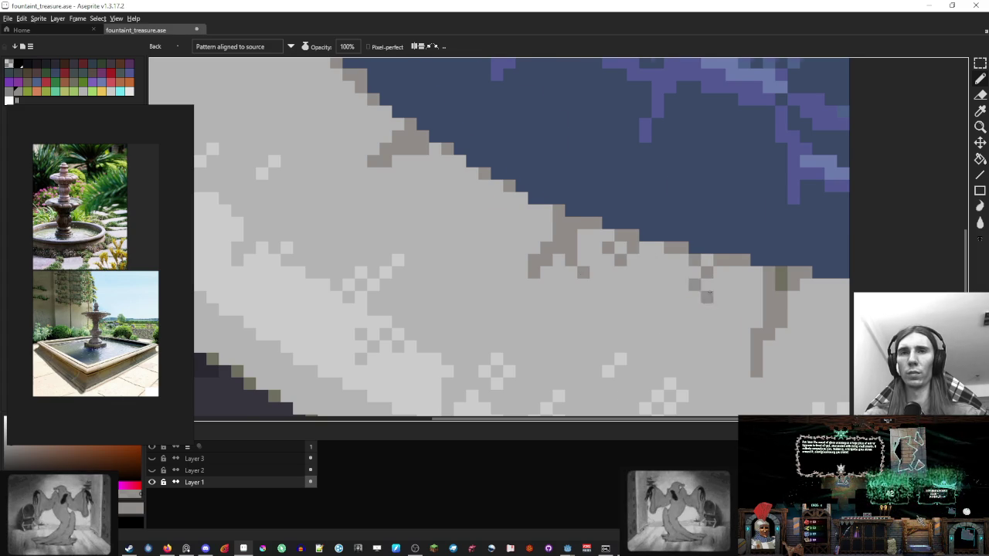
scroll(707, 296, down, 1)
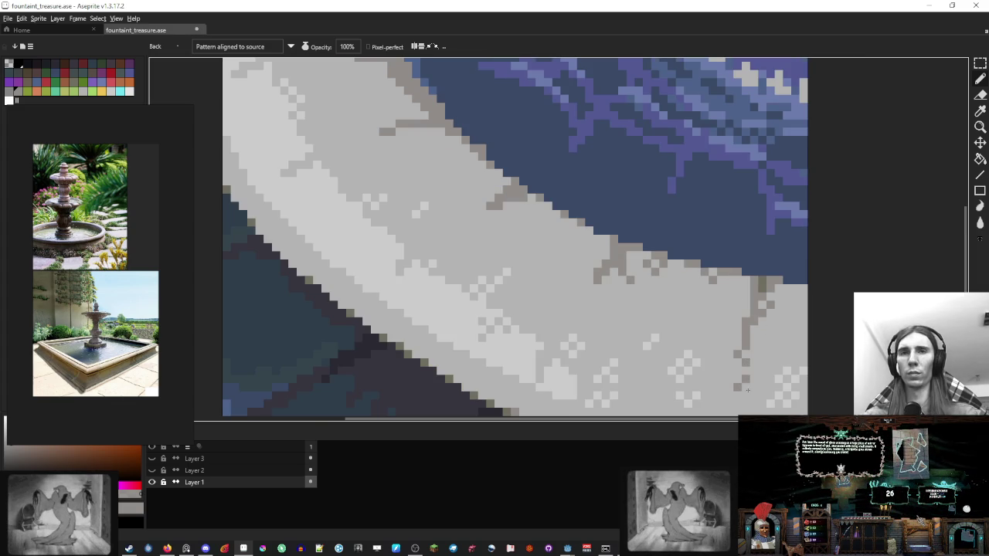
scroll(690, 272, down, 2)
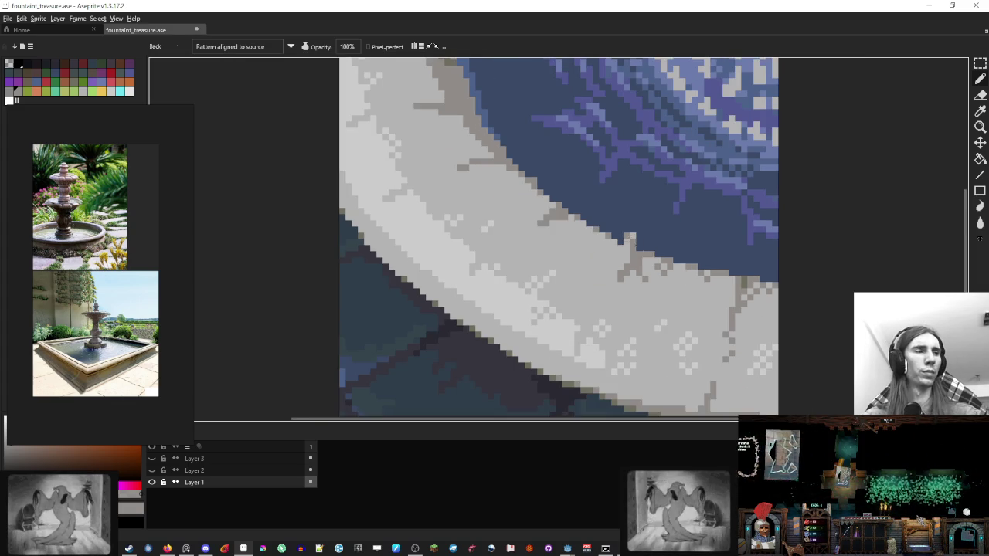
key(alt)
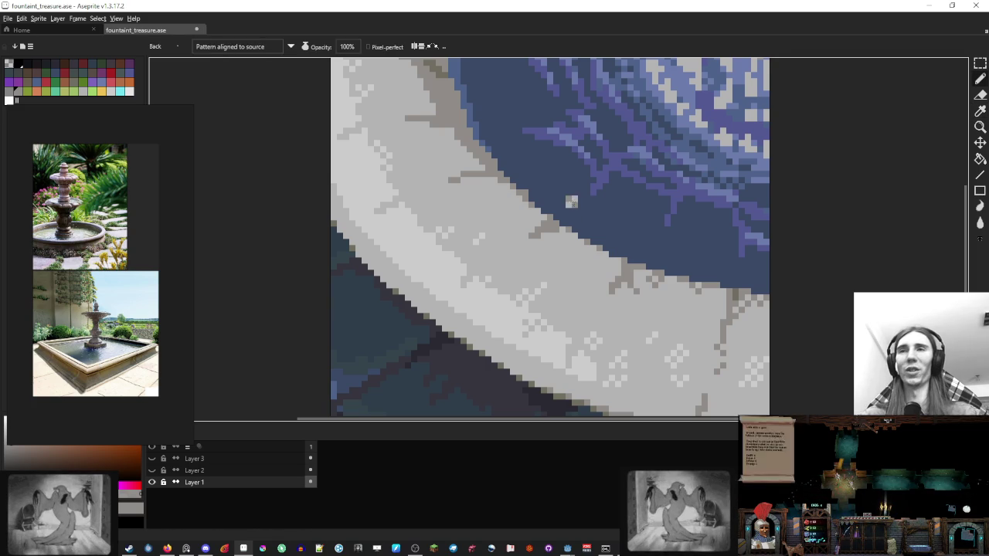
scroll(567, 224, up, 1)
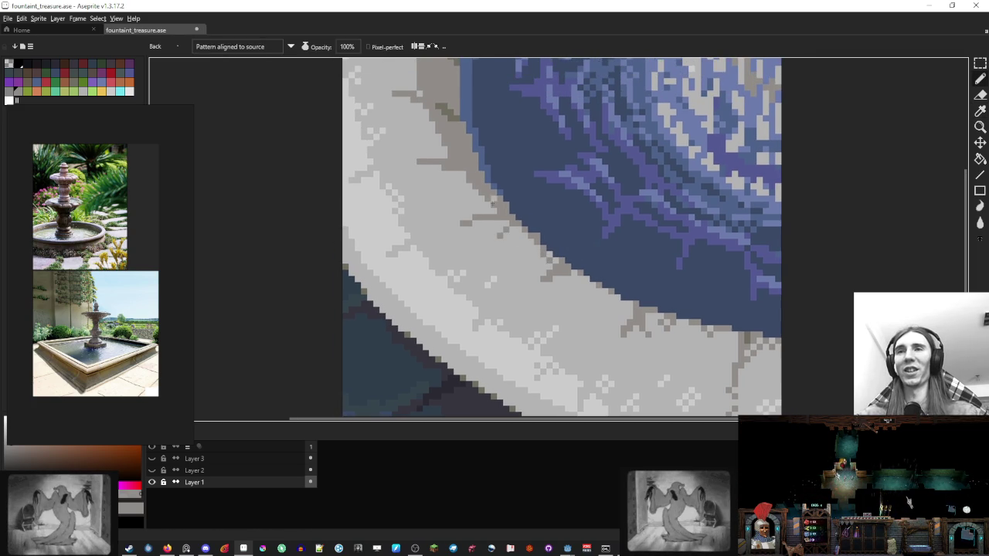
scroll(502, 261, up, 2)
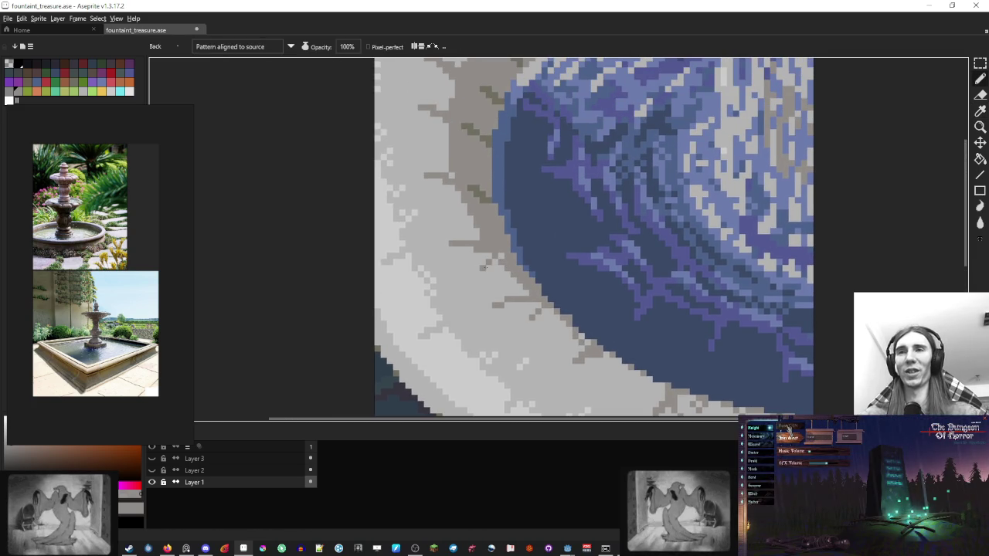
drag(501, 275, 512, 290)
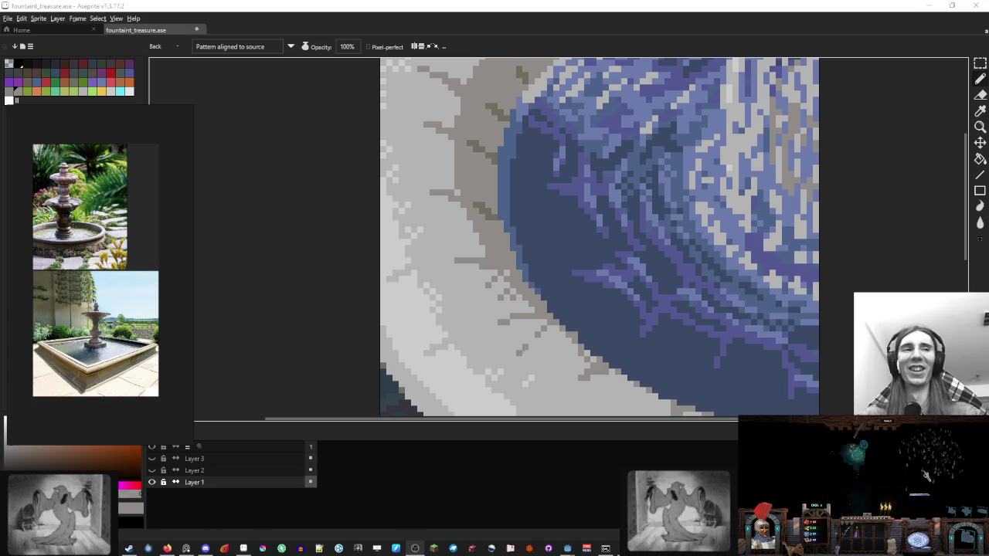
drag(490, 282, 511, 318)
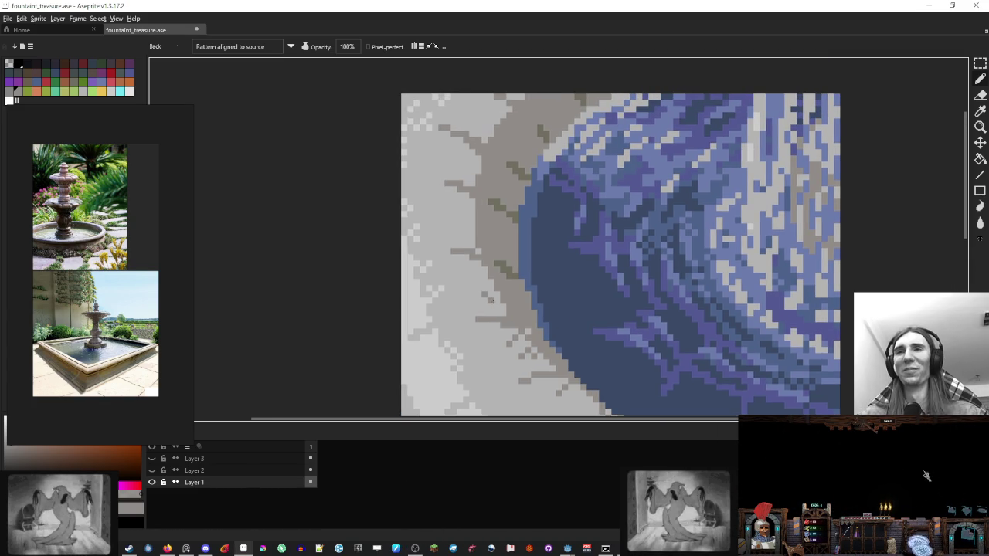
drag(503, 260, 516, 333)
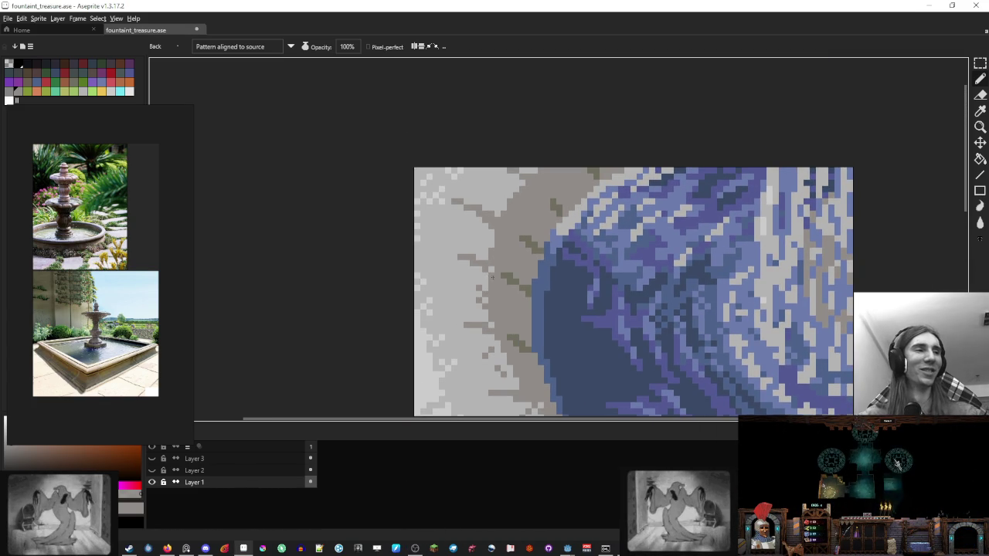
drag(492, 277, 495, 309)
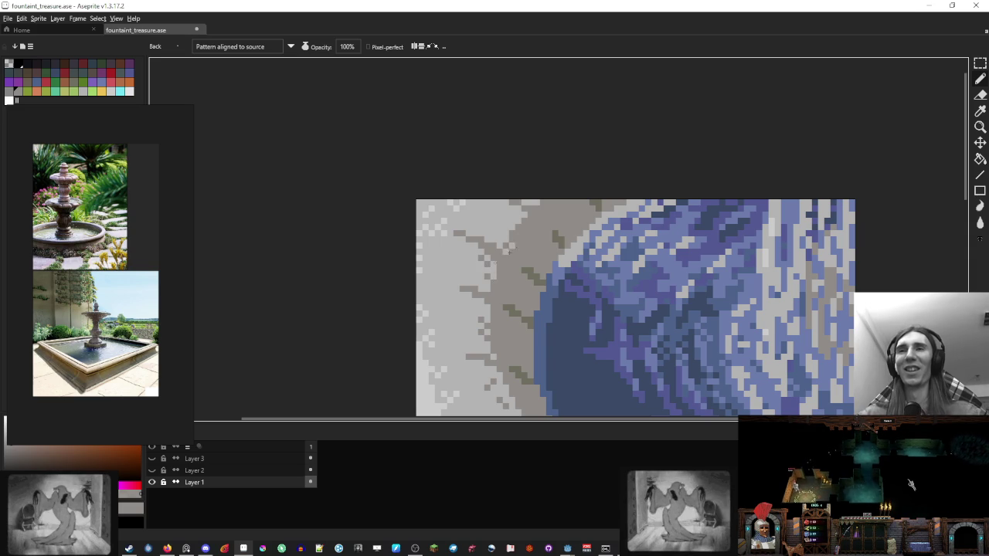
Step: Draw a dark crack line along the rim's inner edge
scroll(545, 236, down, 3)
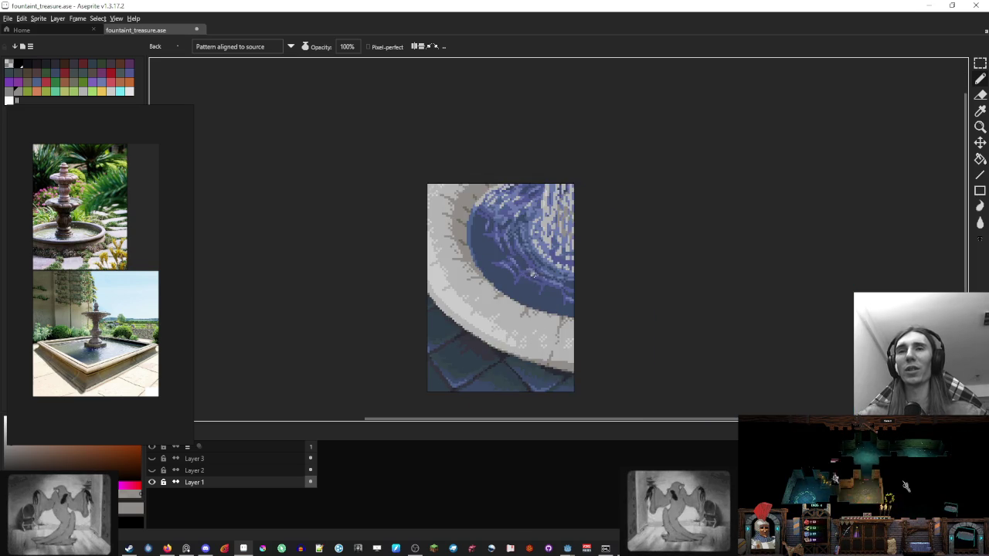
scroll(541, 285, down, 1)
scroll(564, 296, up, 1)
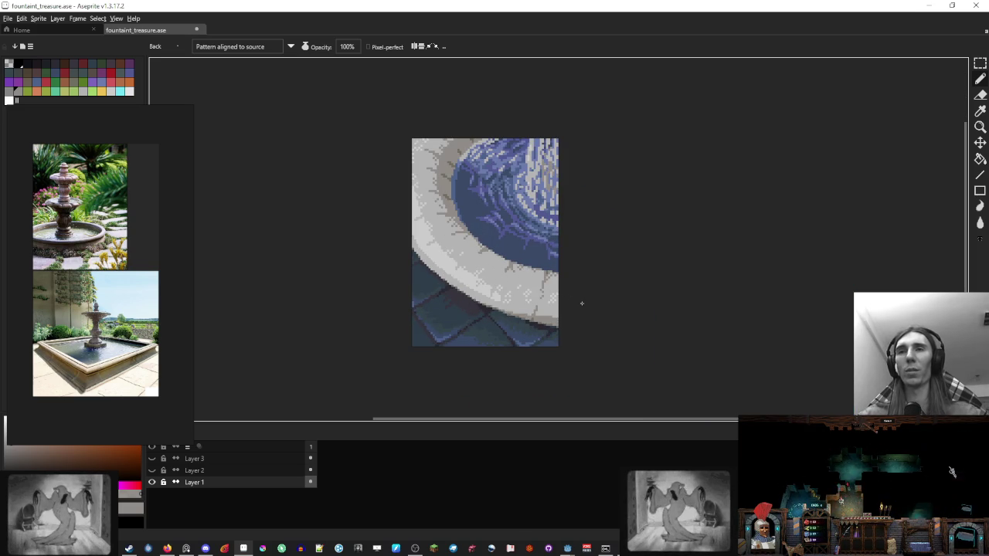
scroll(582, 303, up, 1)
scroll(556, 129, down, 1)
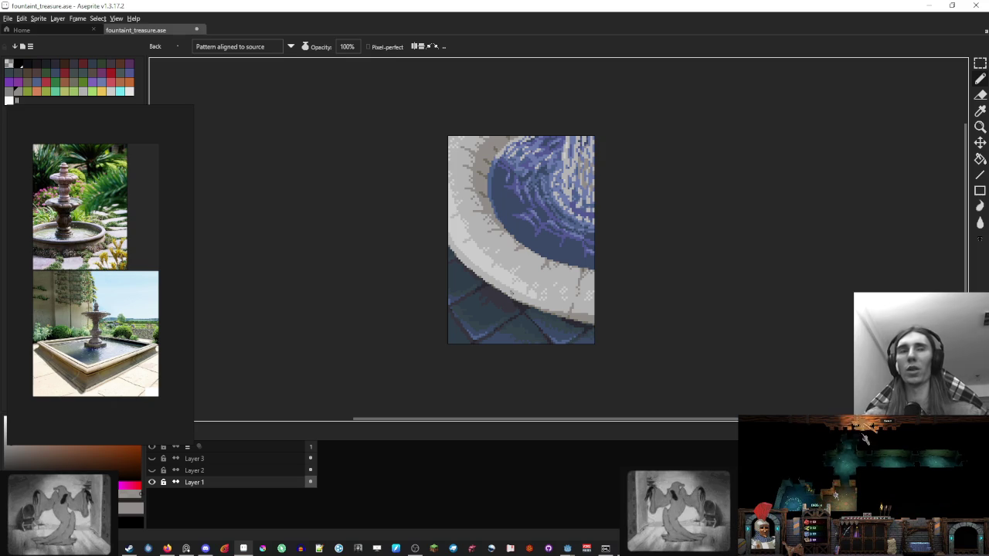
scroll(553, 208, up, 2)
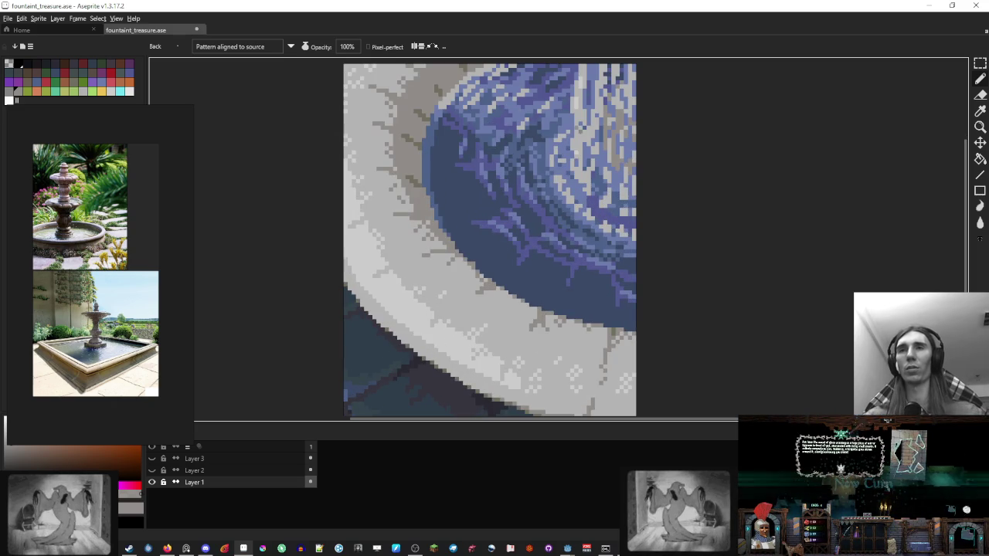
scroll(415, 184, up, 1)
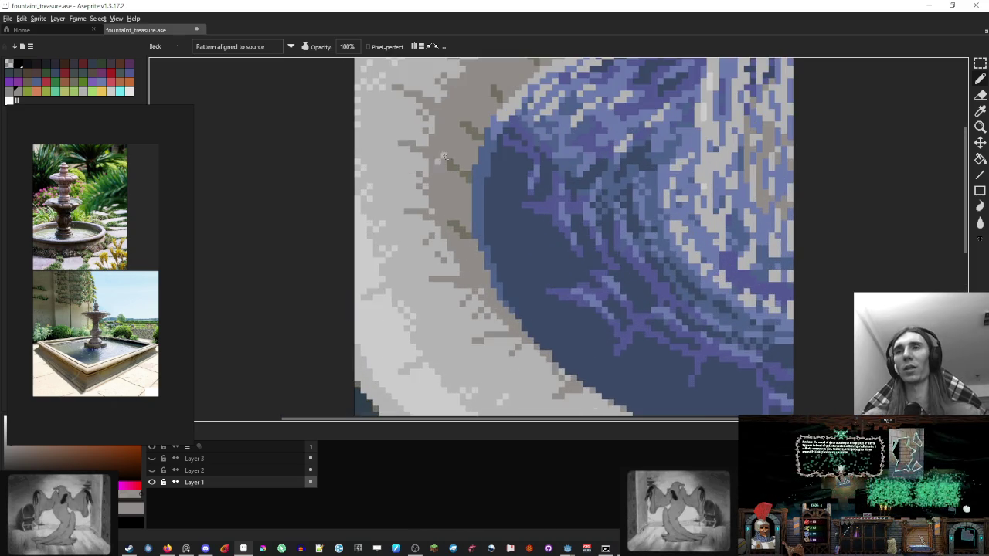
scroll(444, 232, up, 1)
scroll(478, 280, up, 1)
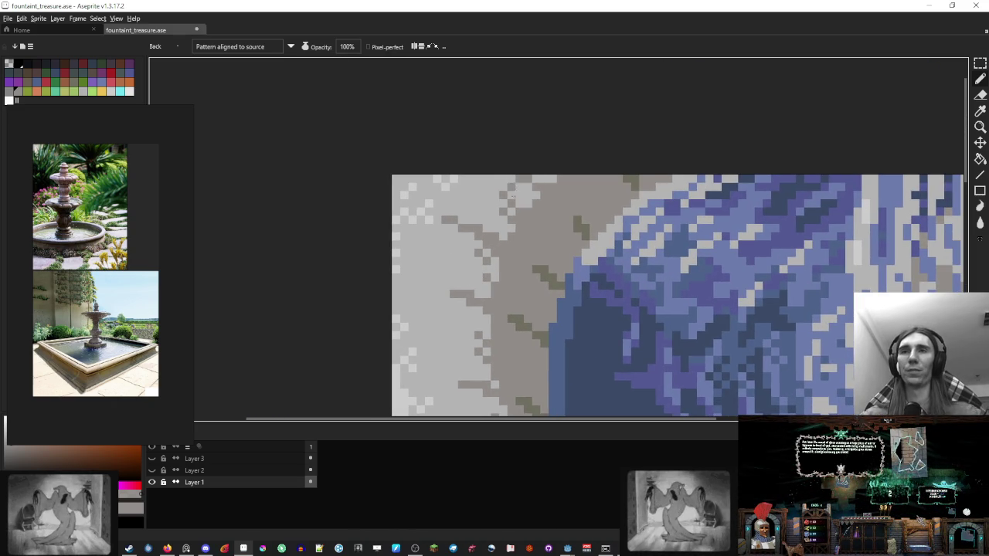
scroll(533, 231, down, 3)
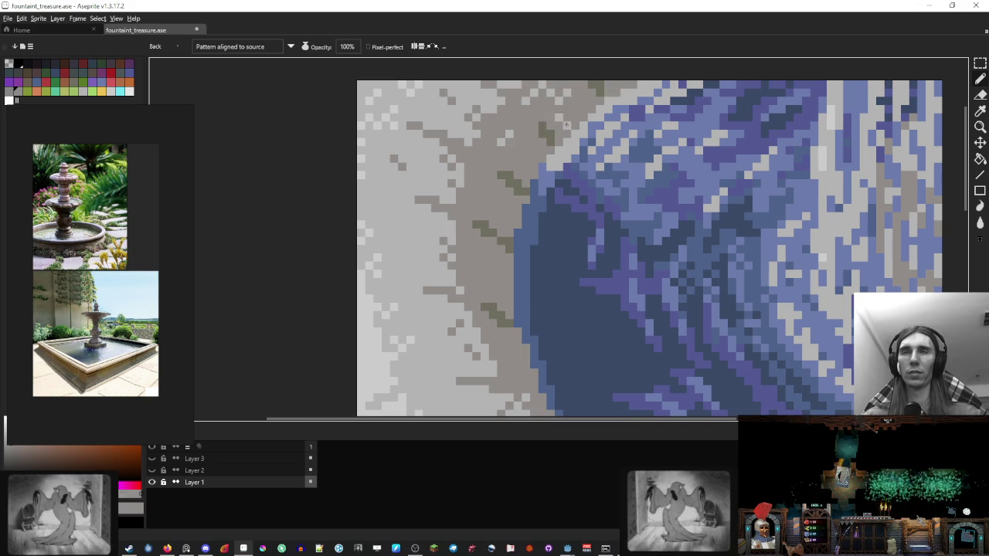
scroll(554, 92, down, 5)
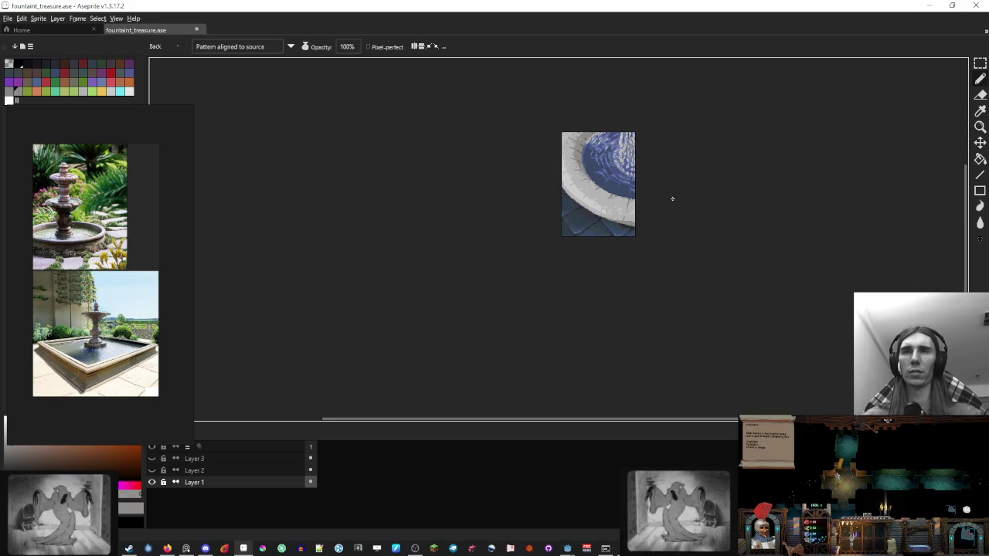
scroll(618, 182, up, 2)
scroll(541, 179, up, 3)
scroll(529, 178, up, 2)
drag(529, 178, 503, 206)
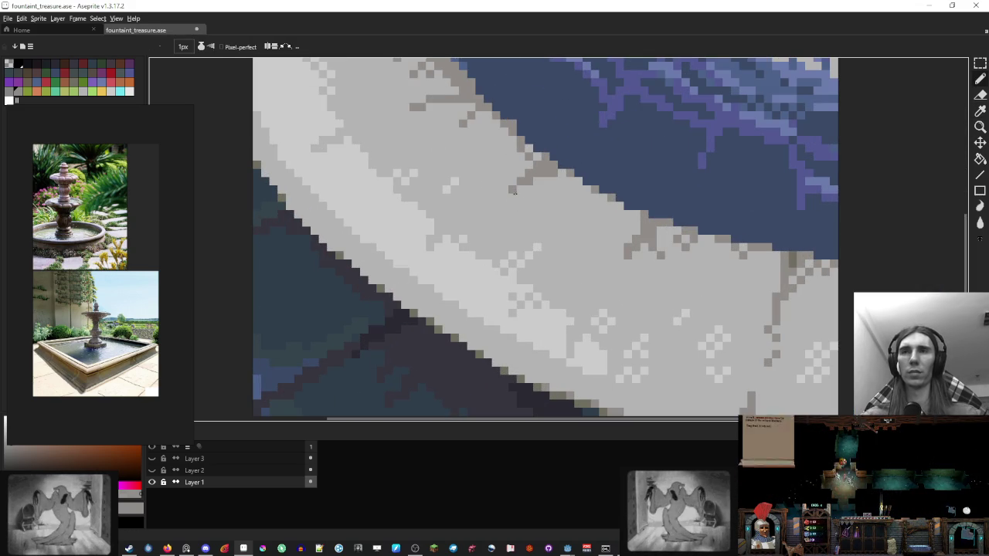
Step: Pencil extra dark seam pixels and a short stroke across the stone rim
mouse_move(398, 124)
mouse_down()
mouse_move(490, 240)
mouse_move(456, 247)
mouse_up()
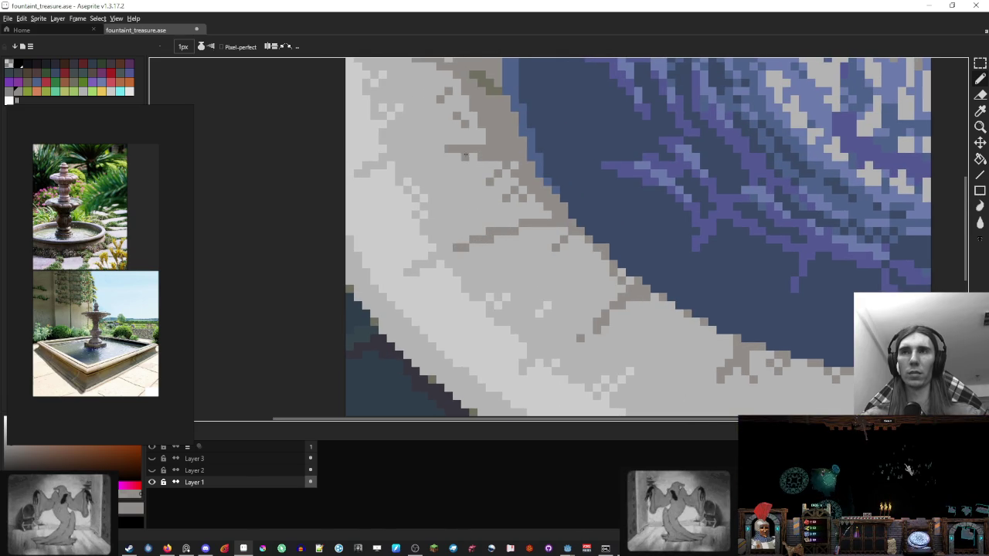
drag(424, 150, 432, 149)
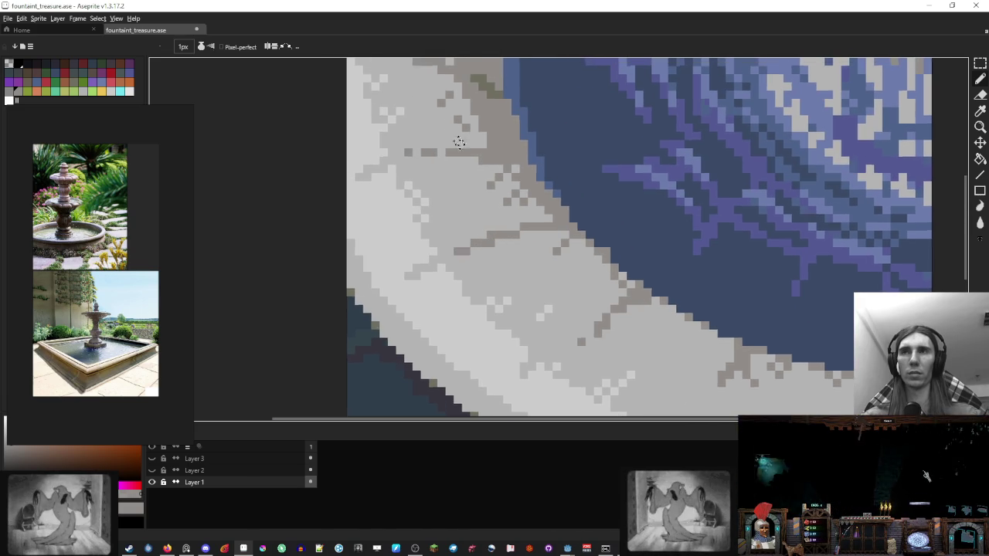
scroll(433, 213, up, 1)
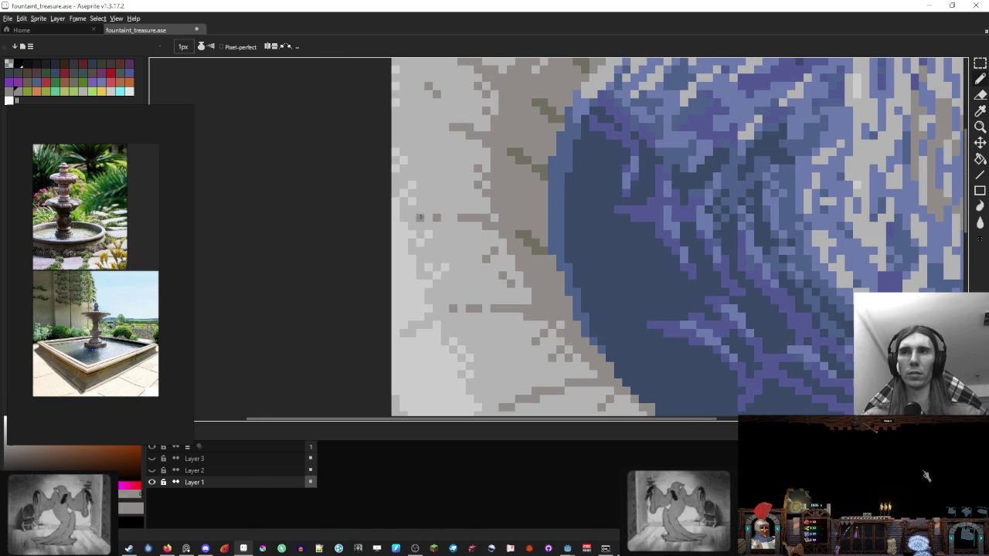
scroll(420, 217, up, 1)
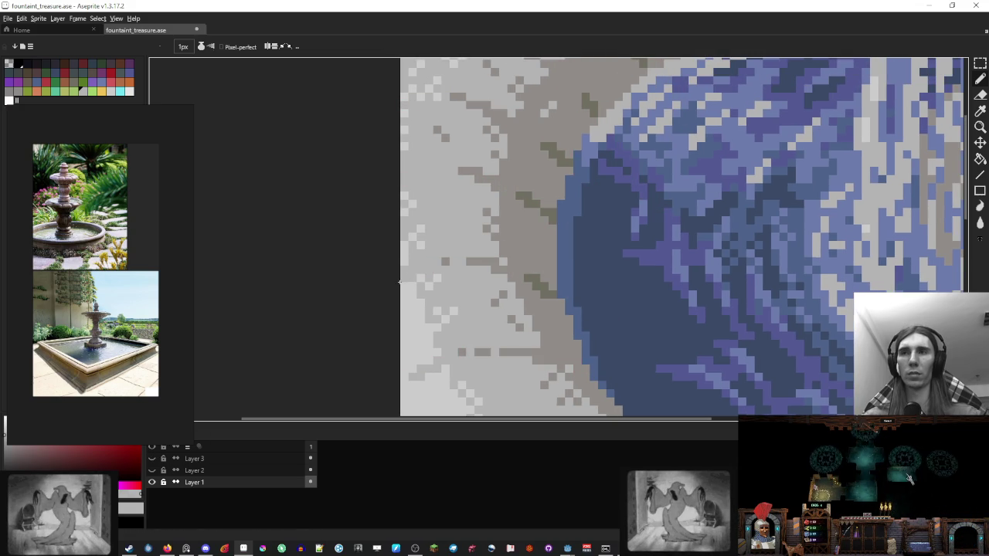
scroll(400, 283, up, 1)
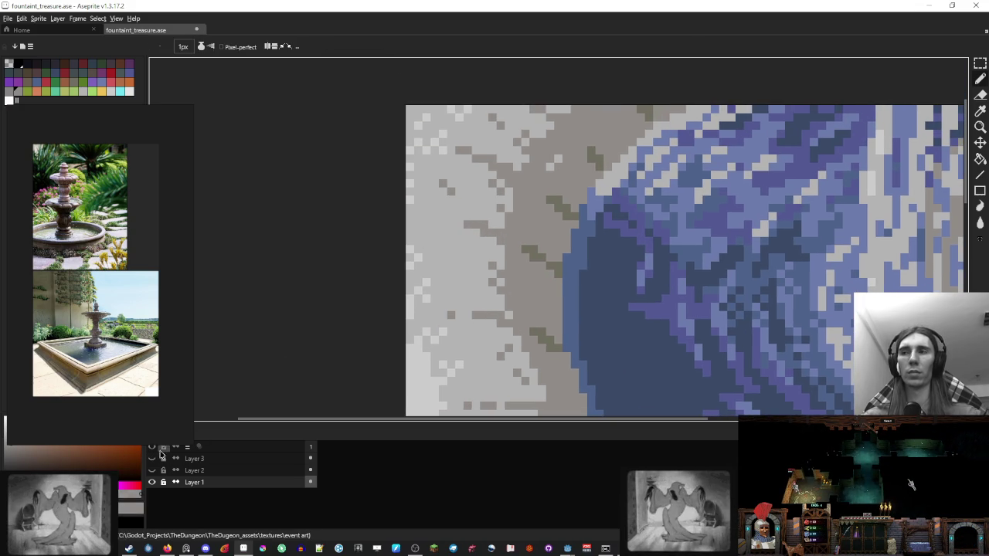
drag(429, 224, 446, 224)
Step: Sample the light grey stone colours from the rim and bring the lower rim into view
key(i)
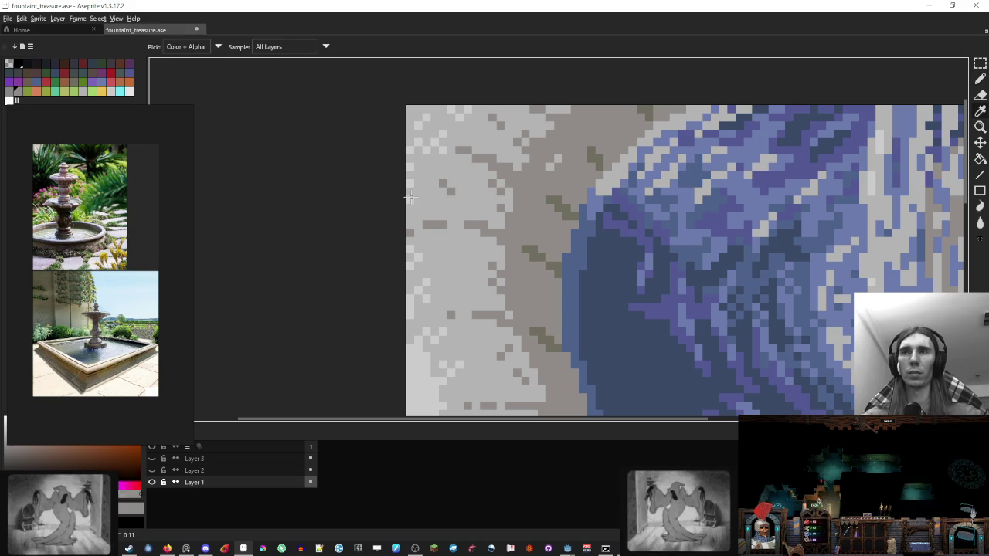
alt+click(443, 215)
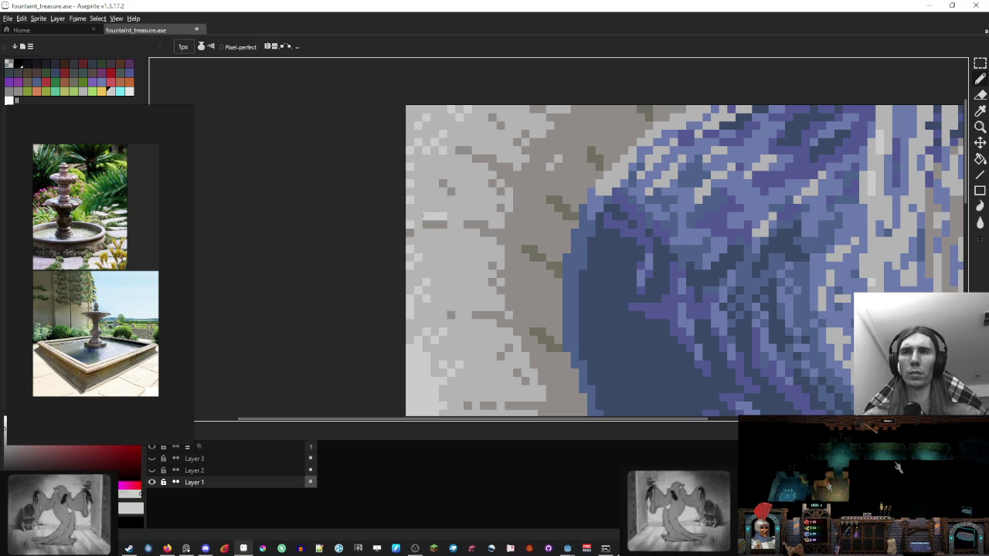
alt+click(515, 233)
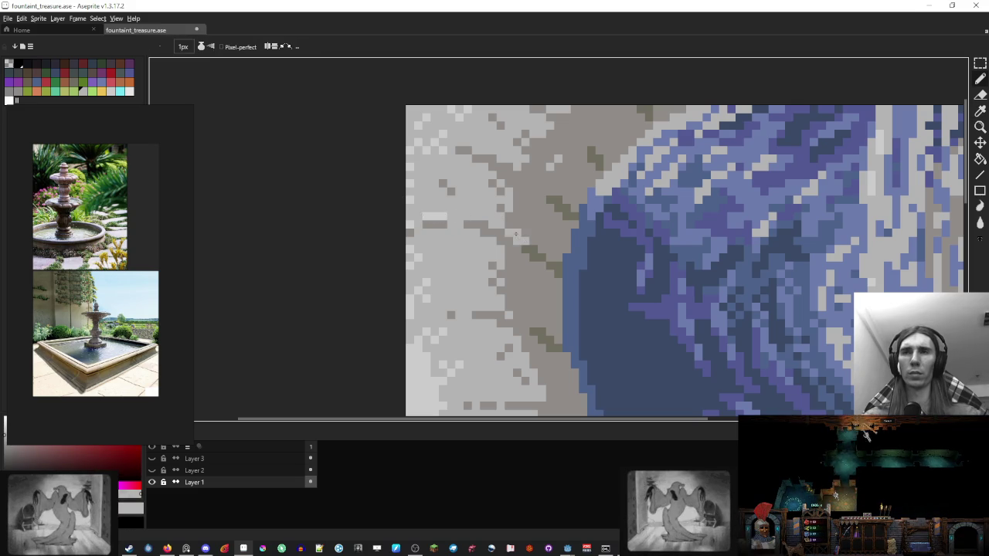
scroll(516, 233, down, 5)
scroll(516, 264, up, 5)
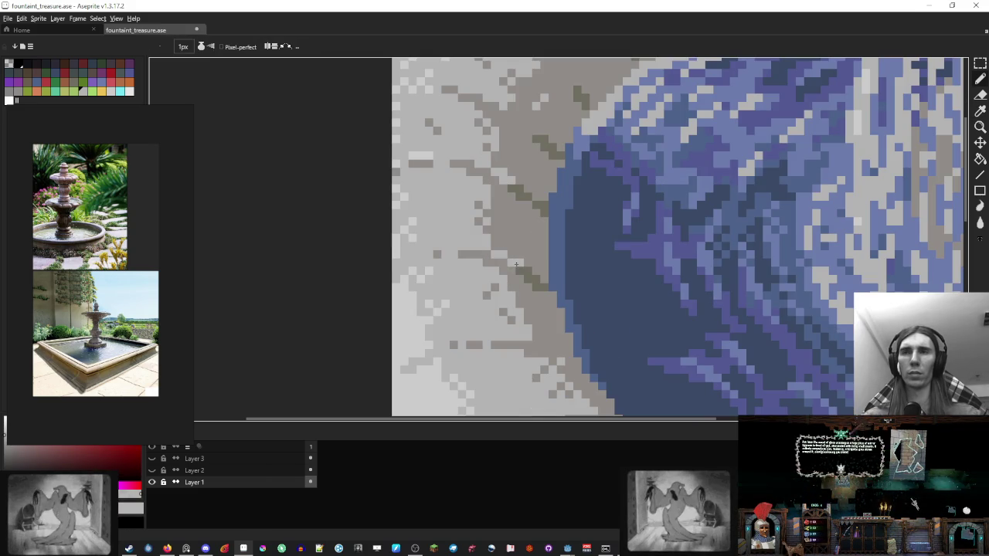
drag(516, 264, 442, 152)
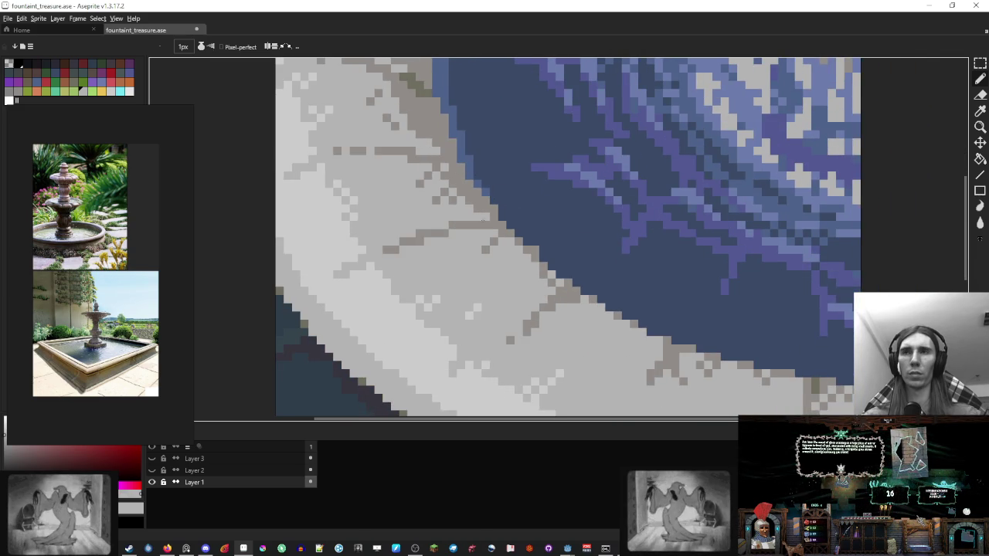
Step: Set the dark blue water colour as the foreground colour and paint a stroke with it
scroll(487, 220, down, 5)
scroll(495, 209, down, 2)
scroll(501, 193, up, 1)
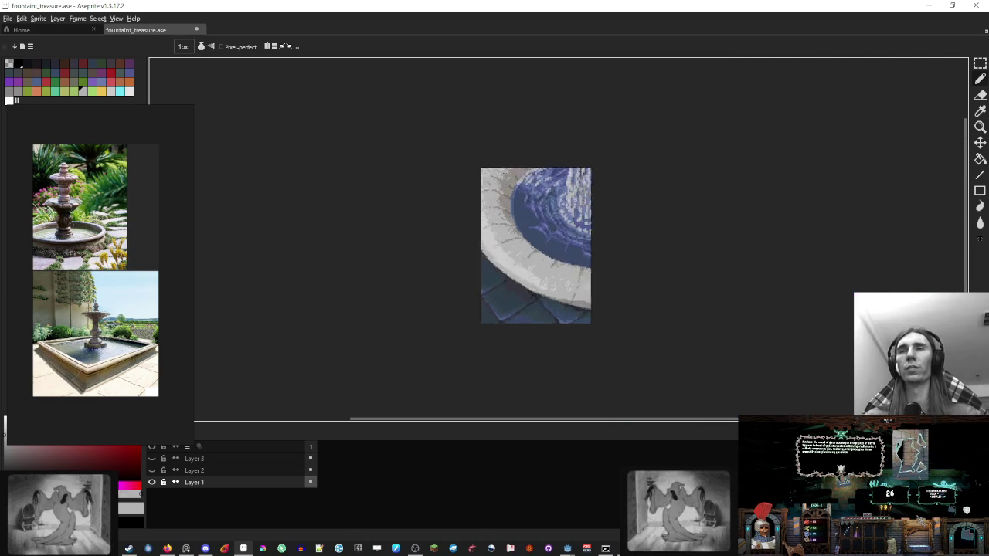
scroll(490, 193, up, 3)
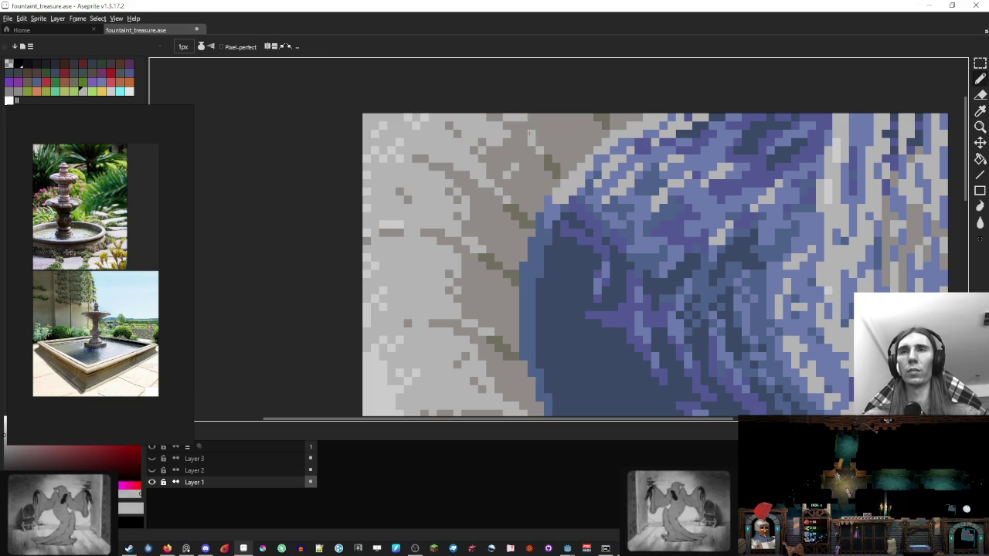
scroll(532, 139, down, 2)
scroll(532, 139, down, 2)
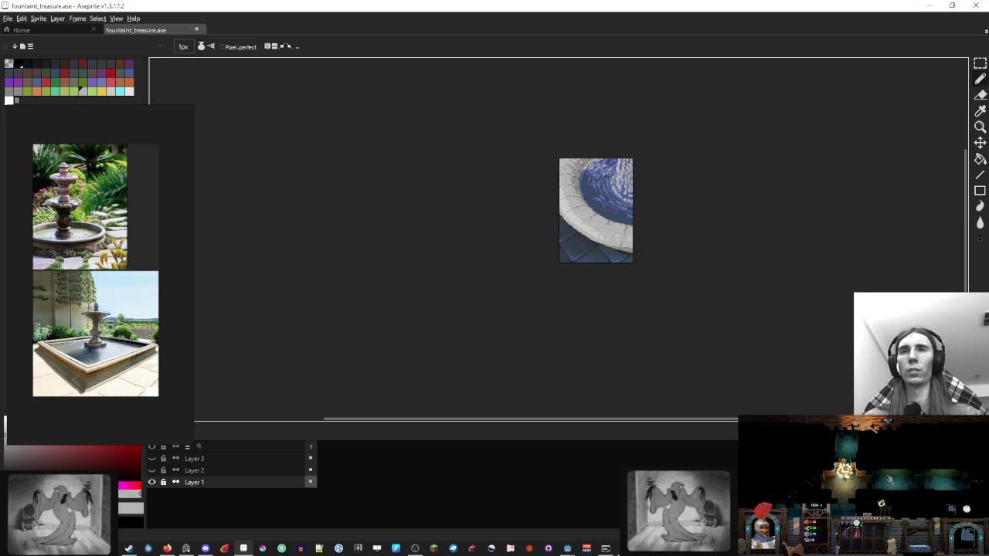
scroll(585, 158, up, 2)
alt+click(558, 161)
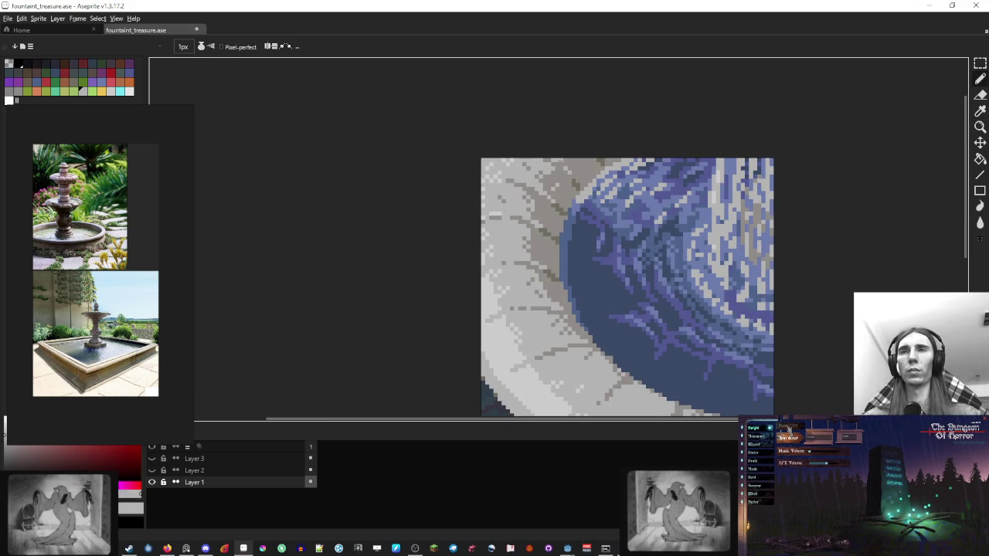
scroll(618, 194, up, 1)
scroll(465, 160, up, 1)
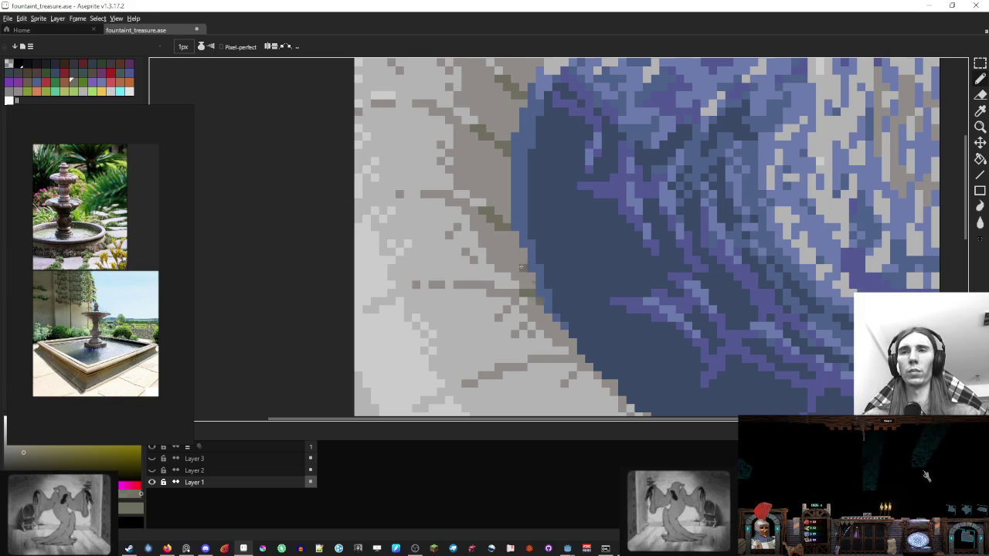
scroll(529, 295, down, 6)
scroll(558, 241, up, 5)
alt+click(559, 240)
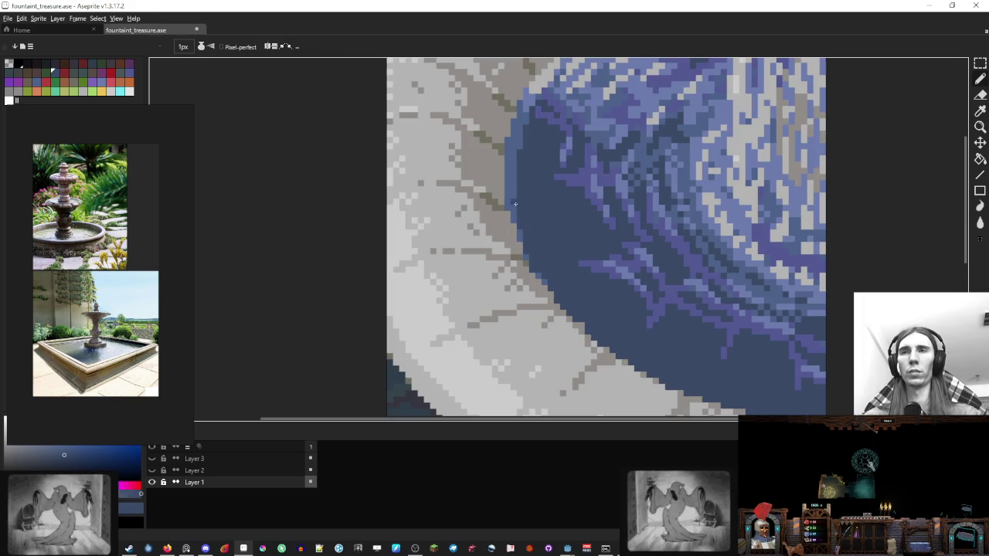
scroll(519, 140, down, 2)
scroll(581, 200, down, 2)
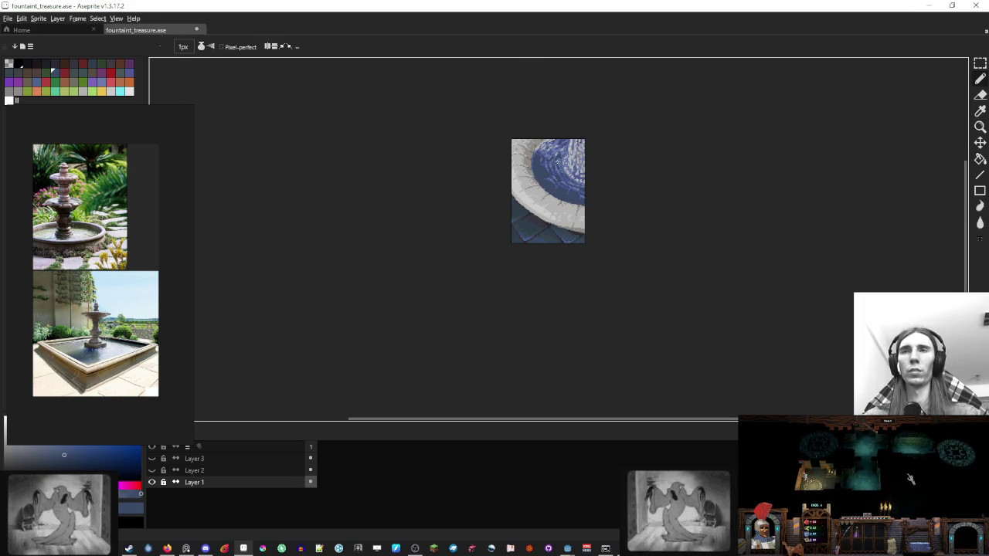
drag(582, 200, 530, 211)
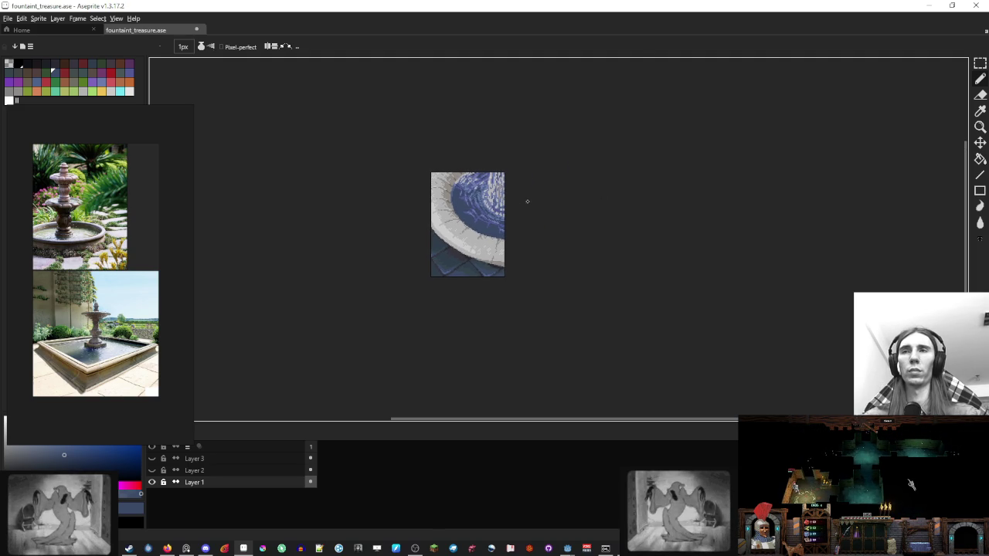
Step: Set a dark blue from the basin water as the secondary colour
scroll(527, 202, up, 3)
scroll(487, 221, down, 1)
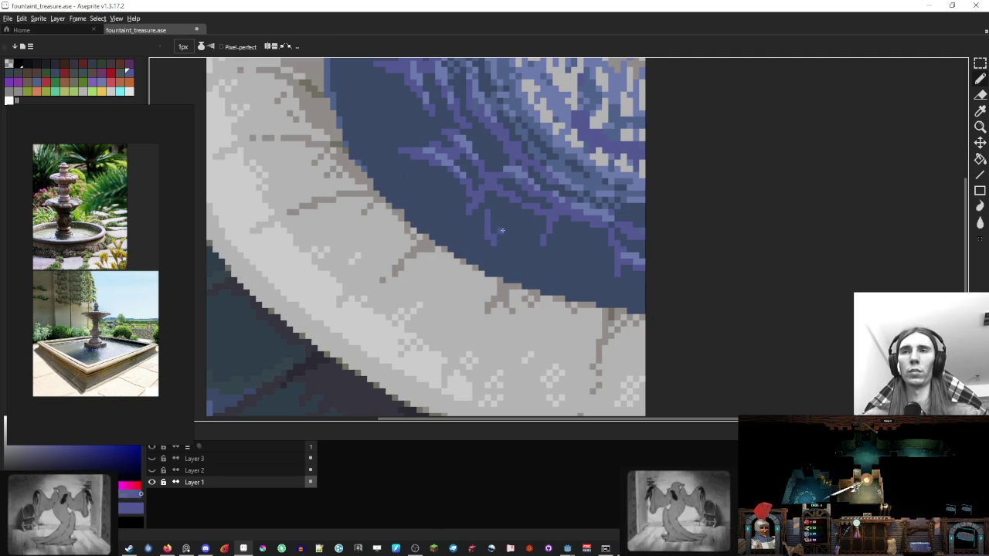
scroll(495, 225, up, 1)
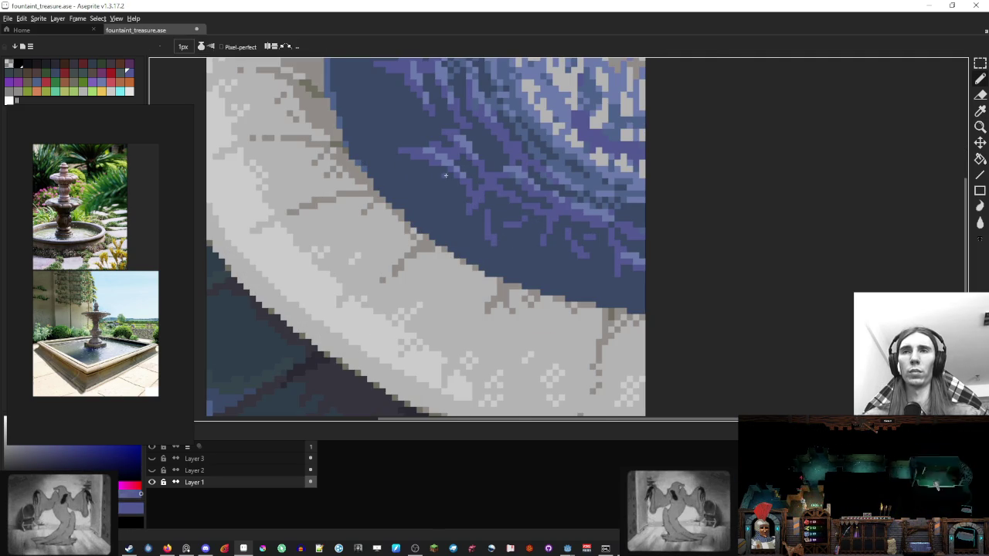
drag(371, 134, 445, 242)
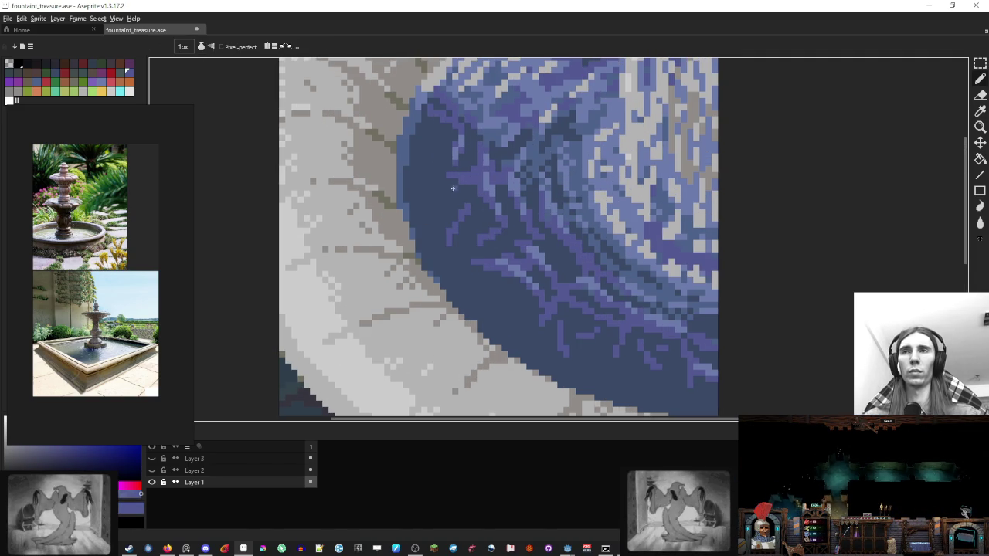
scroll(443, 209, down, 3)
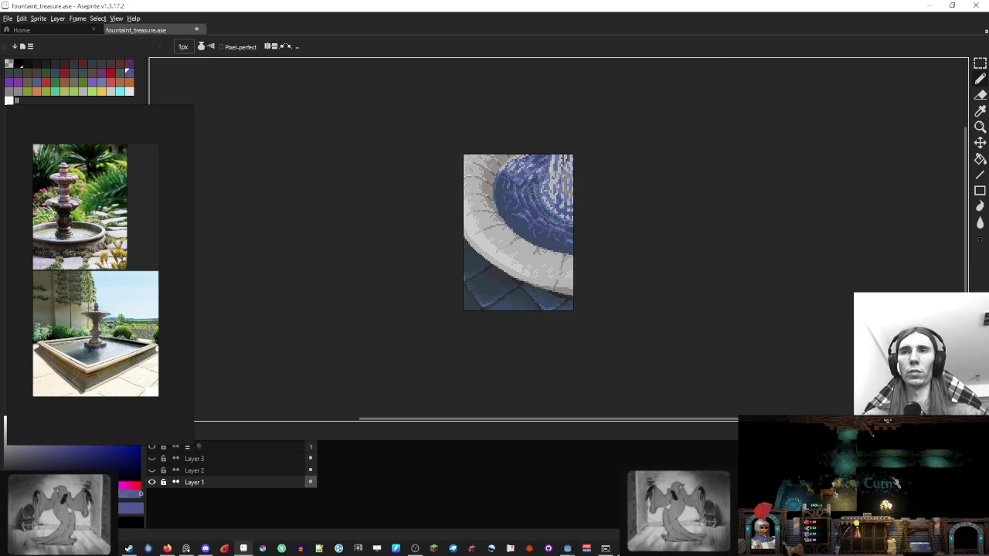
scroll(559, 207, up, 1)
scroll(541, 216, up, 2)
scroll(479, 235, up, 1)
scroll(479, 235, down, 1)
scroll(479, 235, up, 1)
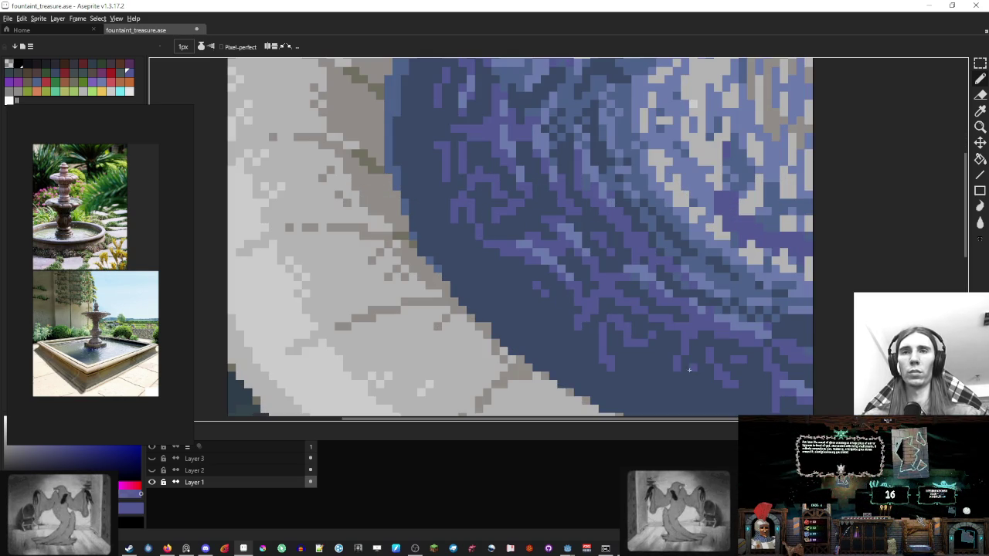
alt+right_click(645, 371)
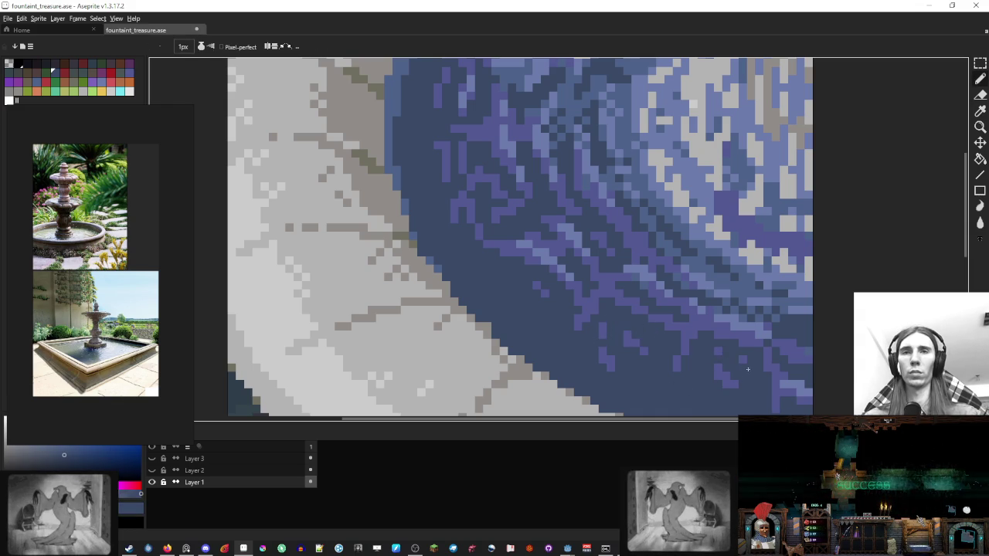
Step: Sample a water colour from the rippled basin with the eyedropper
scroll(636, 369, down, 1)
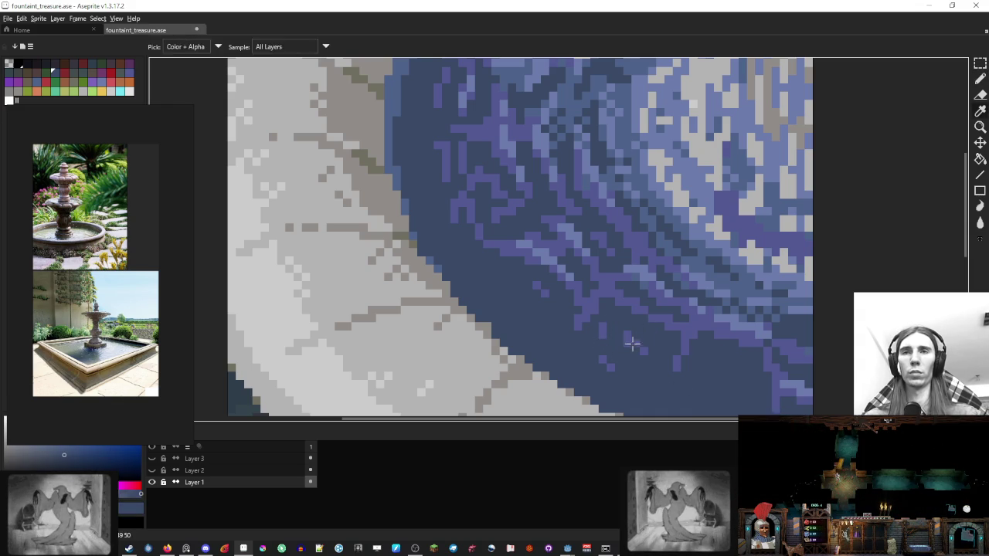
scroll(635, 374, up, 1)
scroll(619, 330, down, 1)
scroll(551, 295, up, 1)
scroll(558, 301, down, 1)
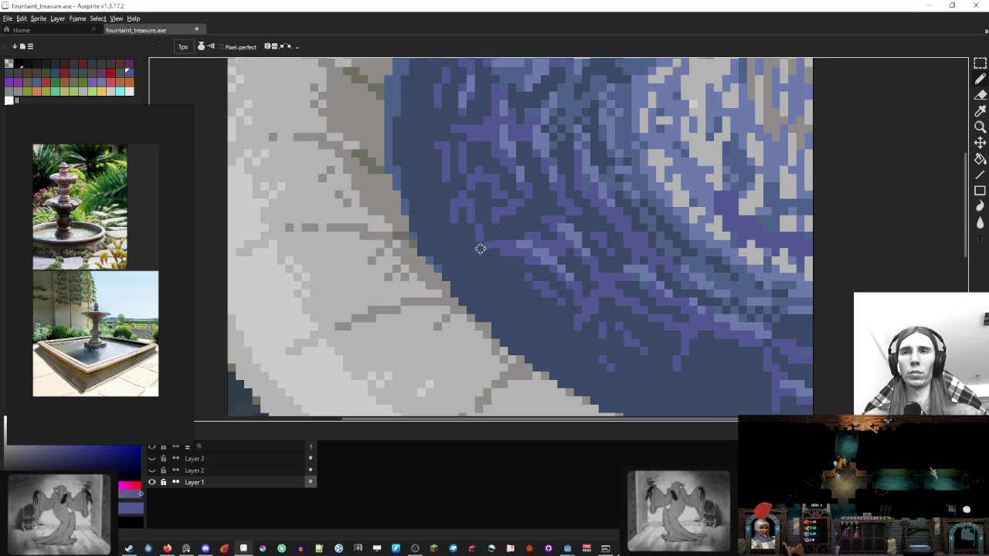
scroll(478, 263, up, 1)
alt+click(458, 291)
scroll(463, 280, down, 1)
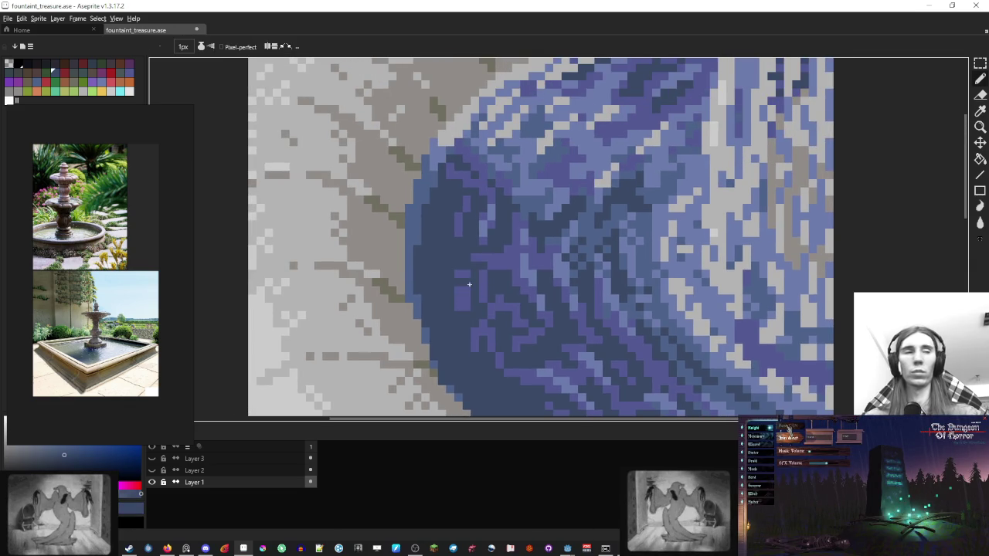
scroll(467, 293, up, 1)
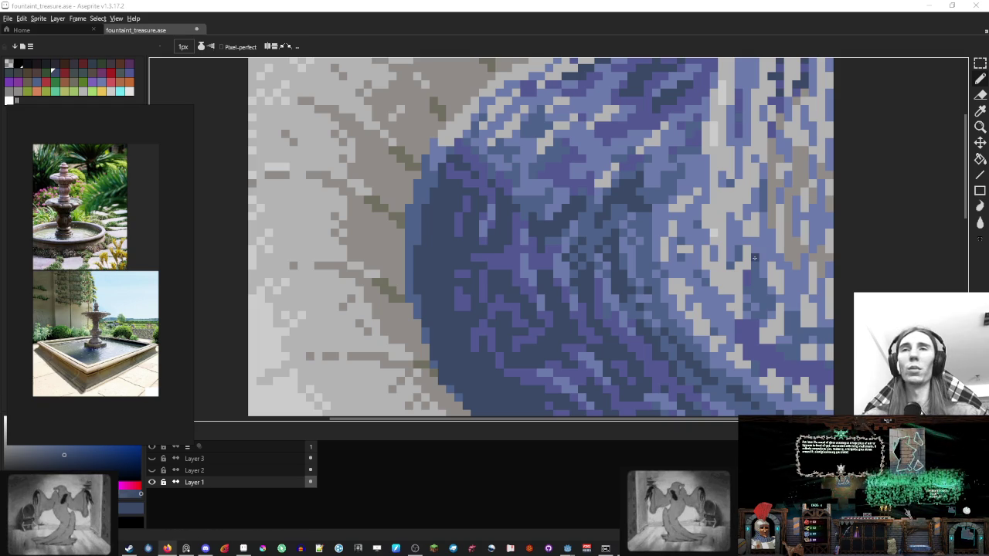
Step: Pick the purple ripple tones from the water as the drawing colour
scroll(423, 245, up, 2)
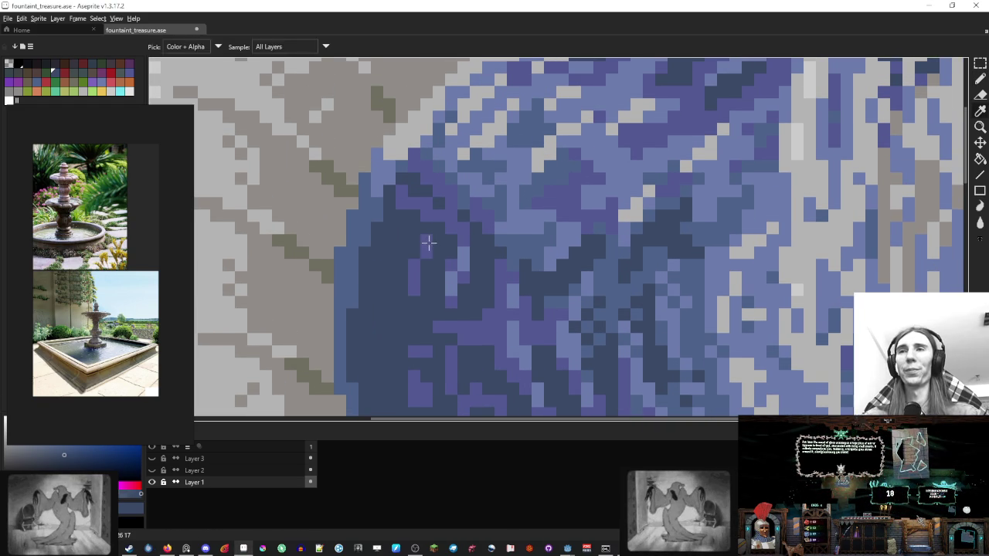
alt+click(420, 256)
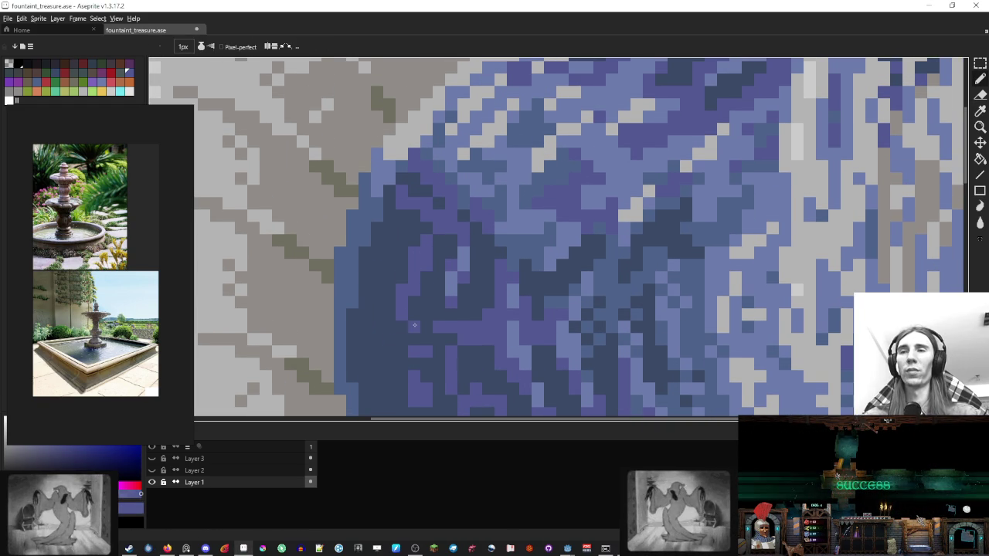
scroll(389, 339, down, 2)
scroll(389, 339, down, 5)
scroll(415, 286, up, 1)
scroll(415, 286, up, 3)
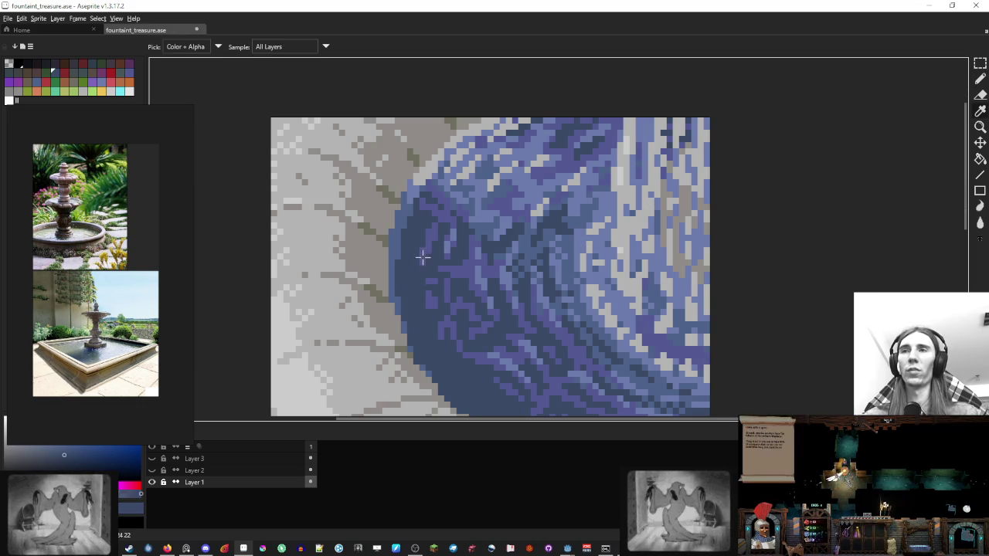
alt+click(419, 256)
alt+click(425, 239)
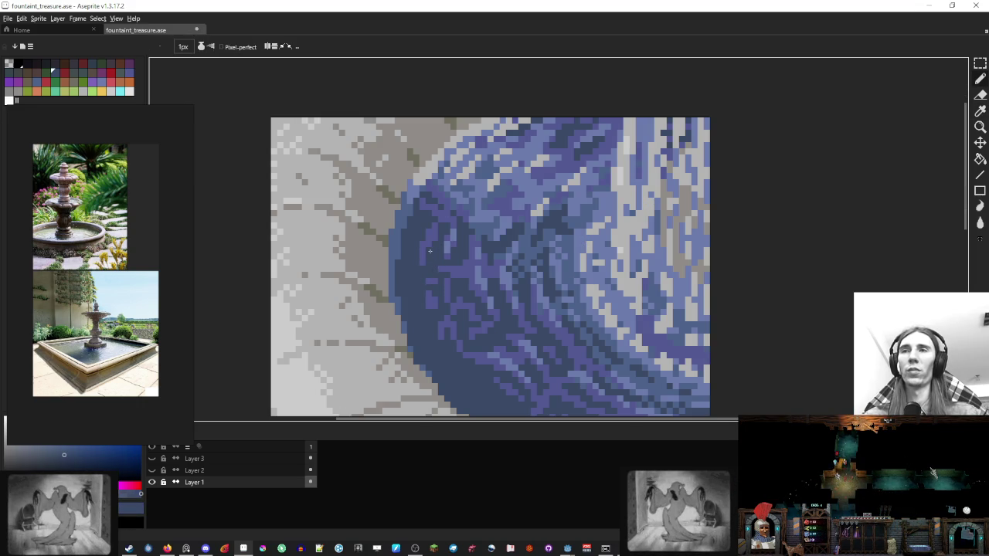
alt+click(430, 239)
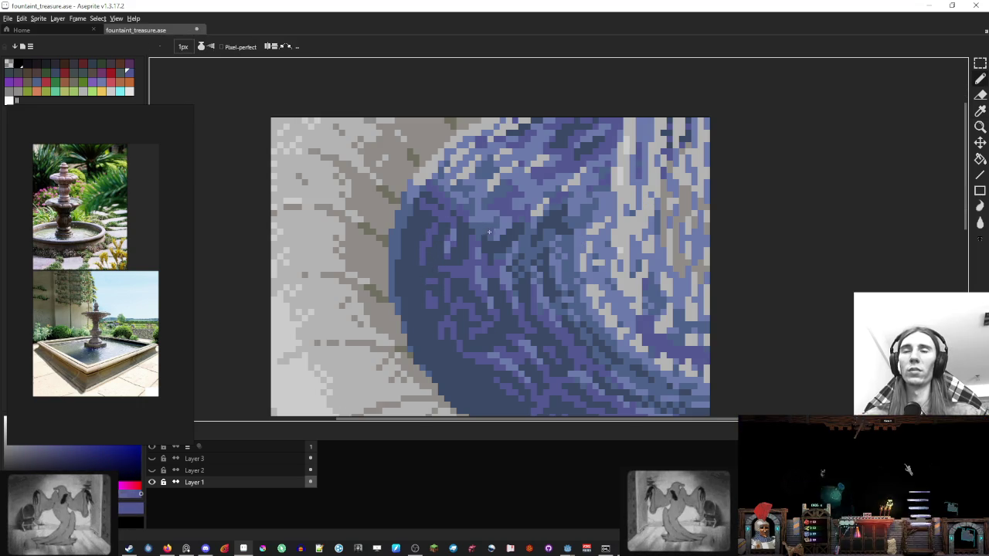
Step: Pick the dark blue-grey tone of the water as the drawing colour
scroll(516, 231, down, 3)
scroll(516, 231, down, 1)
scroll(523, 278, up, 4)
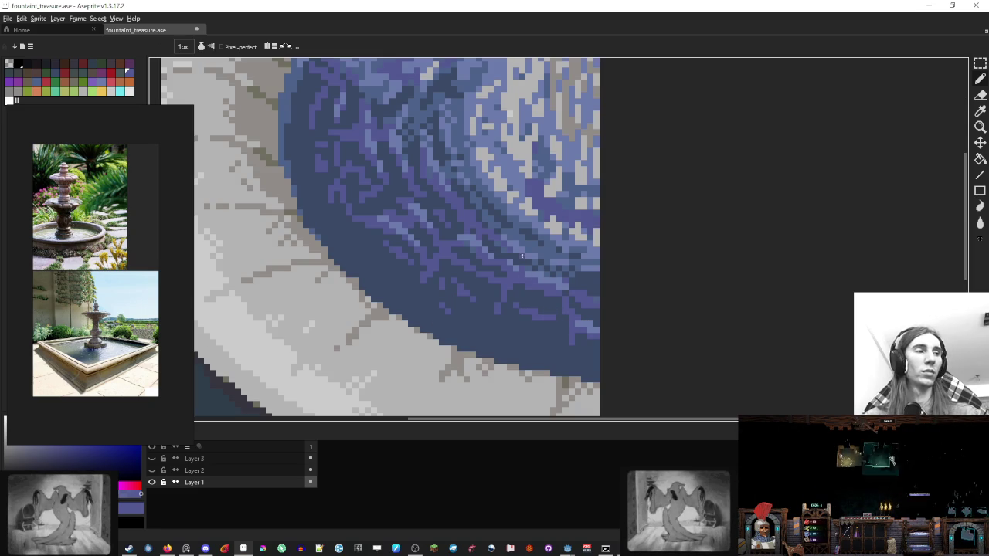
scroll(518, 252, left, 1)
scroll(517, 252, up, 1)
scroll(510, 278, up, 1)
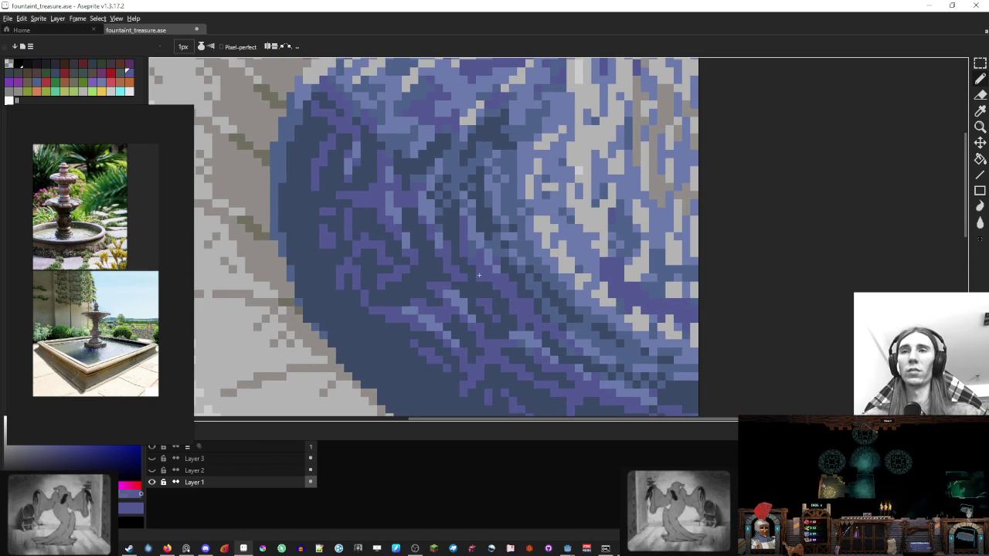
alt+click(514, 286)
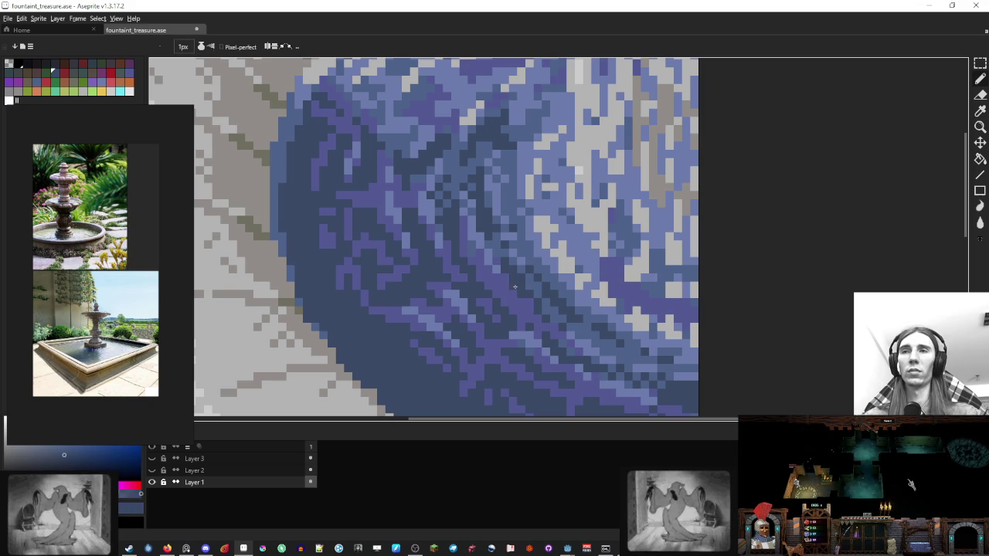
alt+click(530, 285)
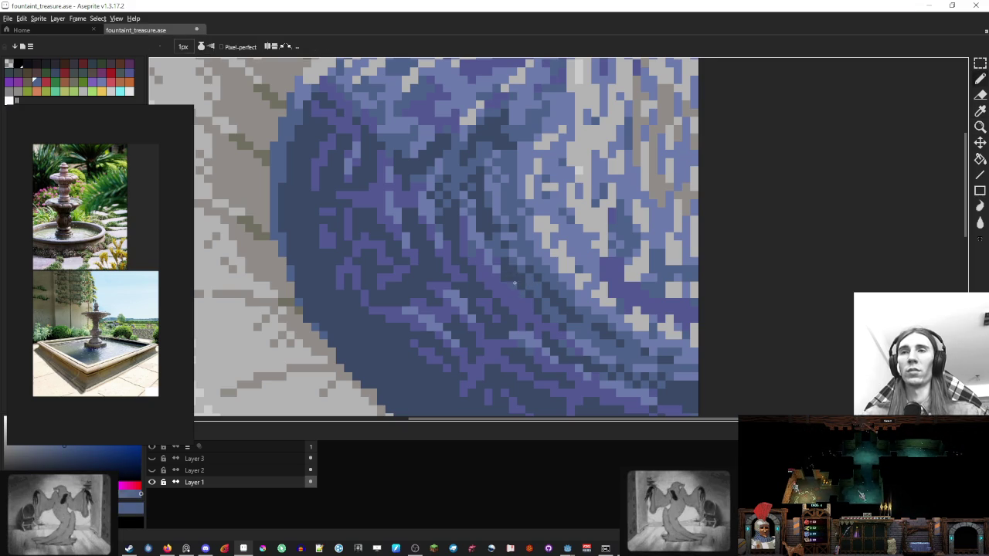
key(alt)
Step: Zoom into the fountain photo to enlarge the water reference
scroll(486, 256, down, 1)
scroll(486, 255, down, 5)
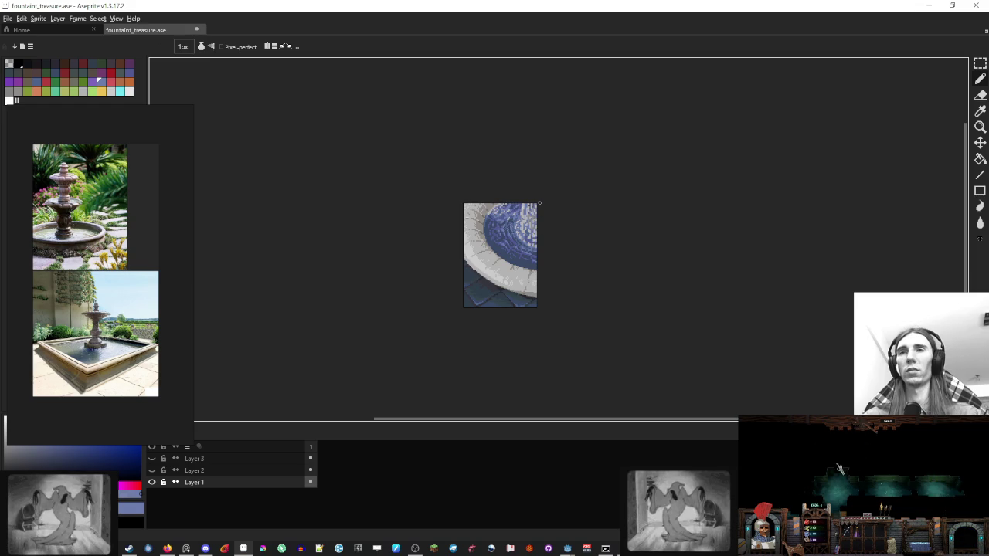
scroll(461, 275, up, 3)
scroll(461, 275, up, 1)
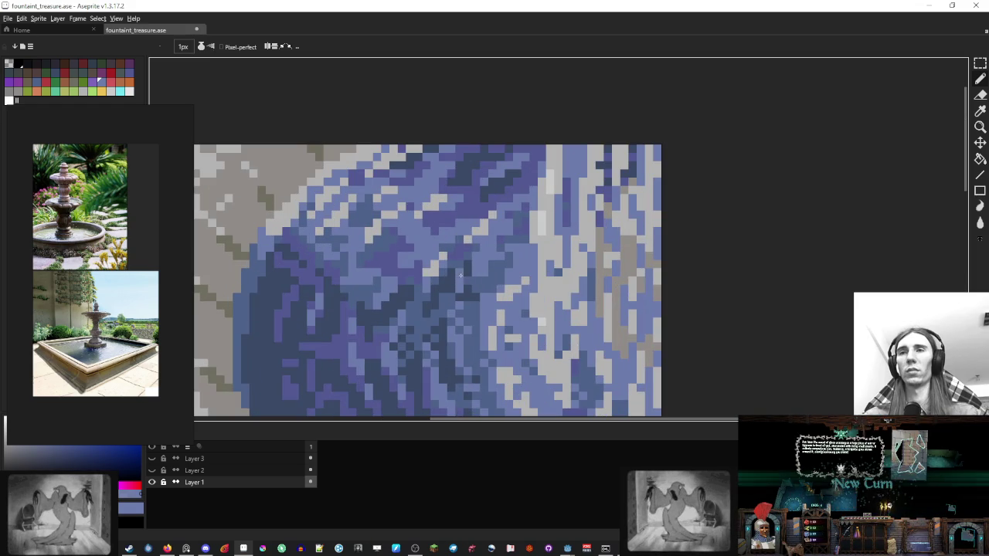
scroll(61, 350, up, 3)
scroll(60, 350, up, 2)
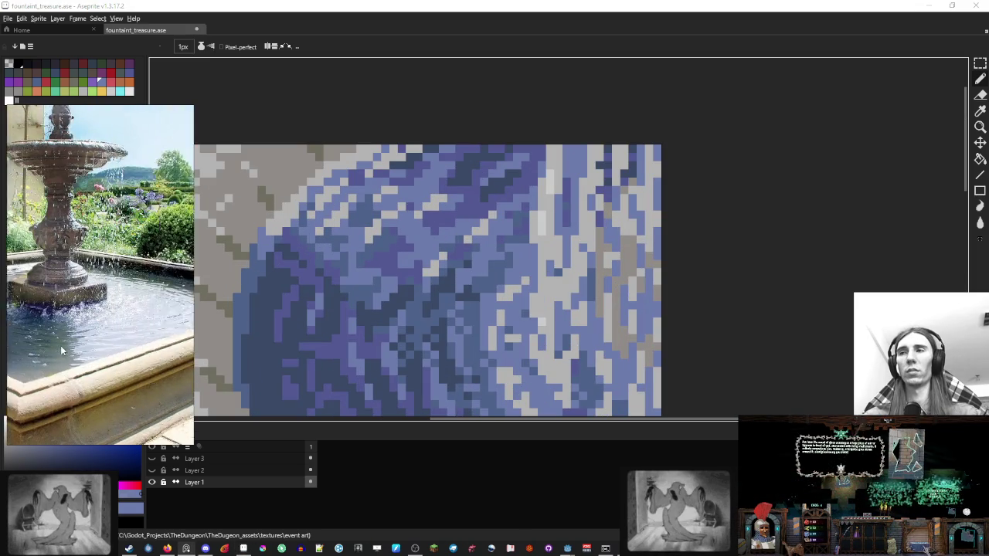
Step: Make the rim's light grey stone the secondary colour with the eyedropper
scroll(61, 350, up, 2)
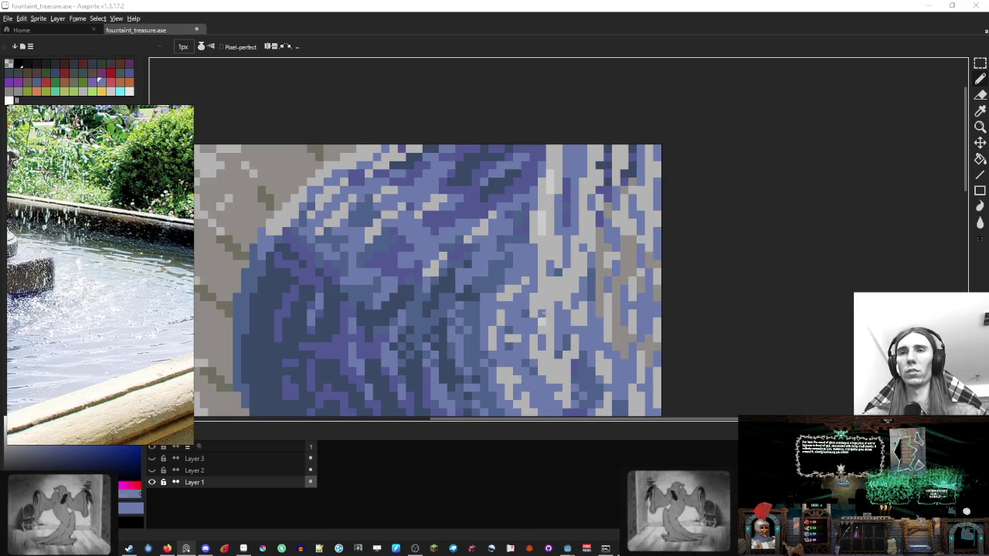
alt+click(540, 313)
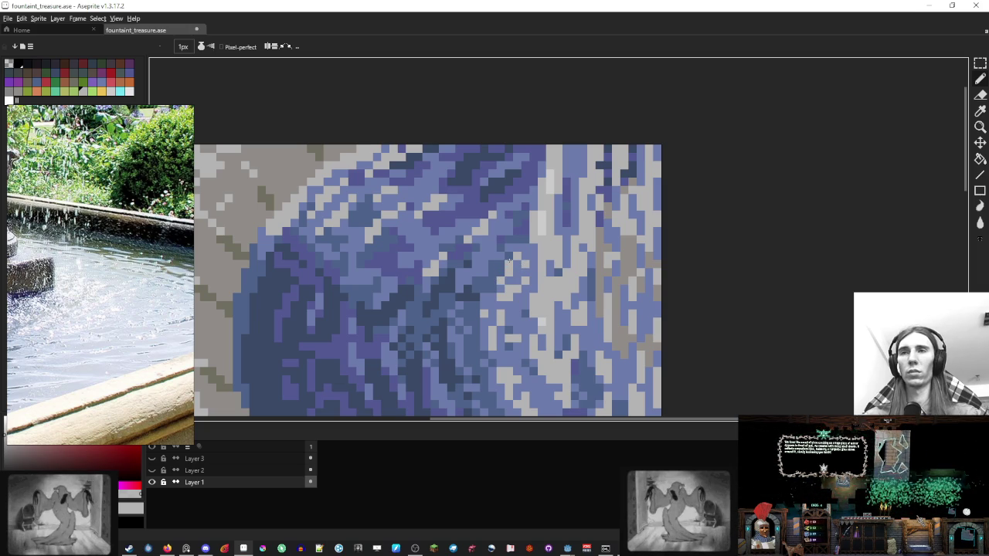
scroll(505, 241, down, 5)
scroll(489, 268, up, 5)
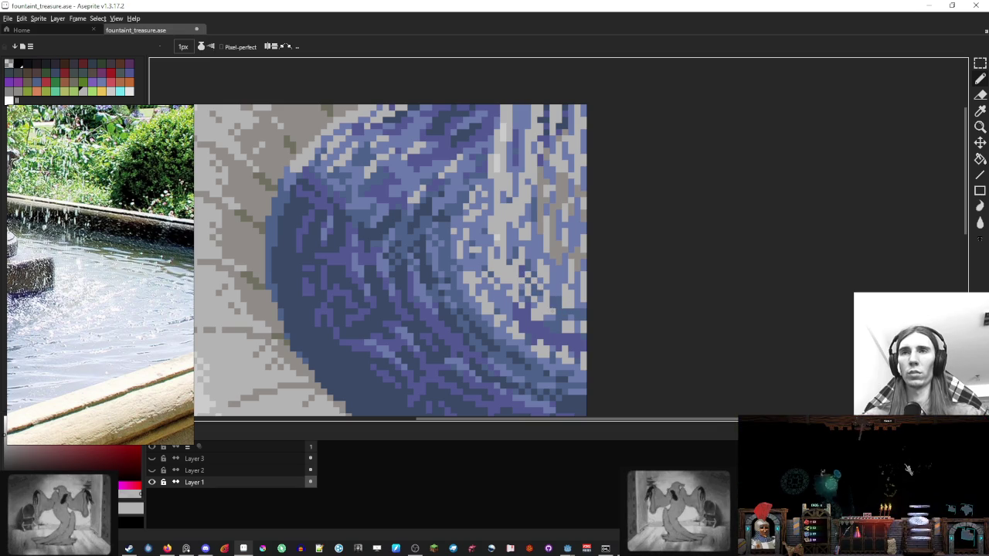
scroll(555, 298, down, 5)
scroll(572, 267, up, 5)
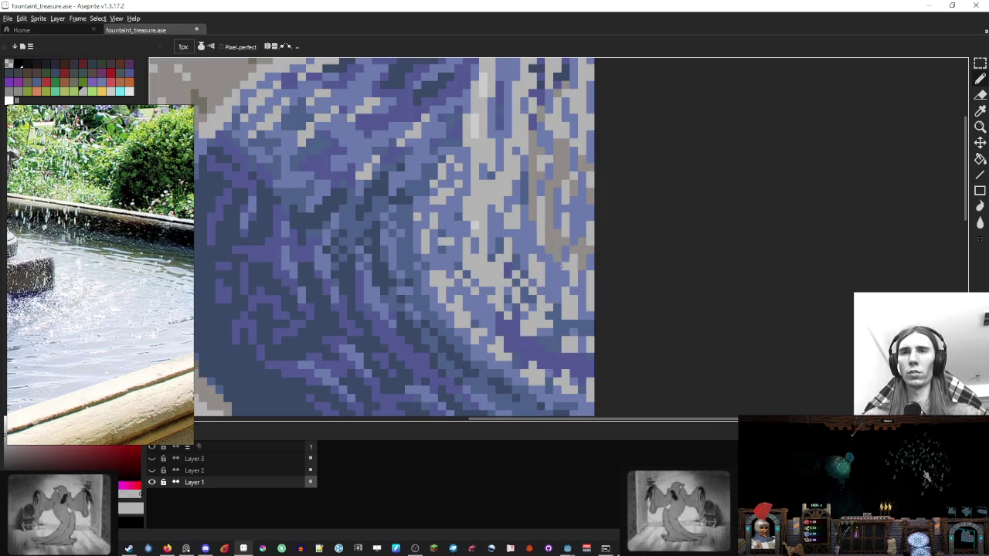
scroll(349, 148, up, 2)
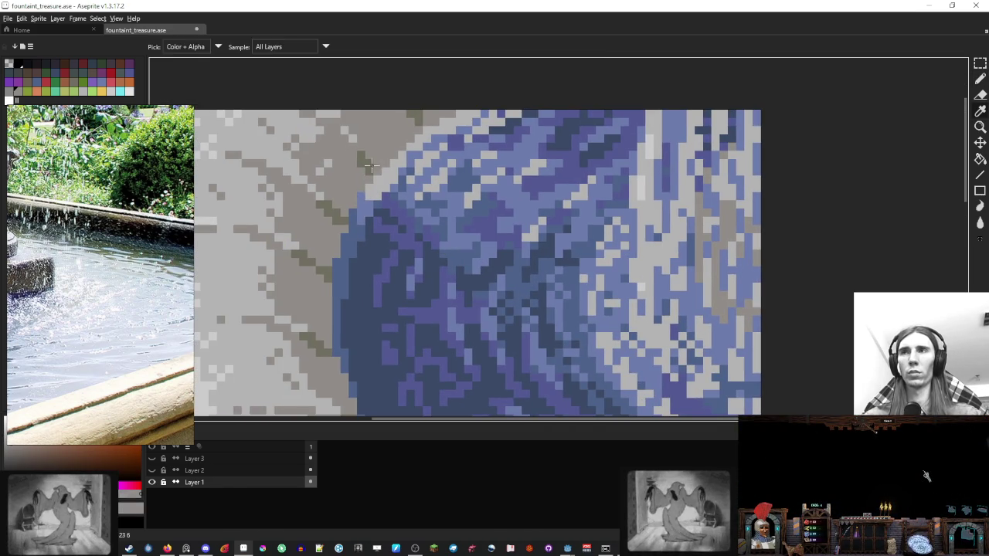
Step: Pan across the rippled water and zoom out to view the full fountain sprite
drag(348, 148, 215, 94)
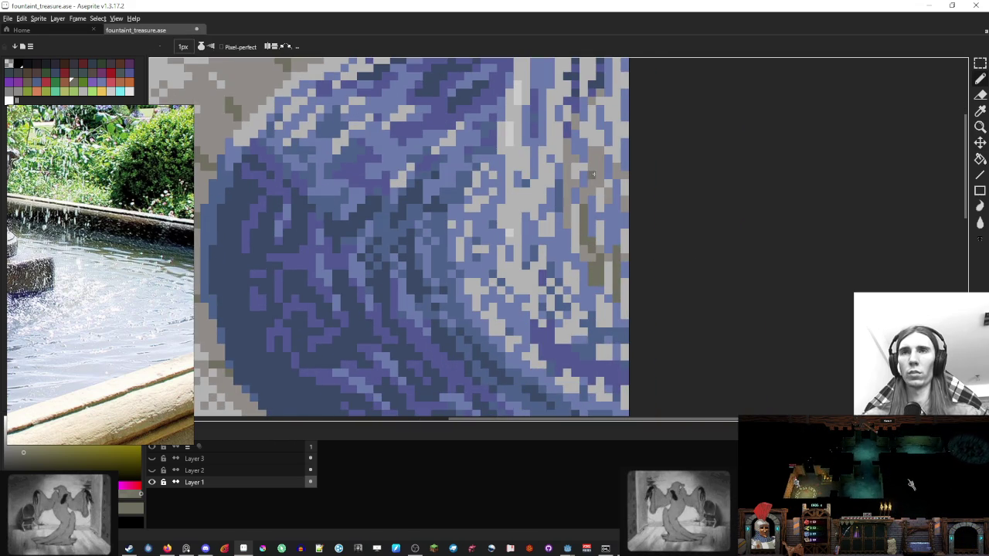
scroll(601, 173, down, 5)
scroll(576, 216, up, 4)
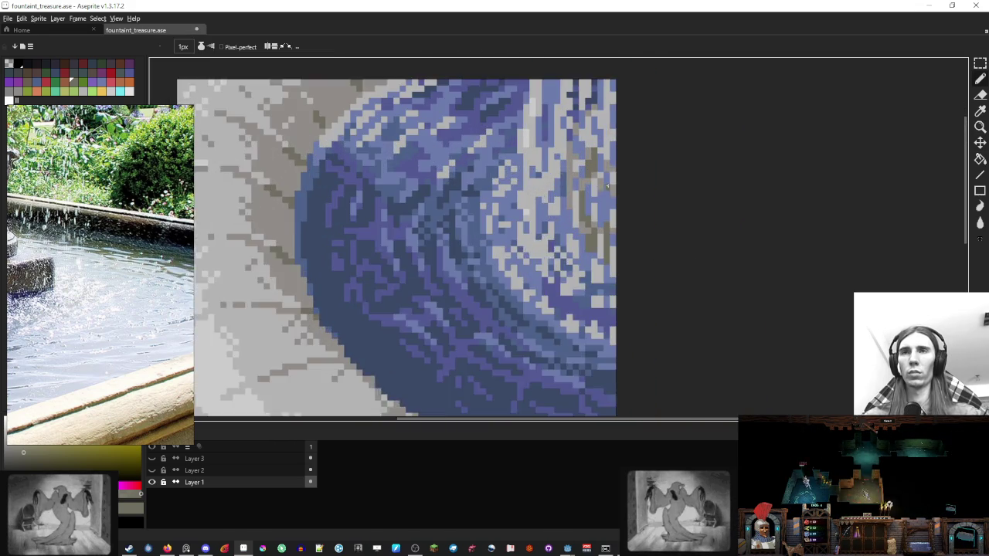
scroll(572, 224, up, 1)
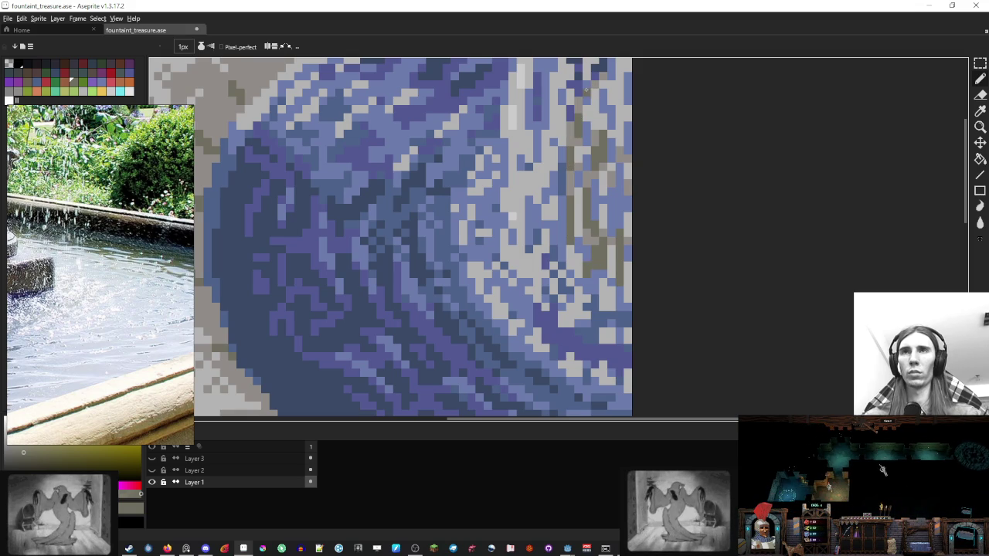
scroll(600, 161, down, 3)
scroll(627, 163, down, 1)
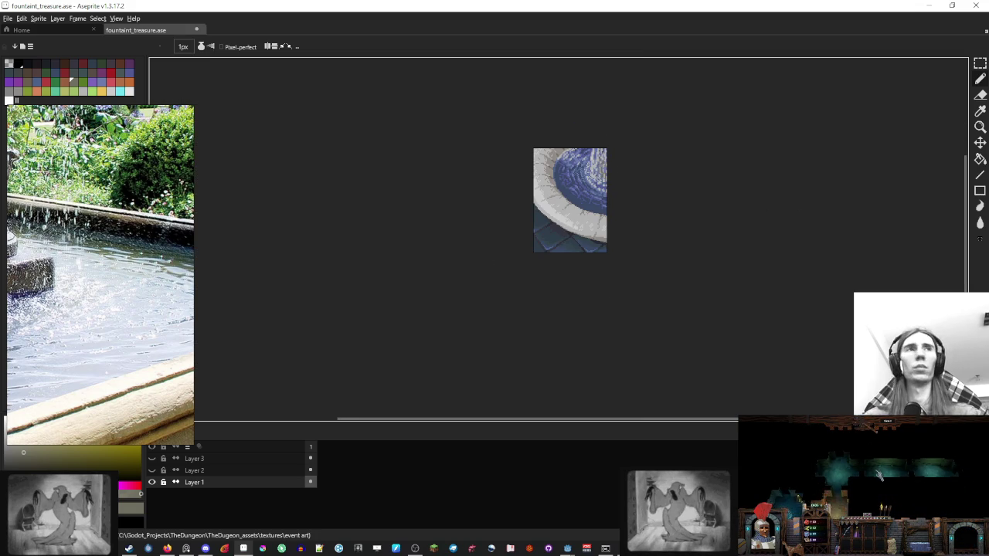
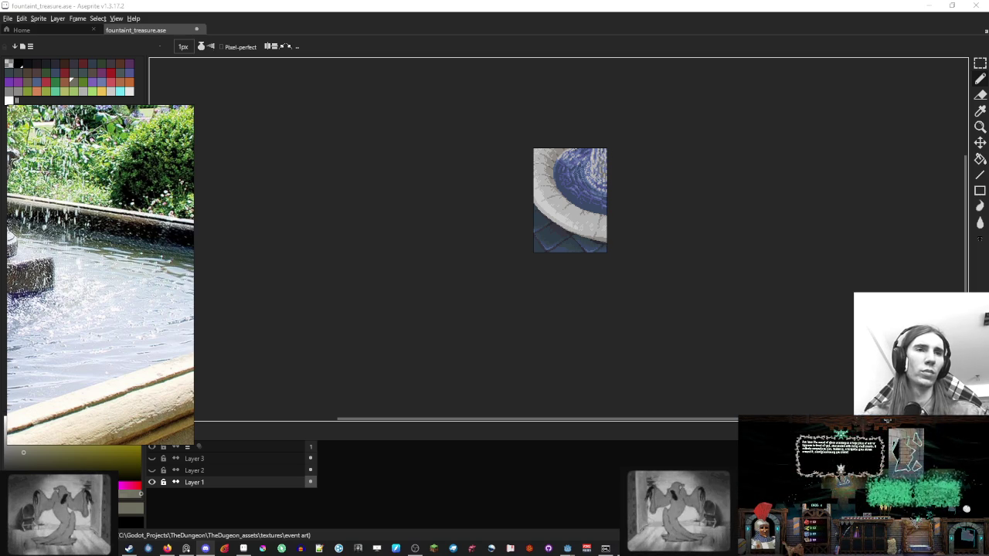
Step: Sample the dark blue from the water and frame the ripples up close
scroll(569, 244, up, 1)
scroll(569, 245, up, 2)
alt+click(568, 244)
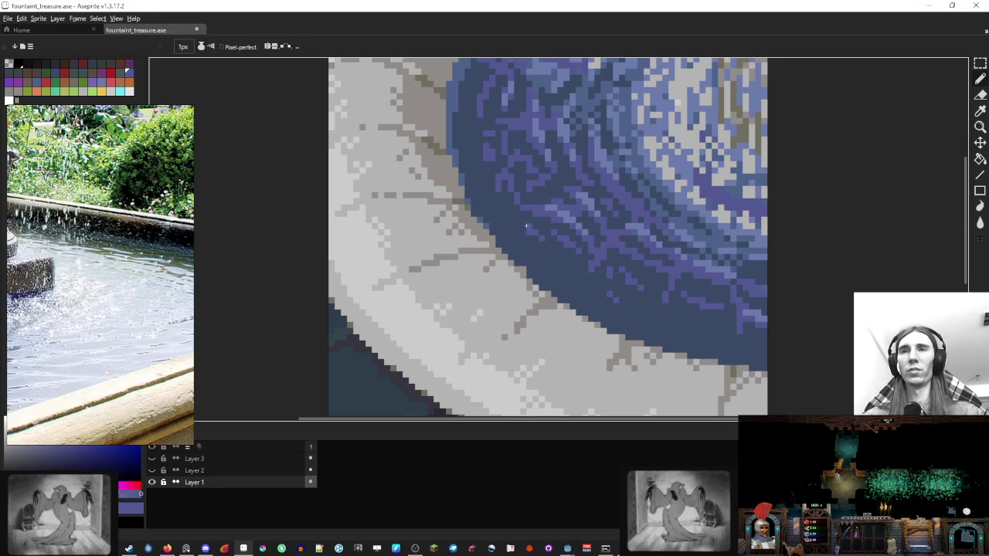
scroll(522, 222, down, 3)
scroll(585, 169, down, 1)
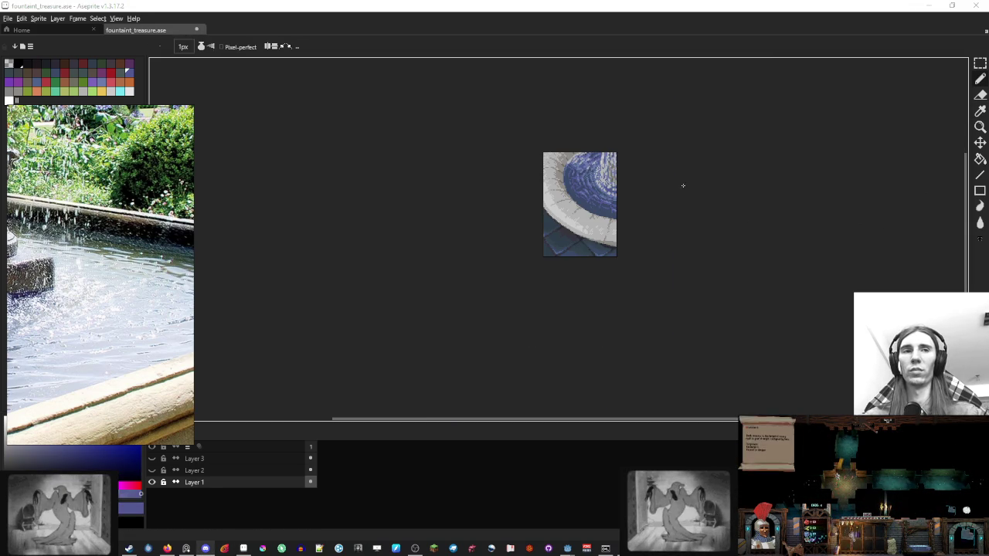
drag(649, 176, 613, 182)
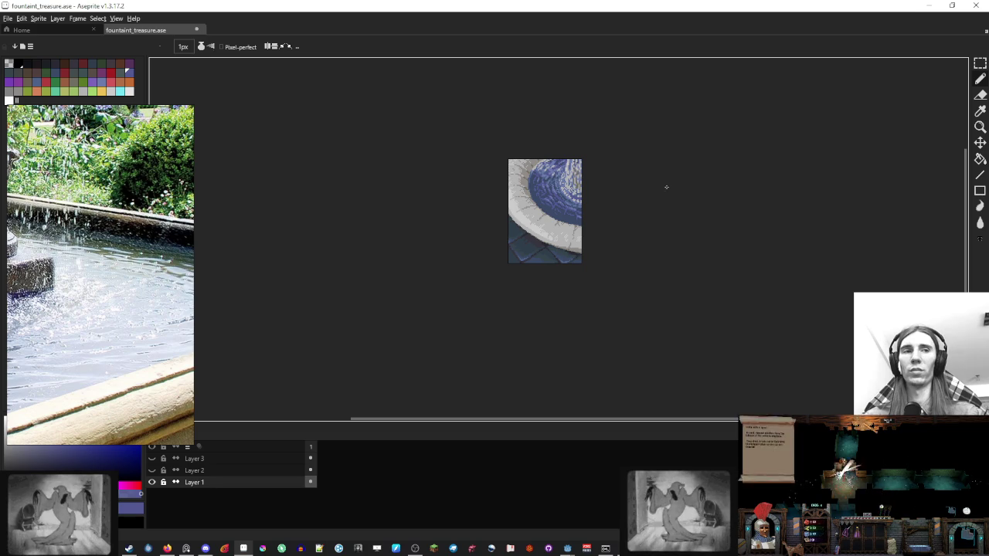
drag(619, 227, 600, 234)
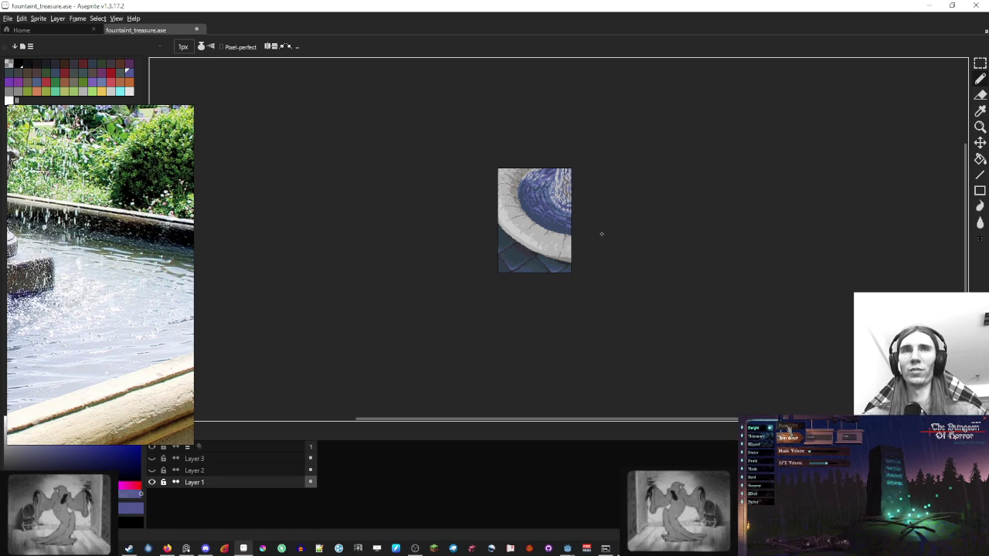
scroll(596, 225, up, 2)
scroll(578, 208, up, 2)
scroll(578, 207, up, 1)
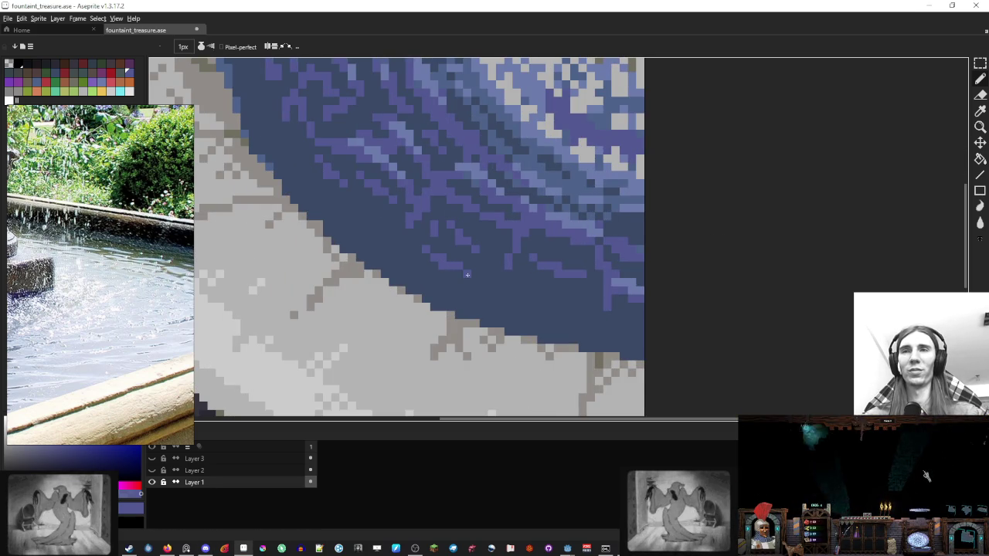
scroll(523, 229, down, 2)
scroll(540, 236, down, 2)
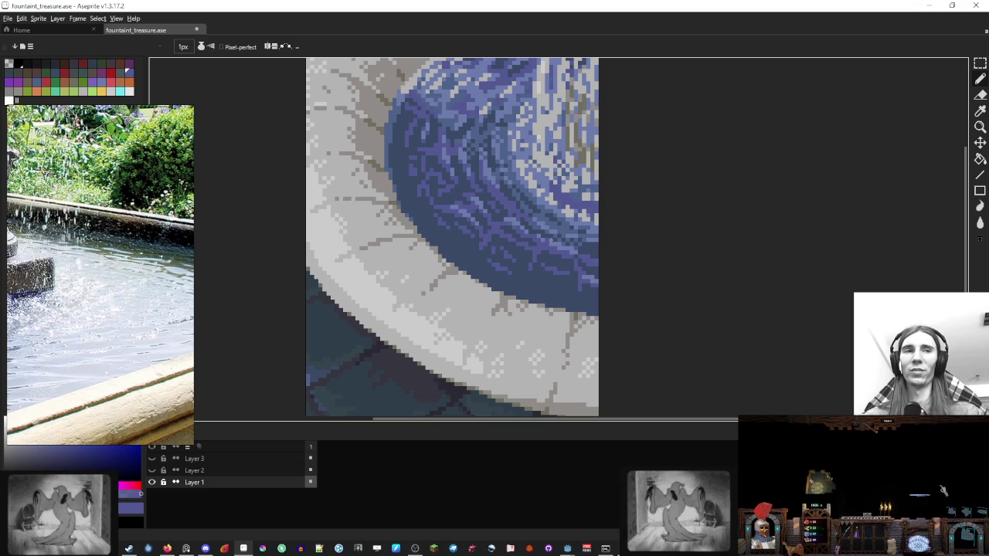
scroll(587, 247, up, 3)
scroll(589, 249, up, 3)
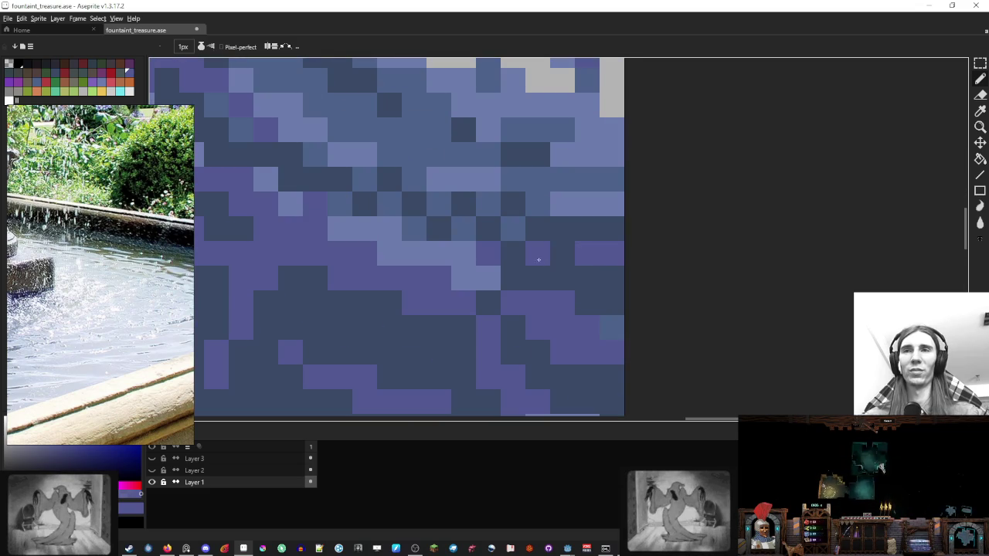
Step: Eyedrop the ripple purple and paint one dark blue water pixel purple
key(i)
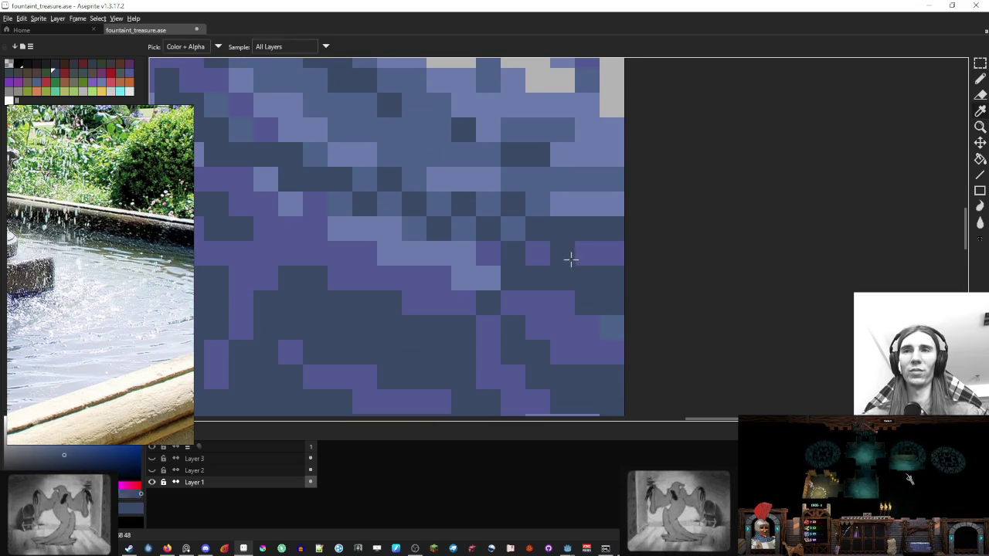
click(603, 254)
key(b)
click(563, 254)
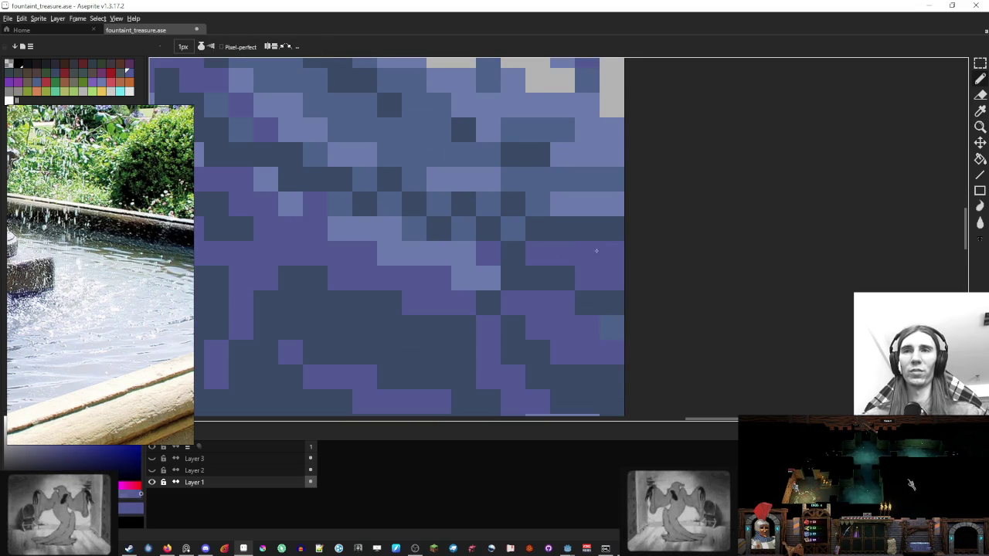
scroll(596, 251, down, 5)
scroll(596, 250, down, 3)
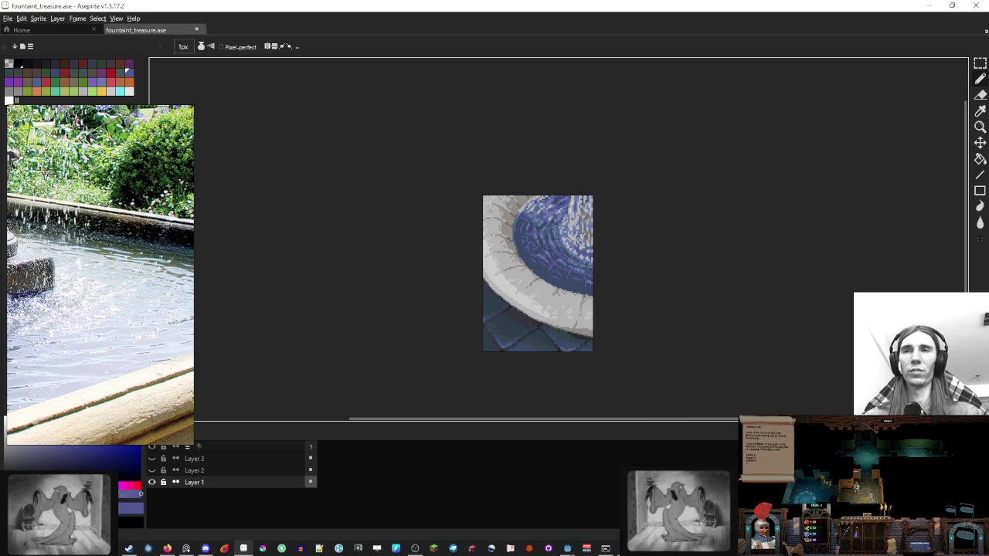
scroll(510, 227, up, 3)
scroll(494, 232, up, 2)
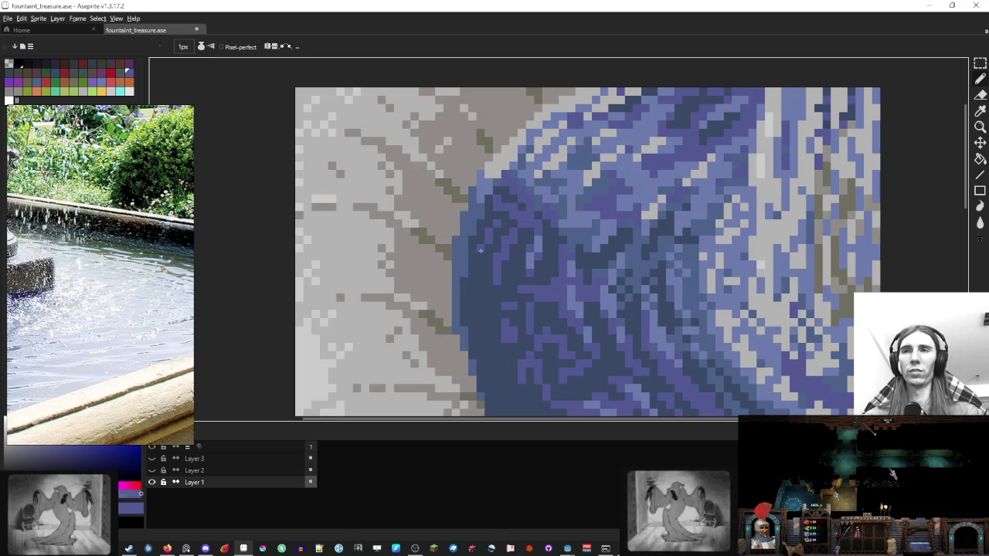
Step: Zoom in and sample colours from the water's edge and the basin water
scroll(599, 232, down, 3)
scroll(598, 232, down, 1)
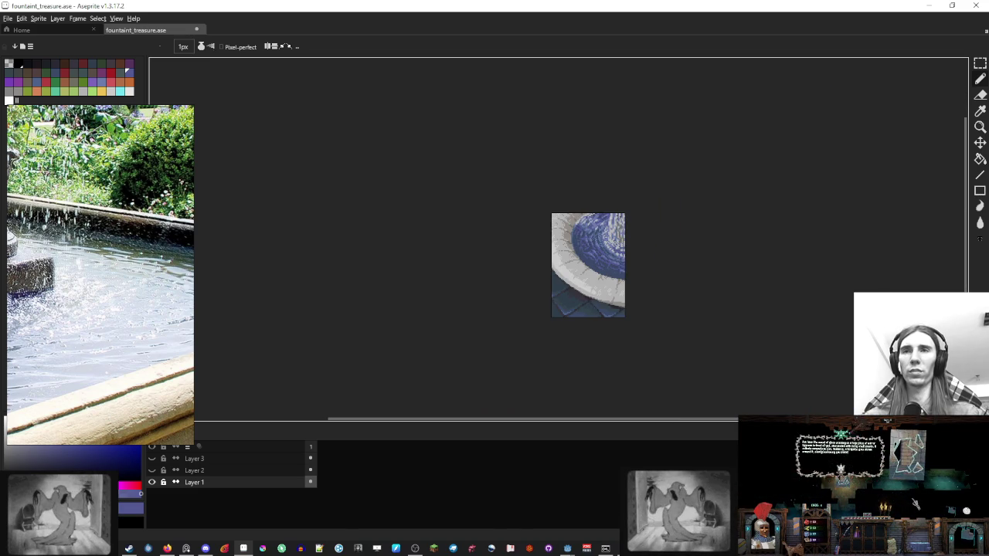
scroll(513, 230, up, 4)
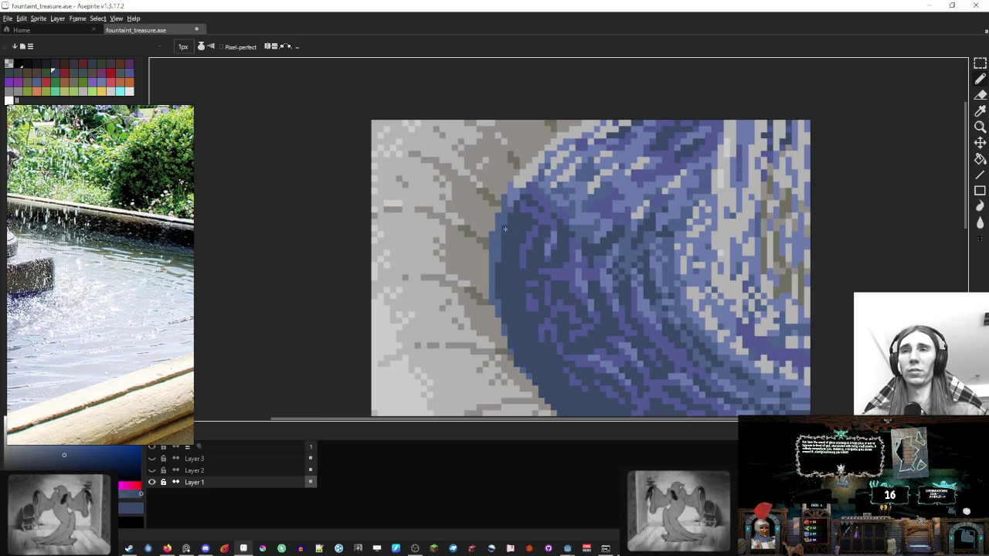
scroll(532, 235, down, 4)
scroll(532, 236, up, 4)
alt+click(526, 250)
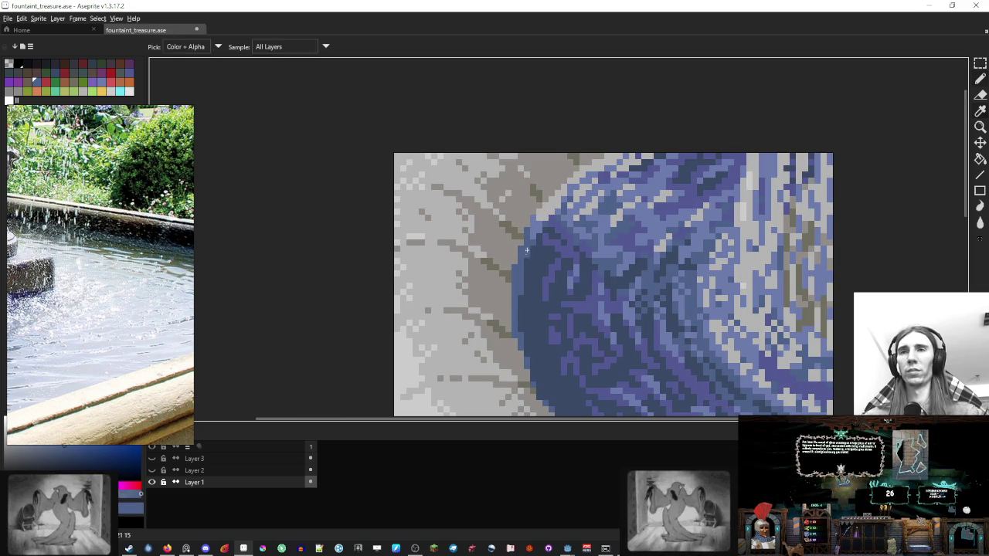
scroll(541, 255, down, 4)
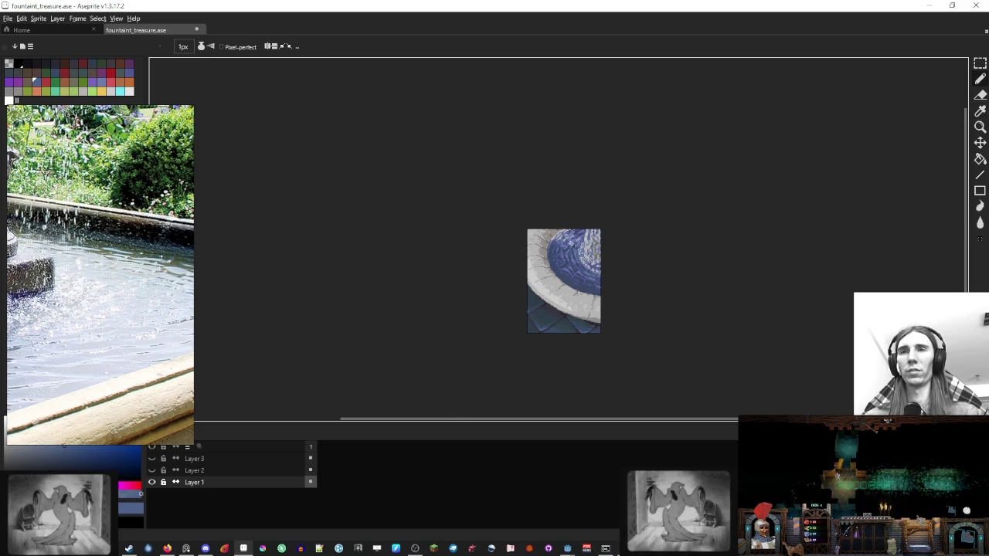
scroll(565, 298, up, 3)
scroll(564, 298, up, 1)
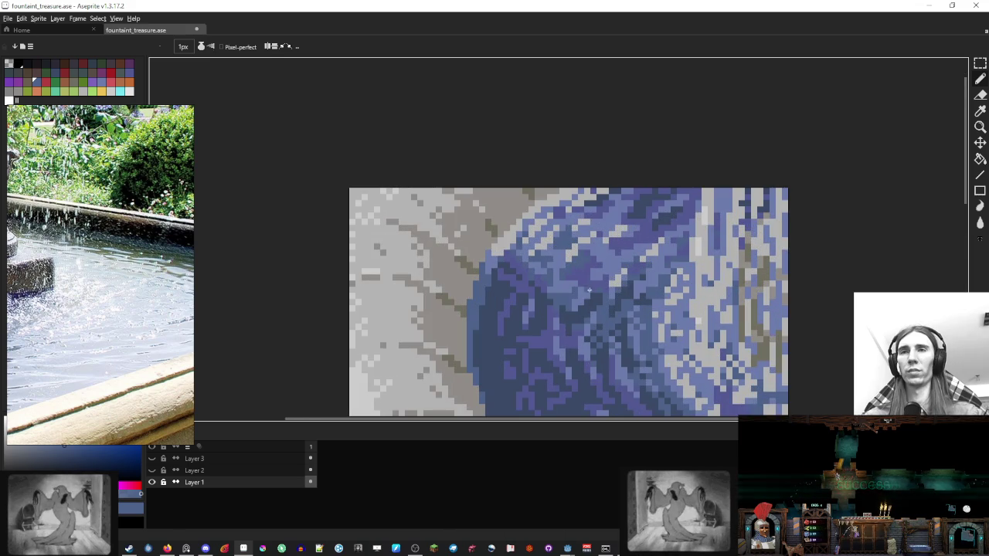
alt+click(564, 299)
Step: Compare several water blues and keep one as the drawing colour
alt+click(568, 283)
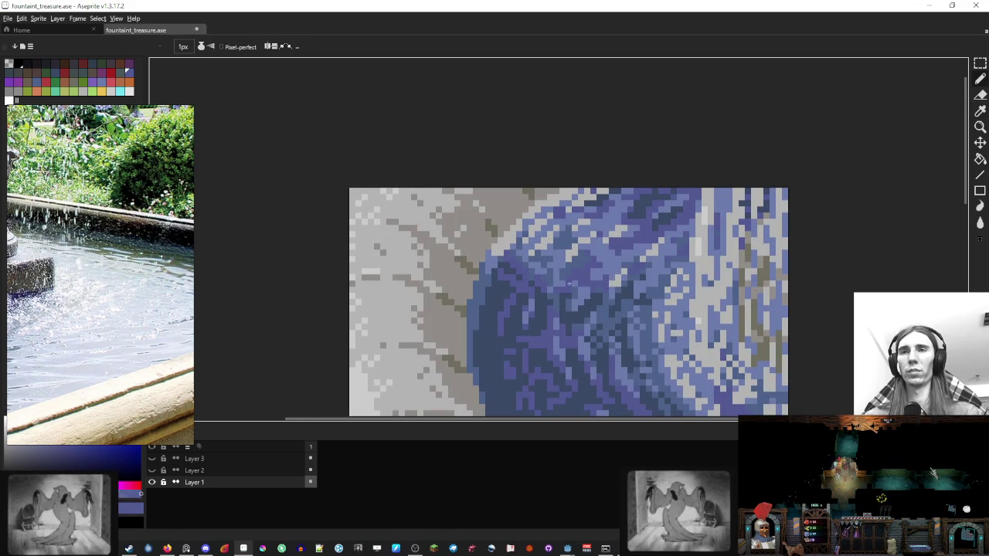
alt+click(561, 296)
alt+click(559, 278)
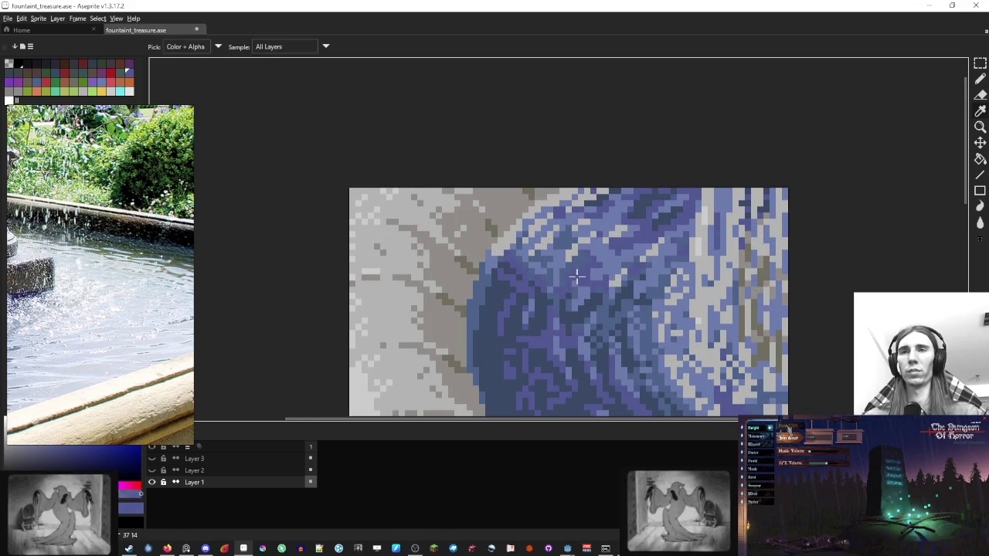
alt+click(561, 277)
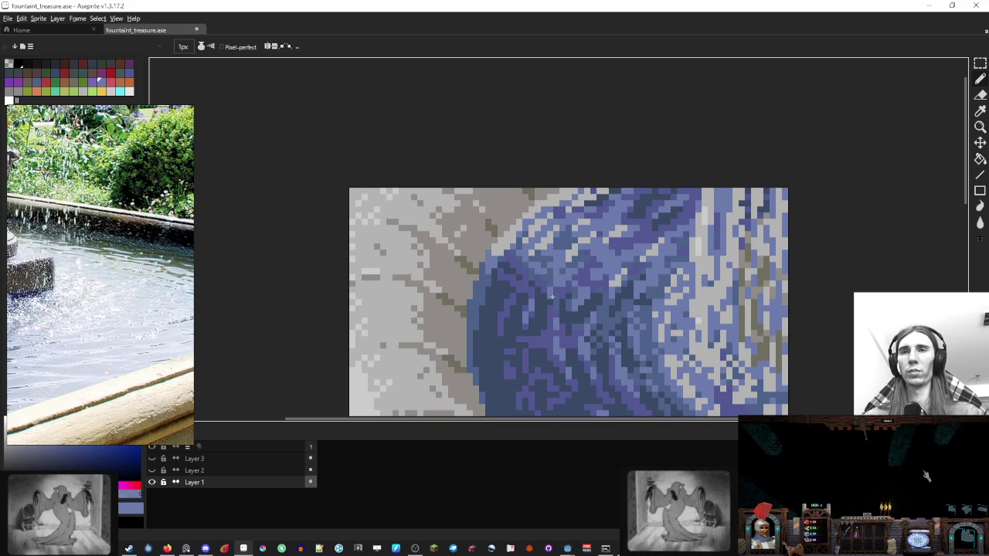
scroll(553, 300, down, 3)
scroll(587, 282, down, 3)
scroll(607, 273, up, 2)
drag(608, 259, 578, 242)
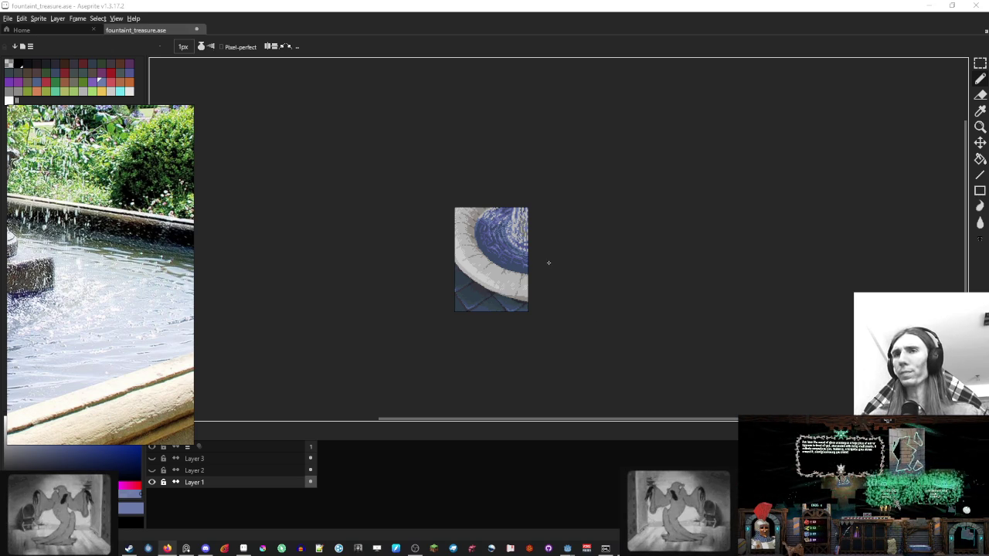
Step: Centre the basin and sample the rim's beige stone and darker crack brown
drag(549, 263, 642, 285)
scroll(559, 247, up, 2)
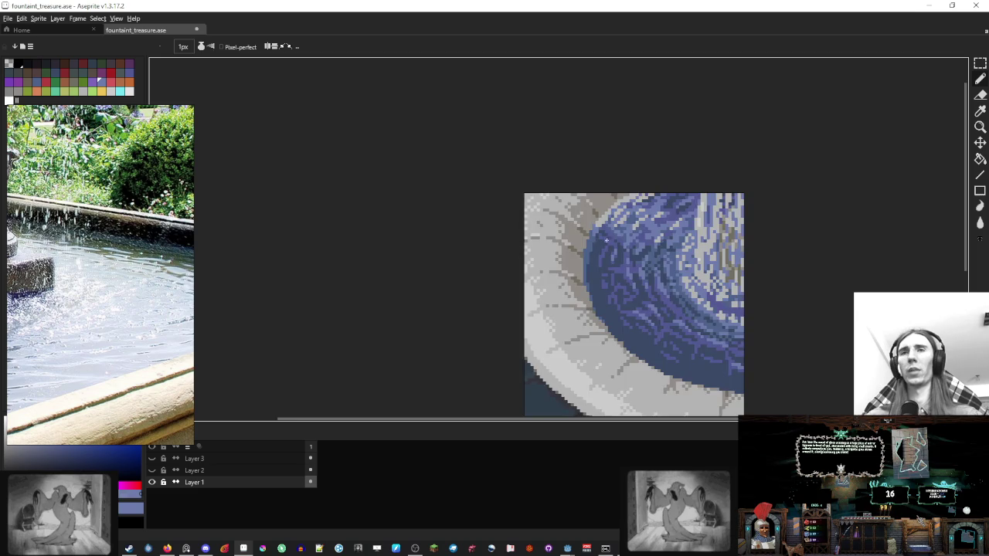
scroll(607, 240, down, 1)
scroll(579, 232, up, 1)
scroll(579, 232, up, 2)
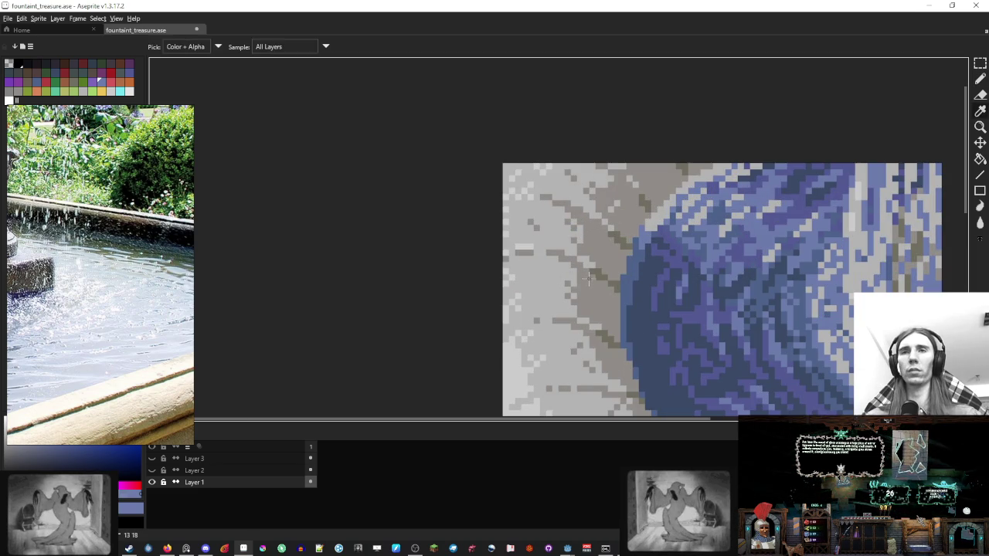
alt+click(572, 265)
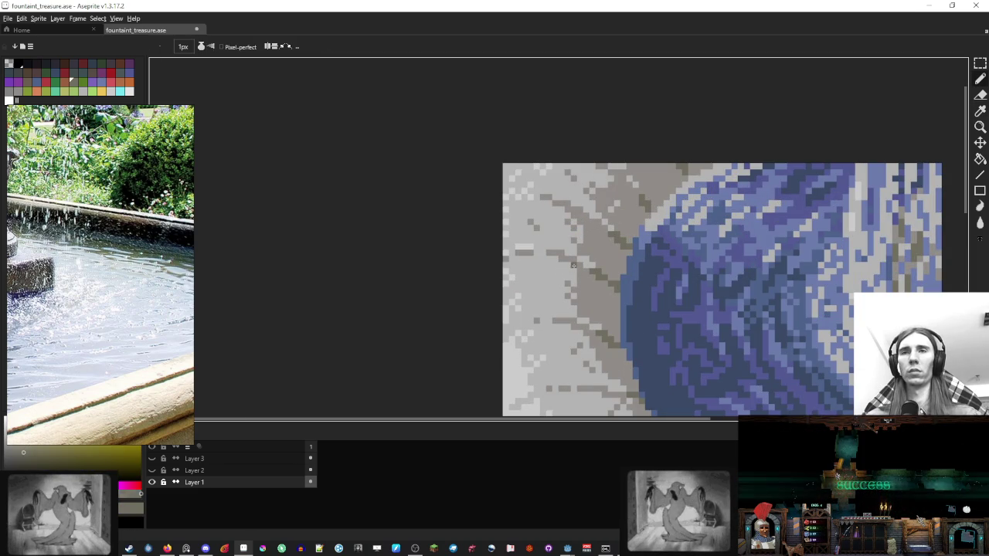
alt+click(585, 270)
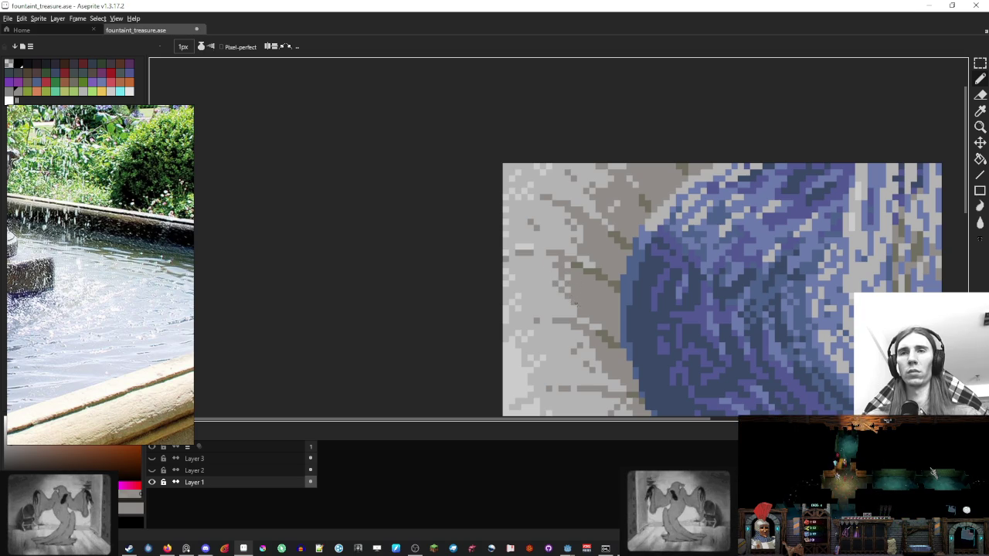
Step: Sample more fountain colours and browse shades, then return to the pencil
scroll(561, 302, down, 5)
scroll(561, 302, down, 1)
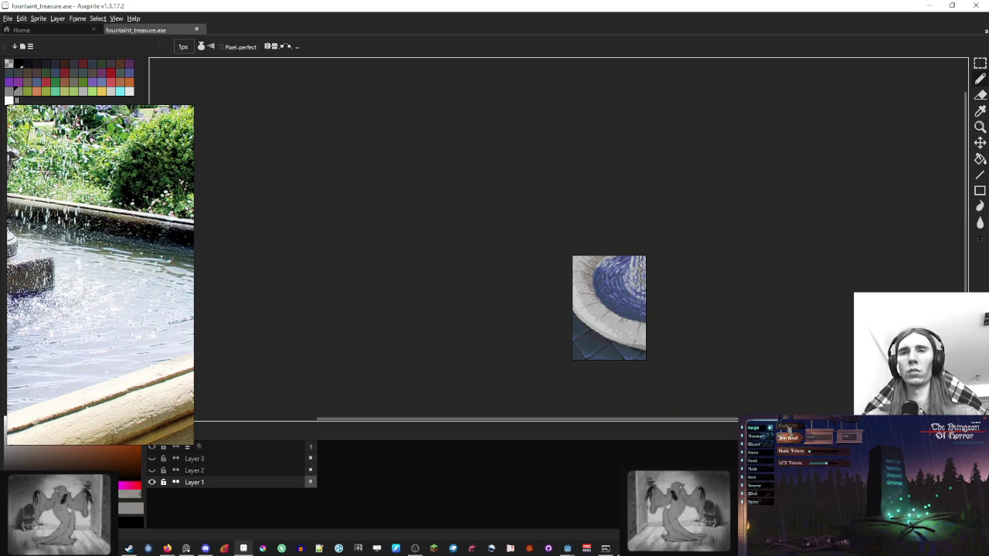
scroll(602, 276, up, 2)
scroll(602, 276, up, 1)
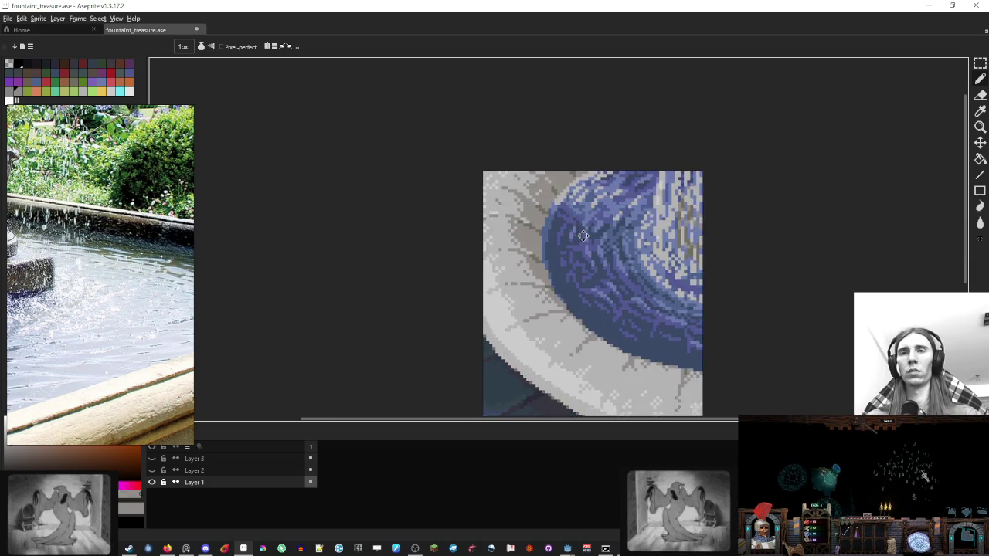
scroll(602, 276, up, 2)
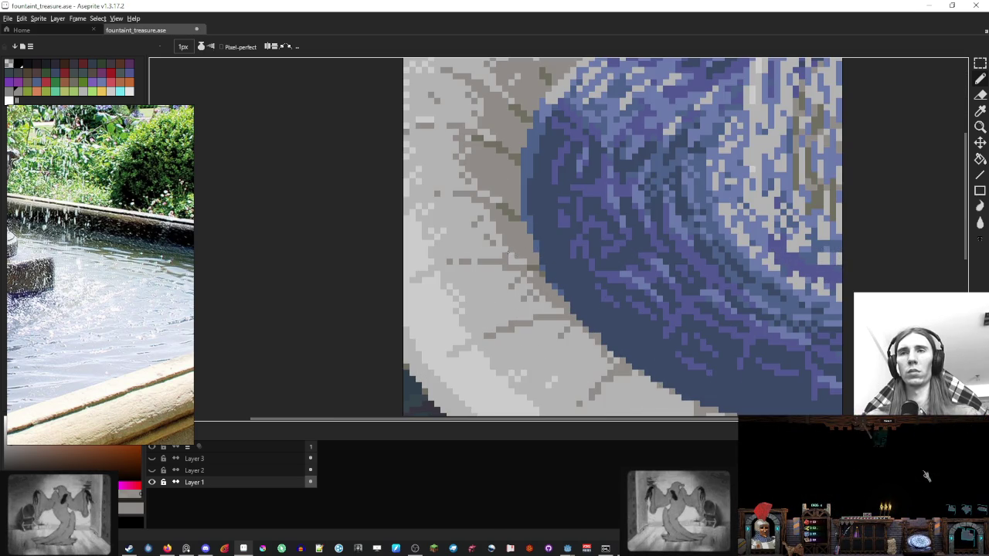
scroll(510, 253, down, 4)
scroll(558, 249, down, 1)
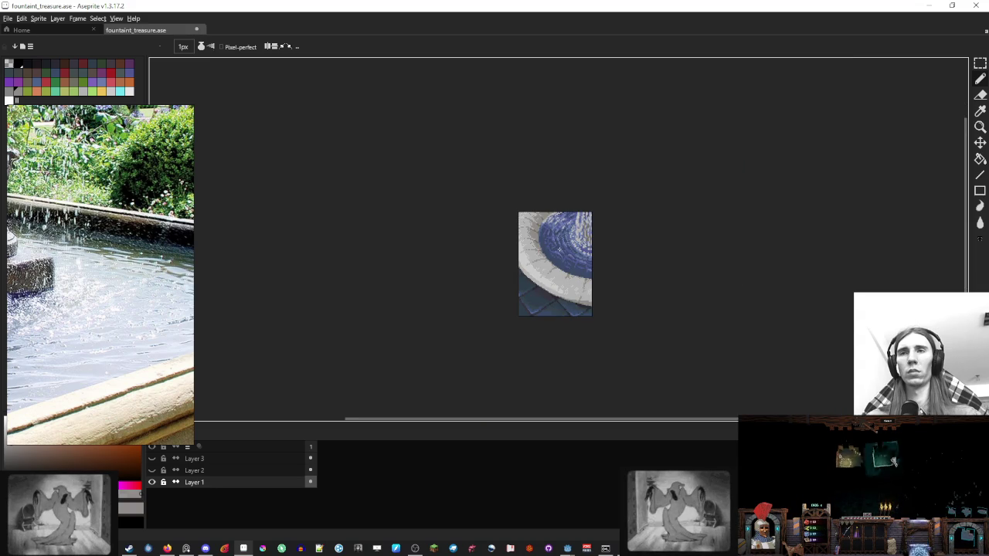
scroll(559, 250, up, 3)
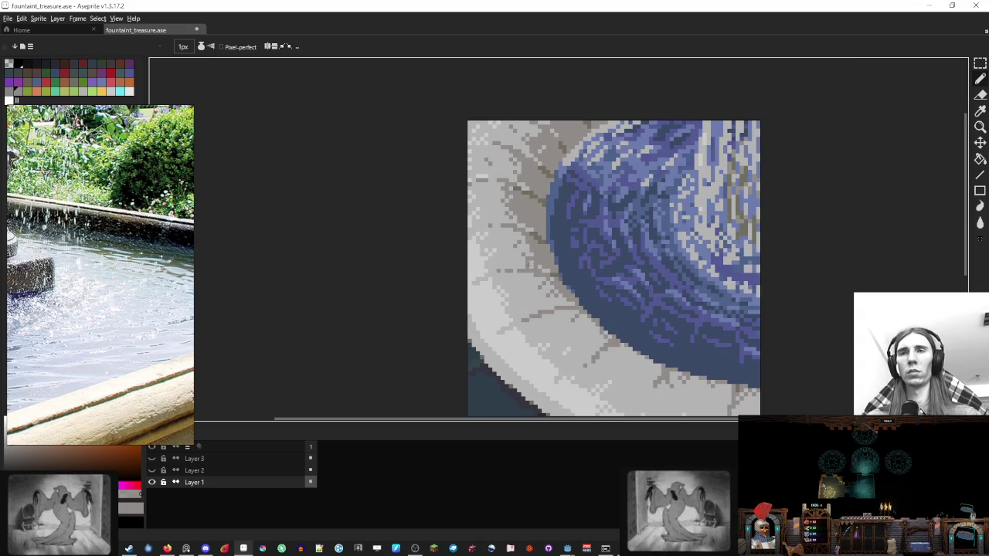
alt+click(530, 258)
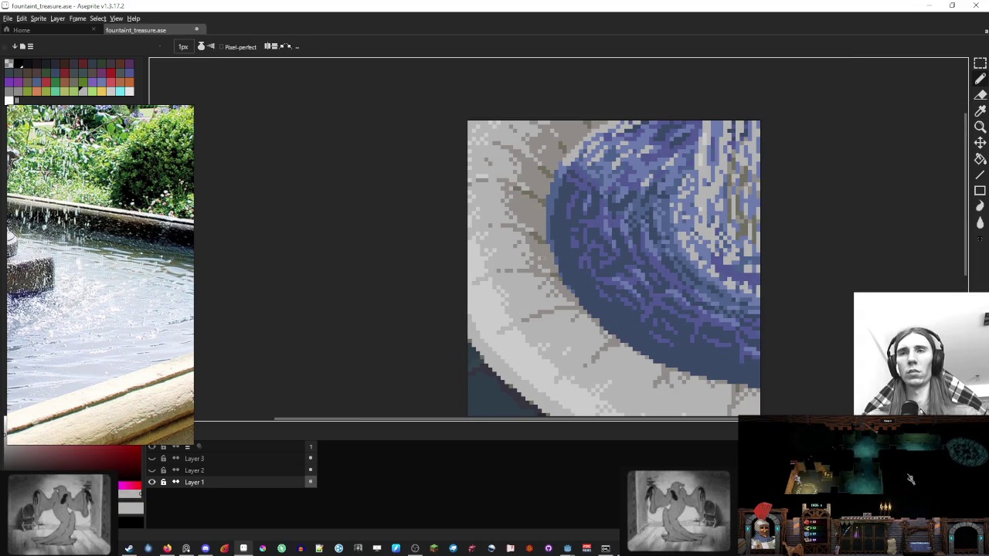
alt+click(535, 255)
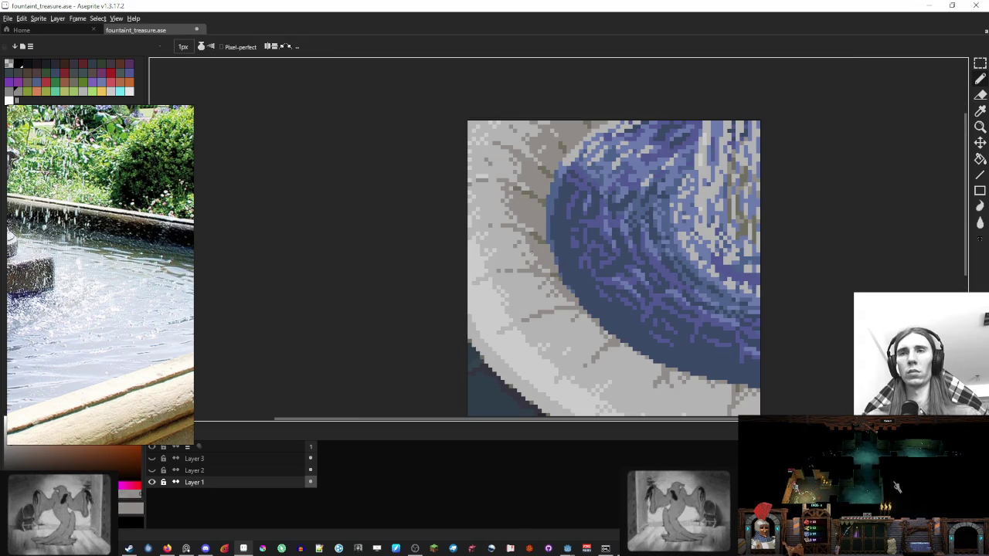
scroll(559, 254, down, 3)
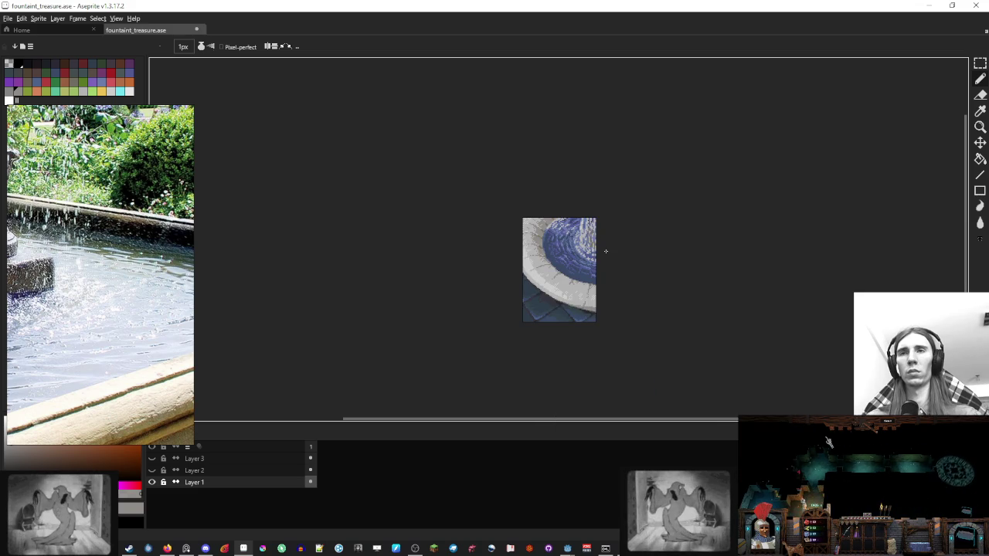
scroll(541, 266, up, 3)
key(b)
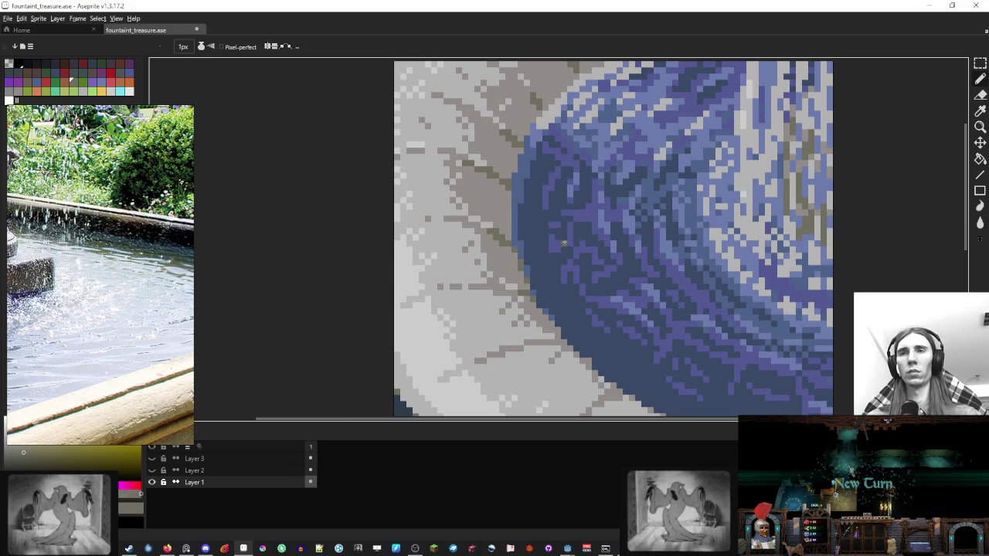
Step: Sample the water's dark blue, then take the rim edge's grey-olive as drawing colour
scroll(564, 243, down, 2)
scroll(580, 247, down, 1)
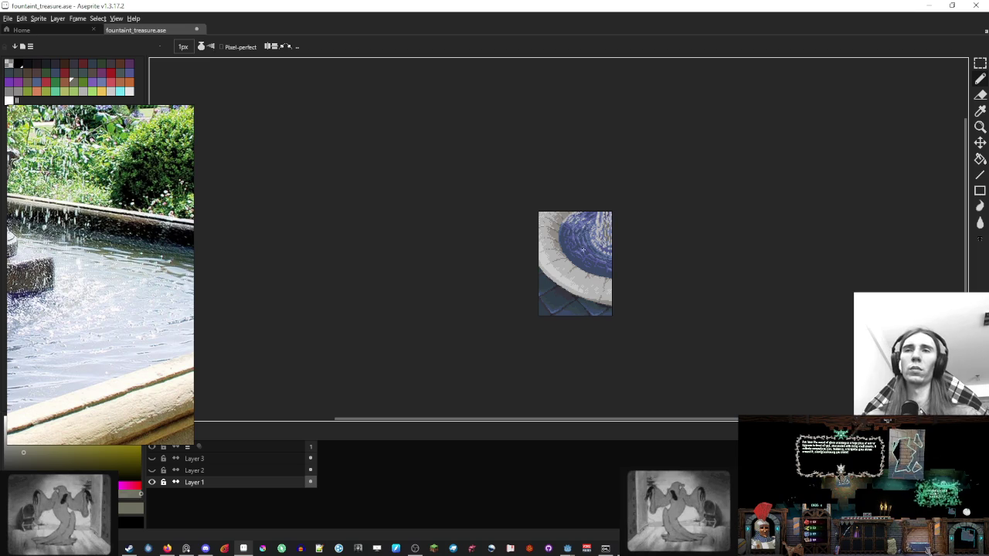
scroll(584, 249, up, 2)
scroll(557, 259, up, 2)
alt+click(543, 258)
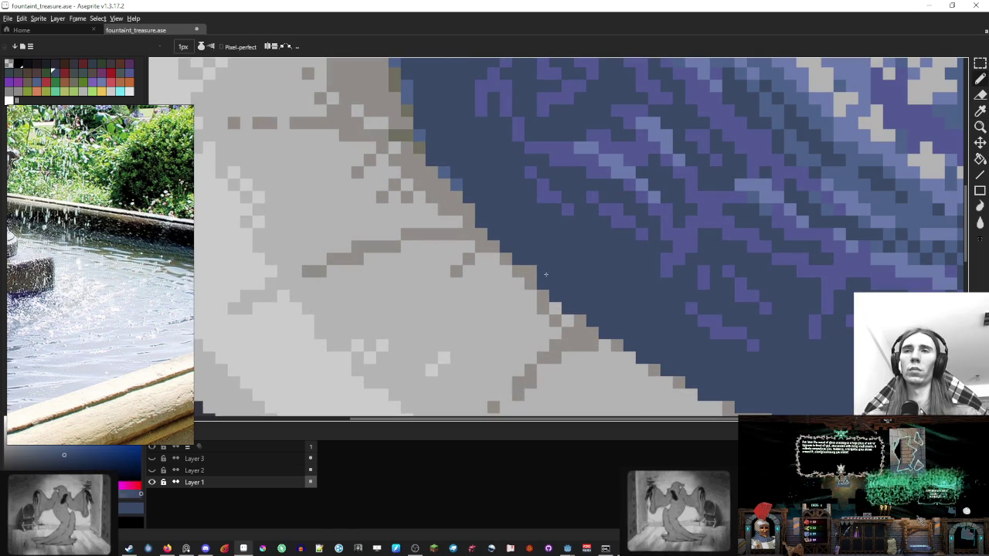
alt+click(419, 144)
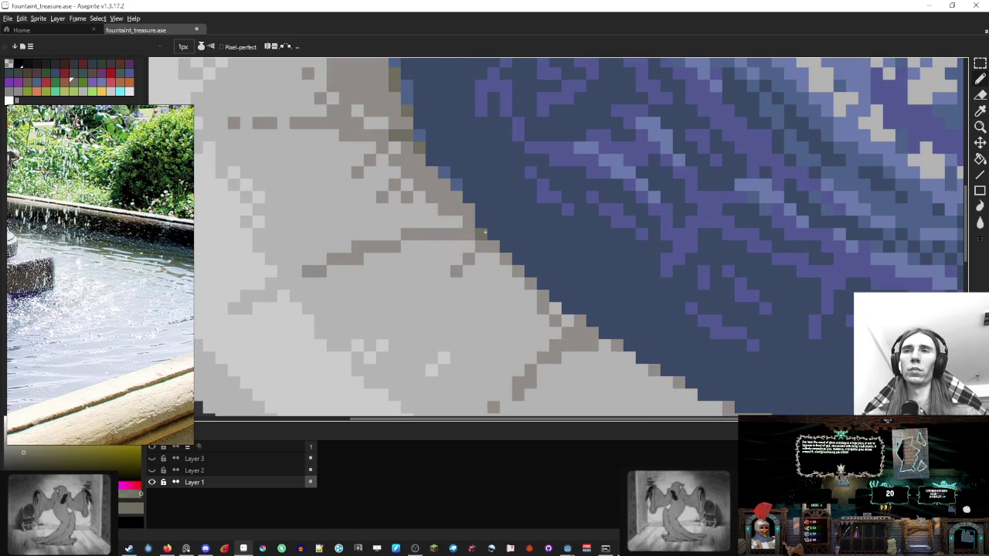
scroll(553, 223, down, 3)
scroll(537, 227, up, 2)
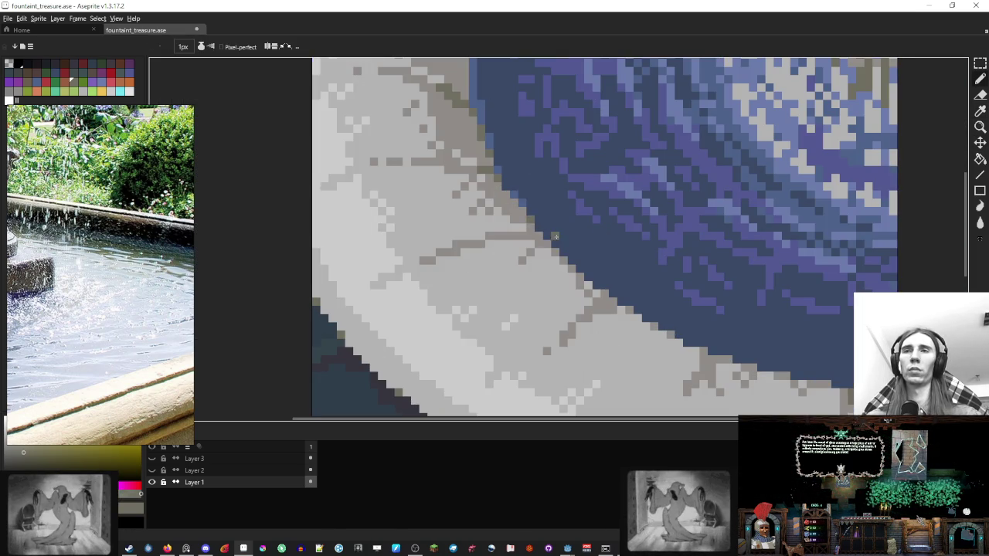
scroll(555, 236, down, 3)
scroll(614, 242, up, 3)
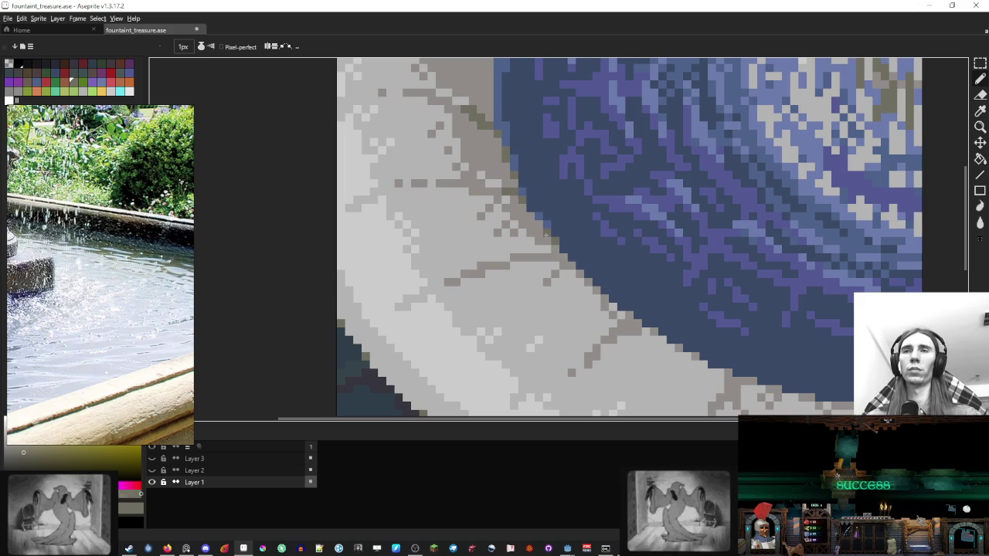
scroll(546, 234, down, 3)
scroll(577, 232, up, 3)
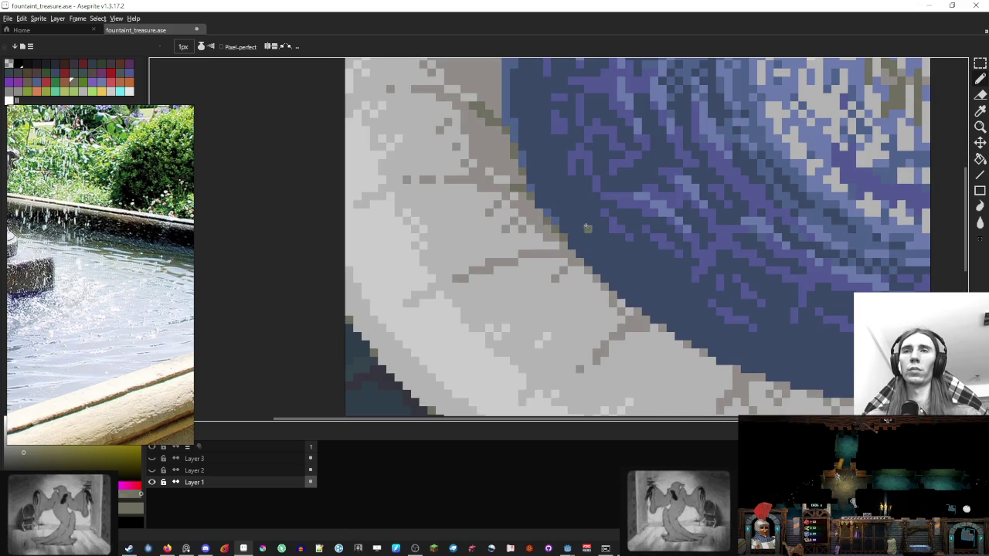
scroll(618, 235, down, 3)
scroll(622, 233, down, 1)
drag(669, 246, 575, 233)
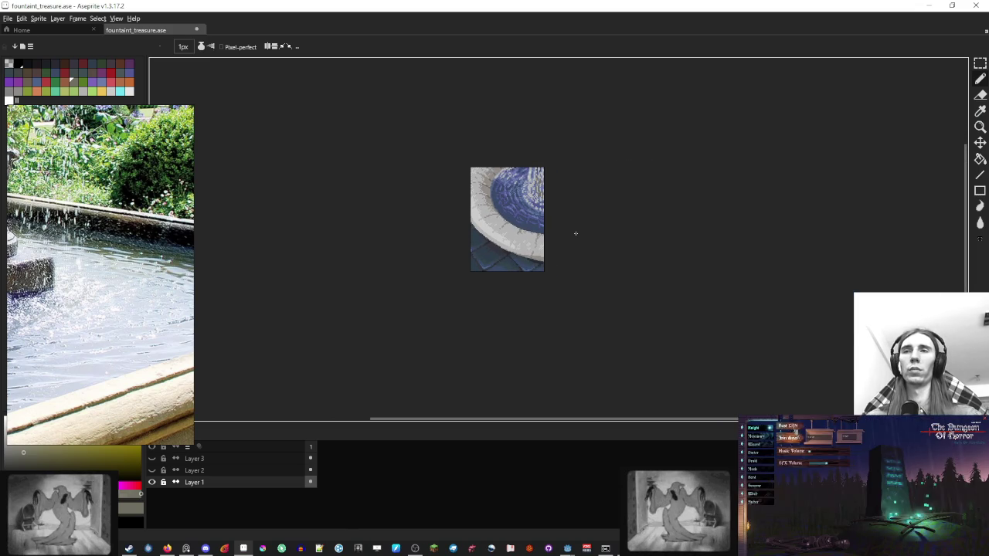
scroll(475, 255, up, 3)
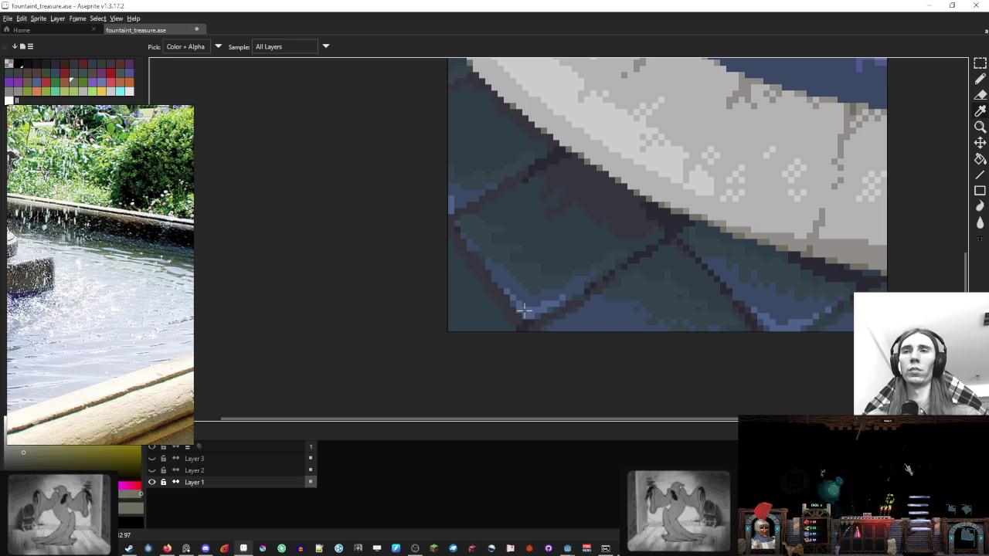
Step: Sample several dark blue colours from the floor tiles
alt+click(477, 250)
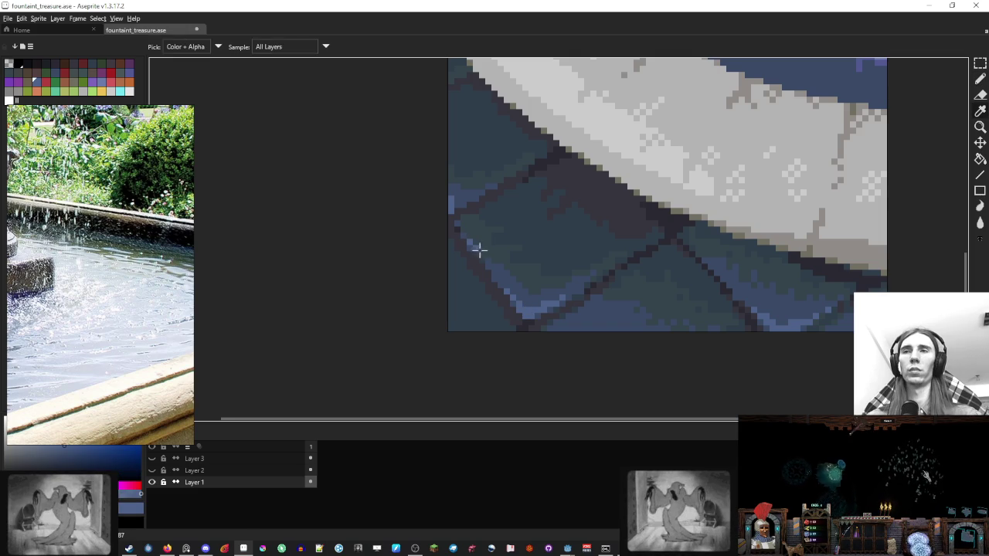
alt+click(523, 236)
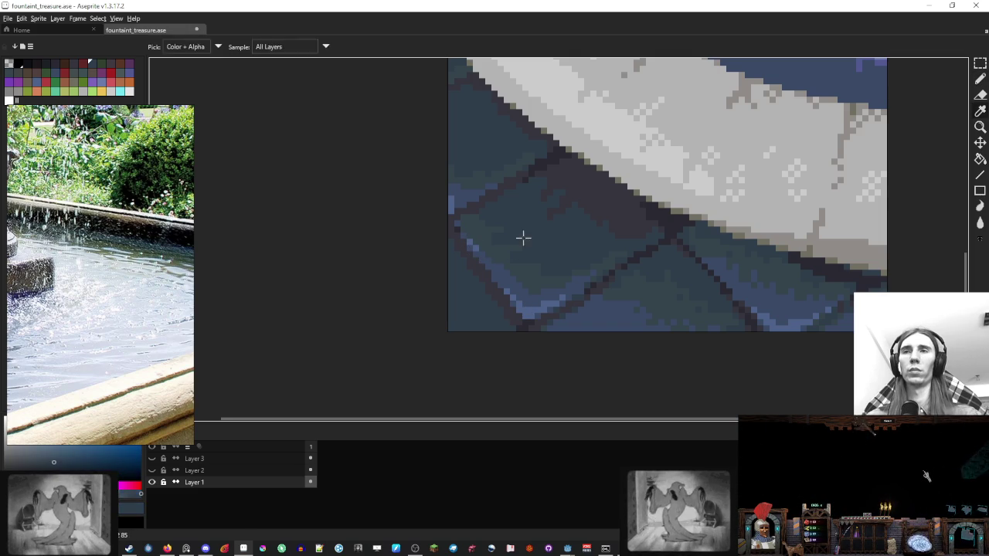
alt+click(475, 240)
scroll(474, 241, down, 5)
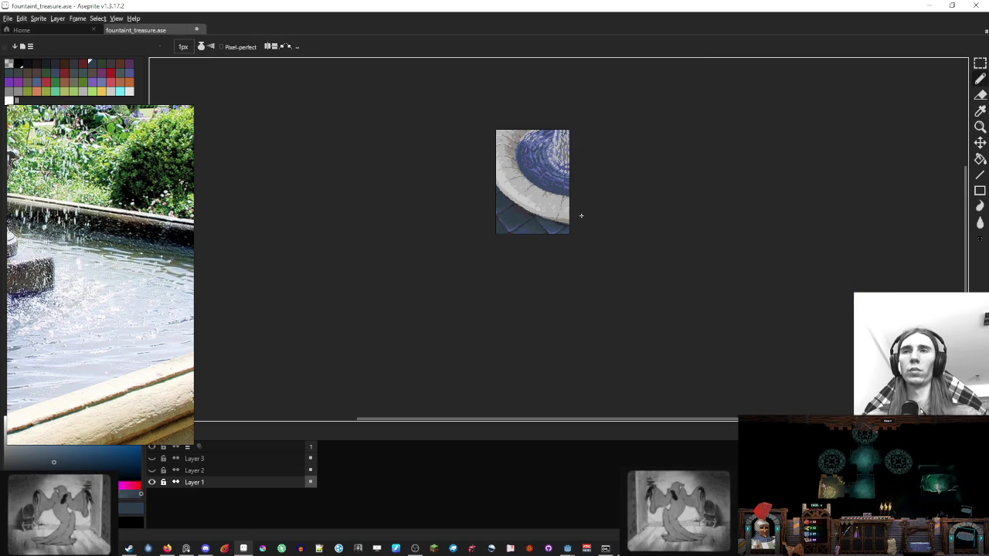
scroll(579, 214, up, 2)
scroll(562, 245, up, 3)
Step: Try a lighter blue, then settle on the floor tiles' dark teal
alt+click(563, 245)
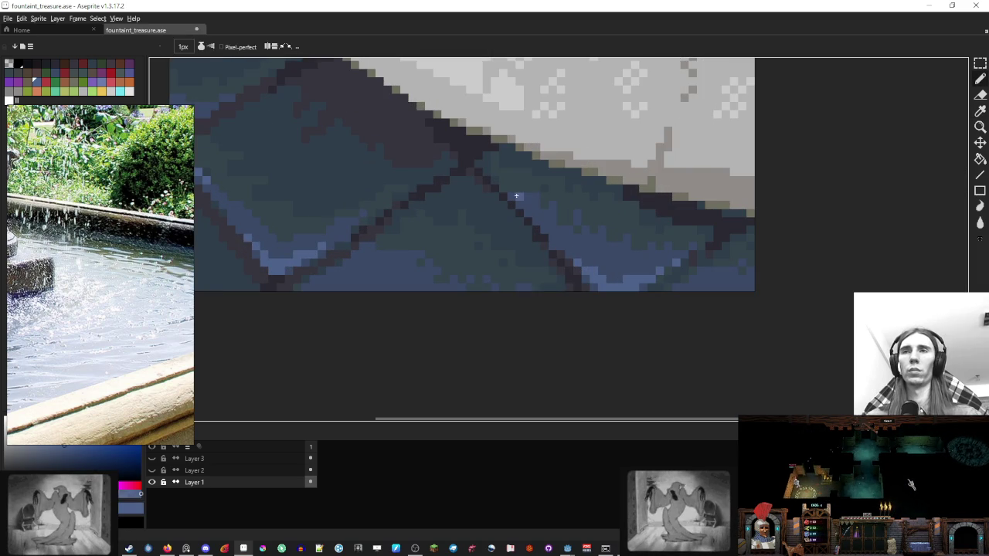
alt+click(548, 225)
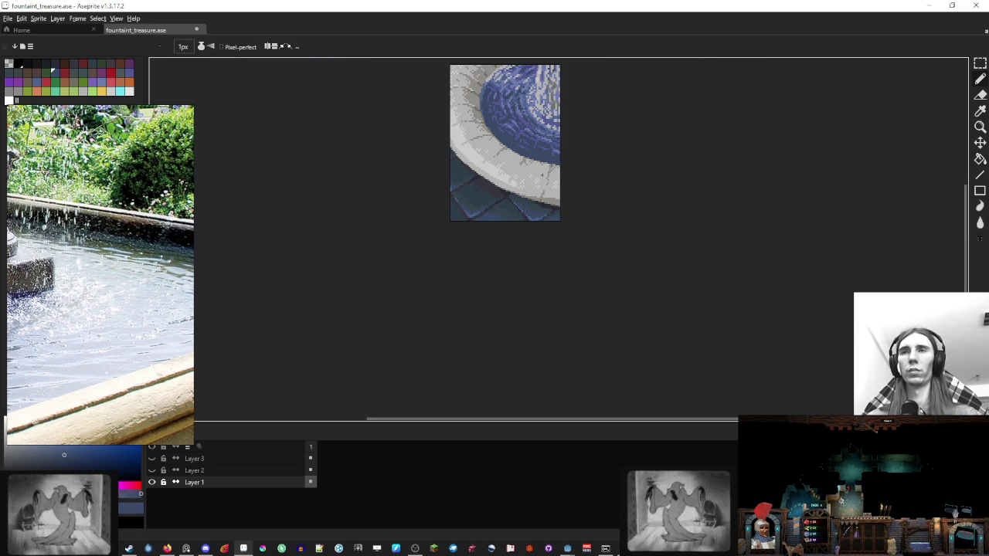
scroll(503, 258, up, 4)
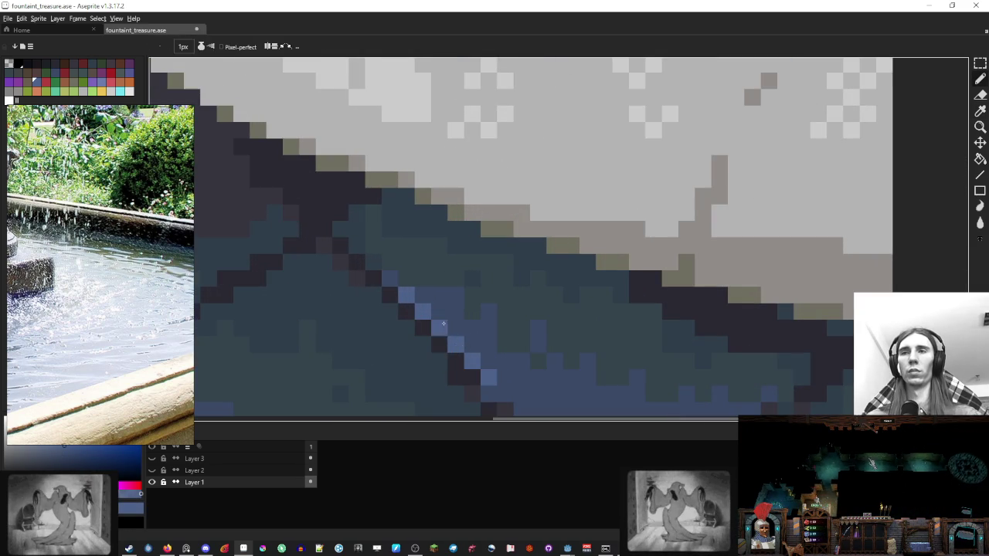
scroll(444, 305, down, 5)
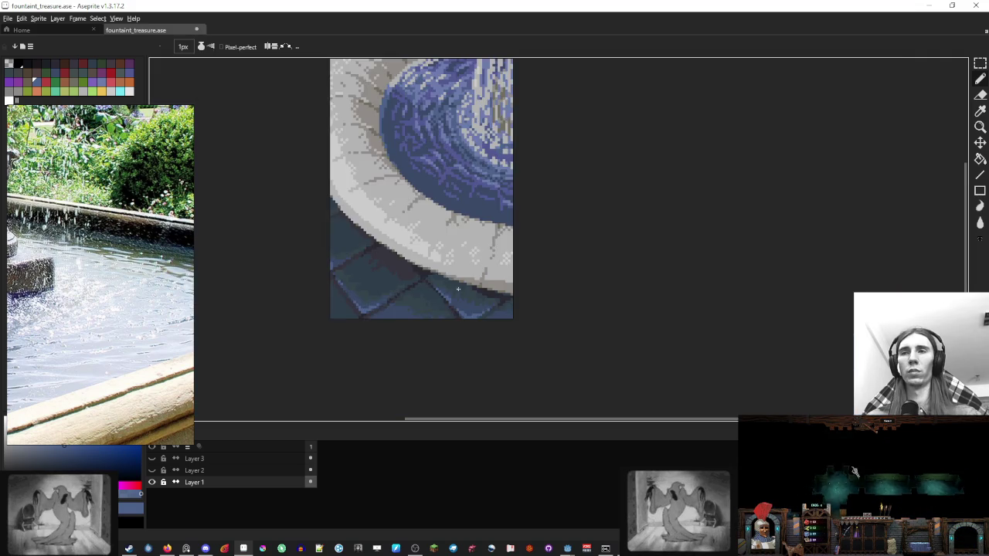
scroll(458, 289, down, 1)
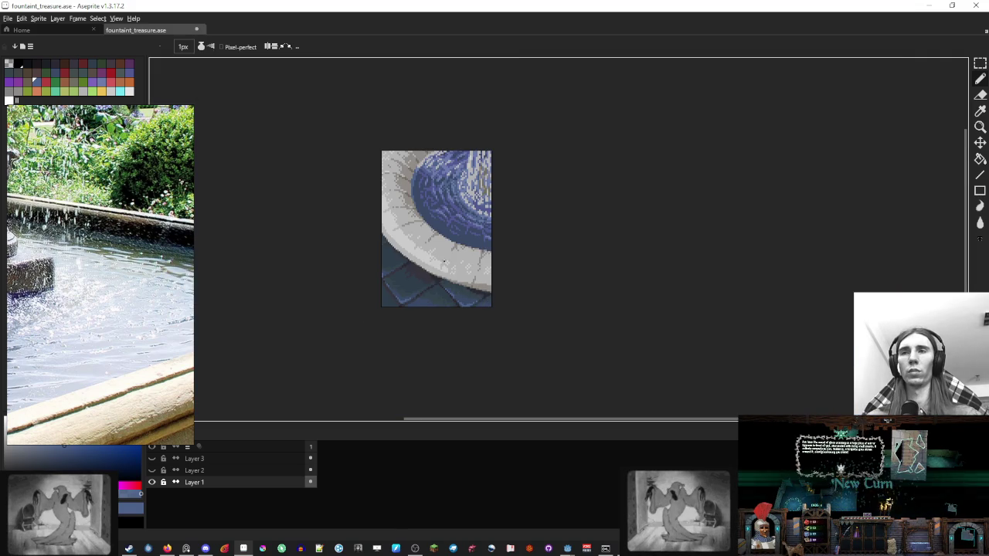
drag(500, 263, 516, 286)
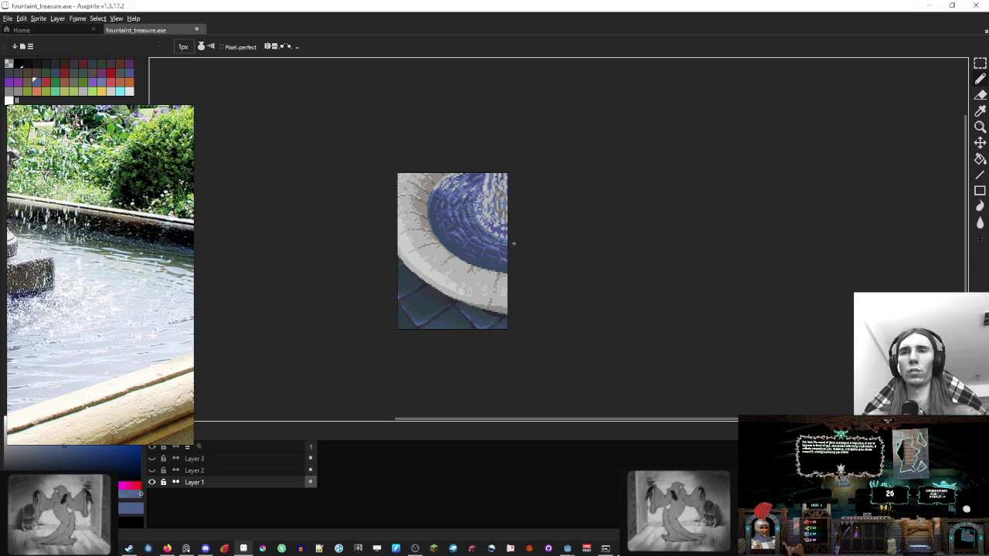
scroll(514, 243, up, 4)
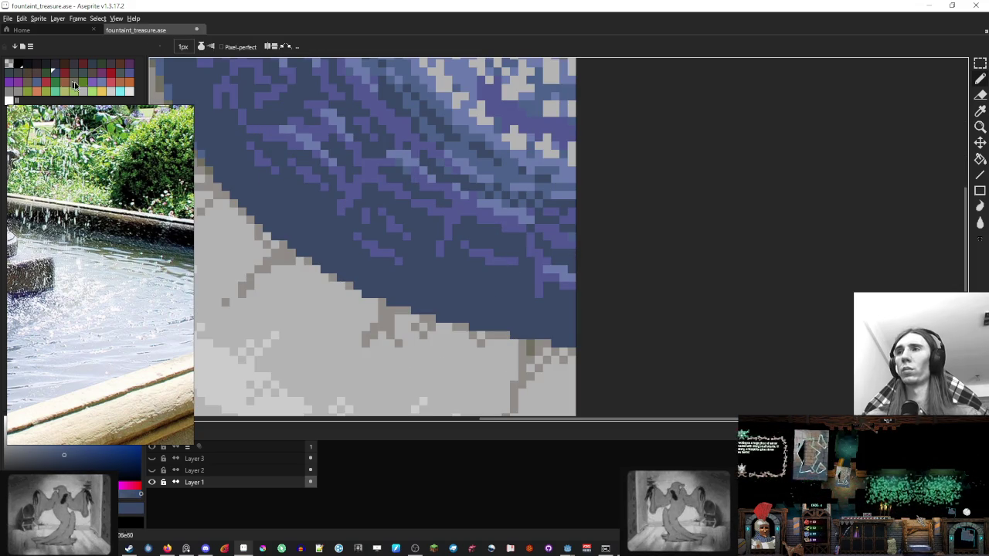
scroll(468, 283, down, 3)
scroll(468, 283, up, 4)
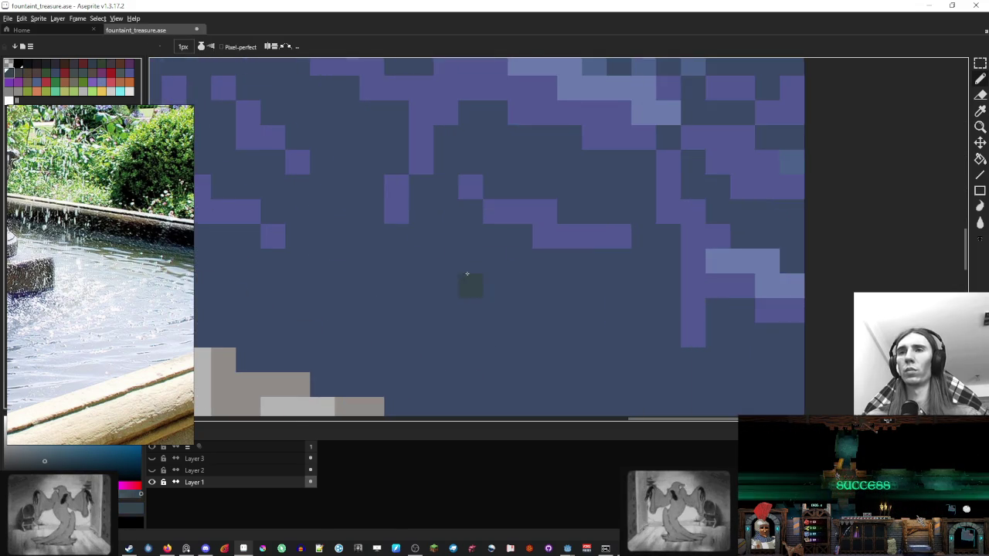
scroll(499, 289, down, 3)
scroll(499, 288, down, 1)
scroll(510, 290, up, 2)
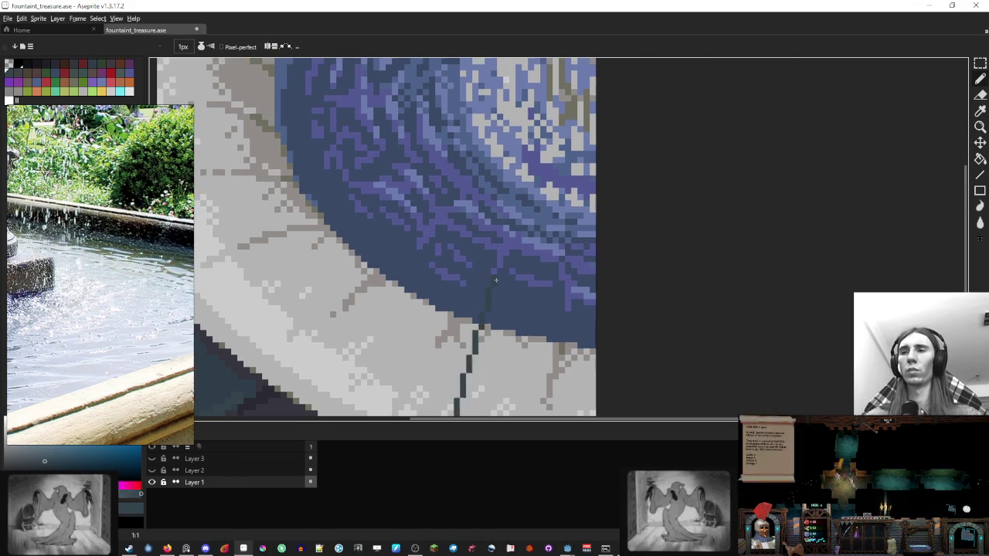
scroll(522, 291, down, 2)
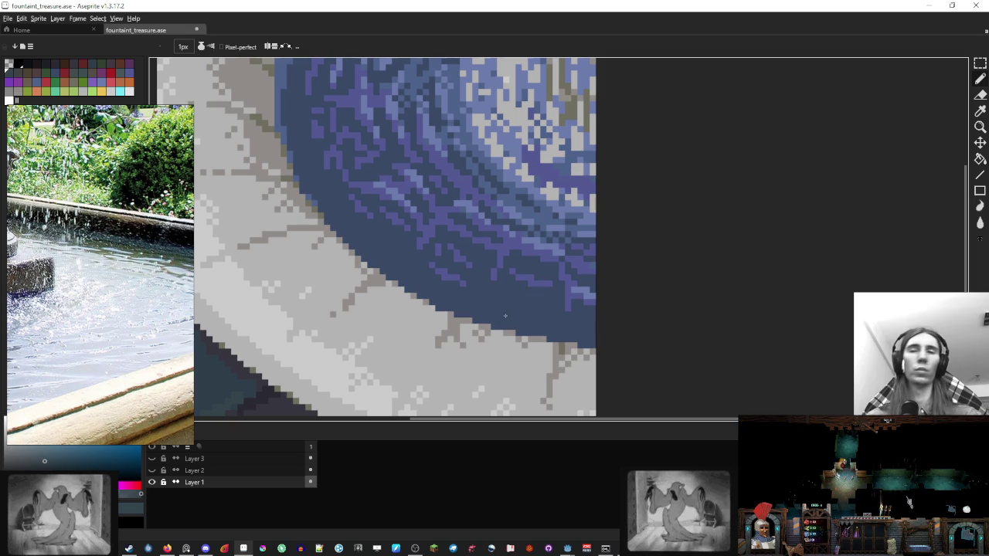
Step: Magic-wand select the dark blue water region beside the rim
key(w)
click(510, 297)
scroll(501, 302, up, 2)
scroll(501, 301, down, 2)
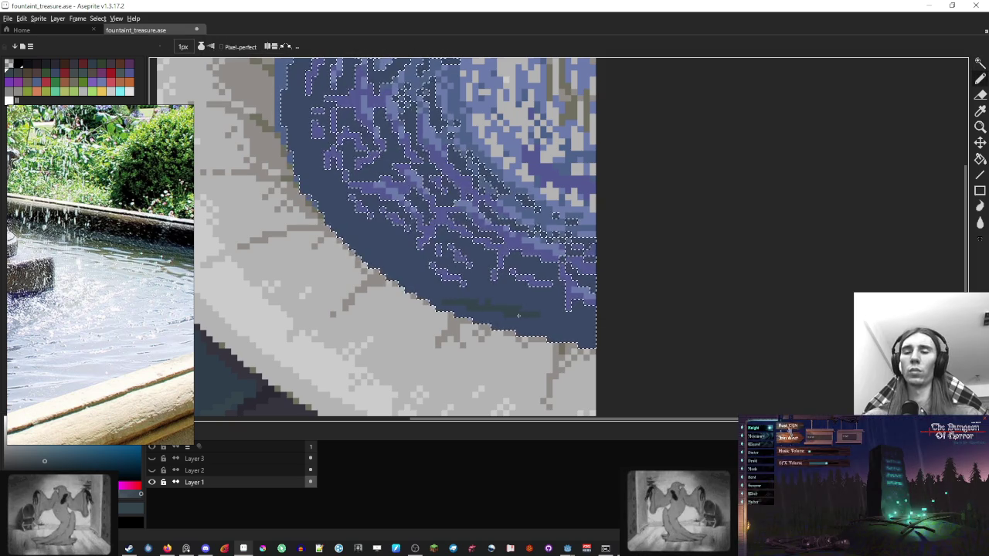
scroll(500, 302, up, 2)
Step: Paint dark teal shading along the selected water's lower and upper-left edges
drag(456, 313, 579, 341)
scroll(579, 341, down, 2)
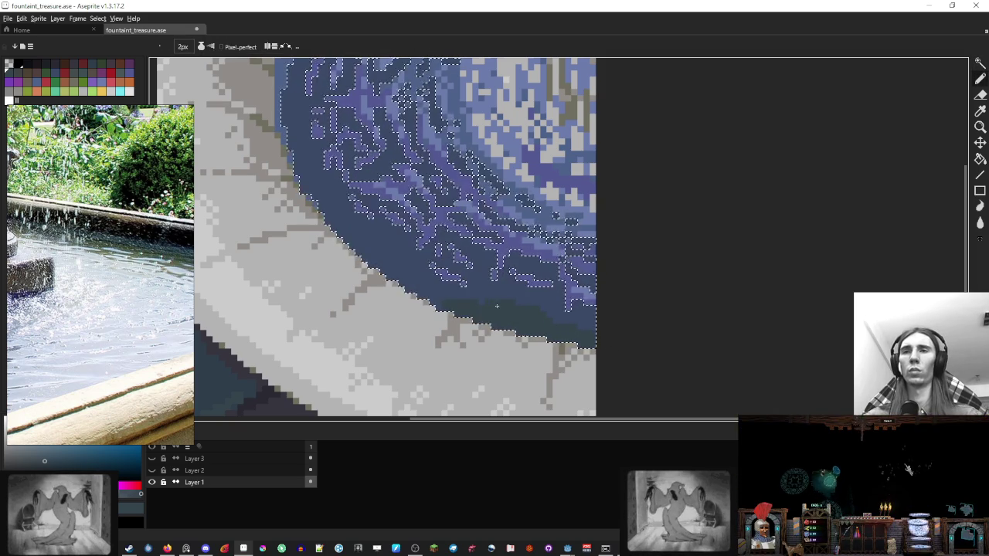
scroll(481, 291, up, 2)
mouse_move(464, 309)
mouse_down()
mouse_move(482, 290)
mouse_move(422, 278)
mouse_up()
scroll(482, 291, down, 2)
scroll(482, 290, up, 2)
scroll(315, 176, down, 2)
drag(332, 209, 315, 176)
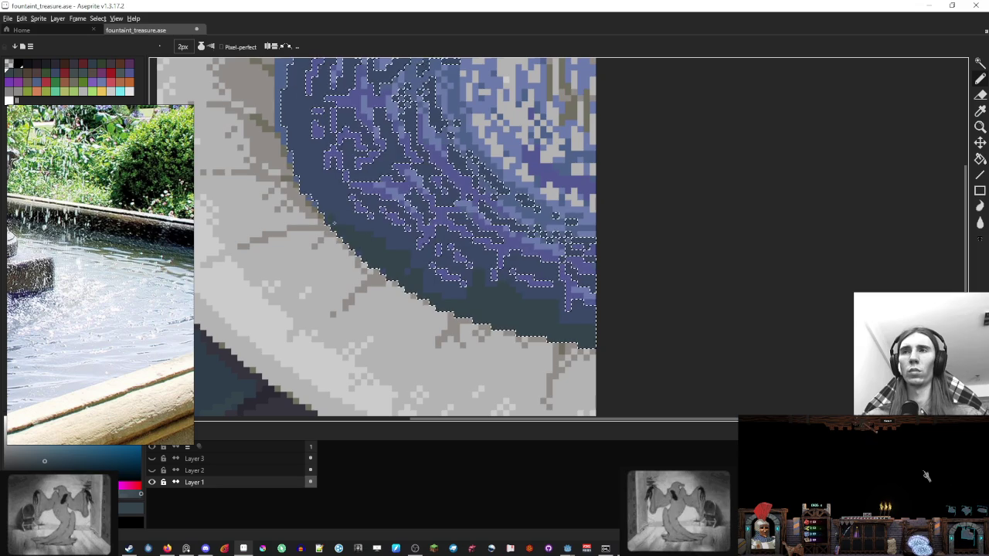
scroll(314, 176, up, 2)
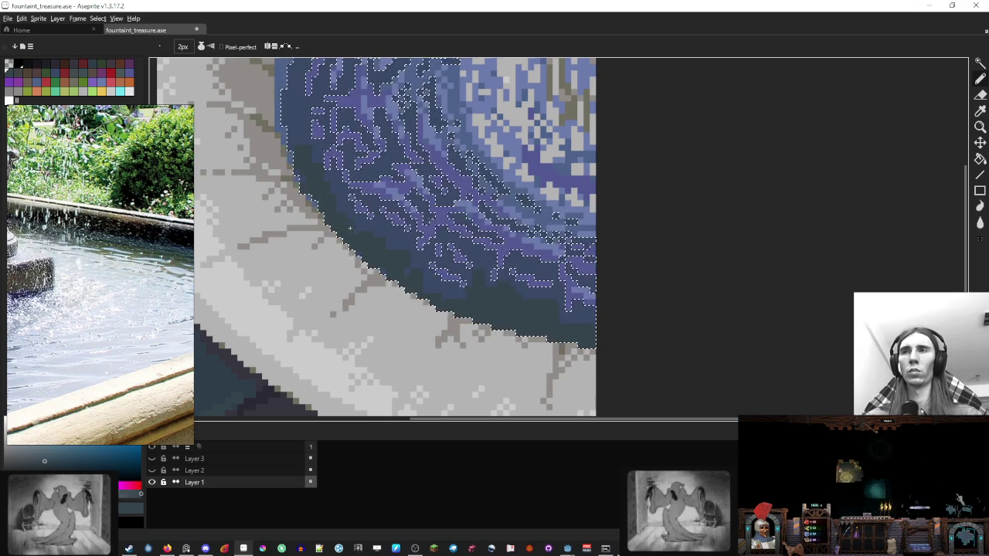
drag(314, 176, 322, 238)
key(minus)
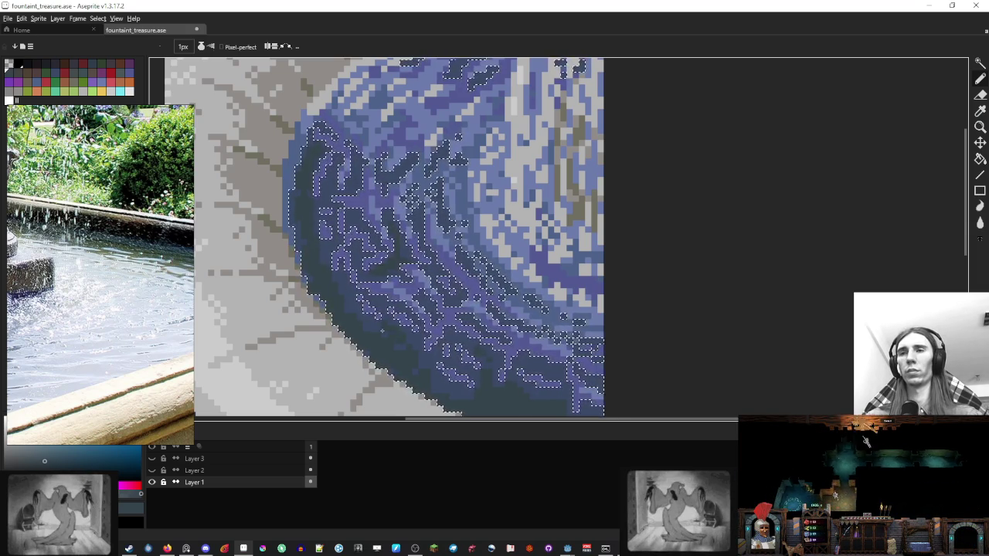
Step: Zoom out and pan to review the whole fountain and lower basin rim
scroll(387, 299, down, 2)
scroll(388, 298, right, 2)
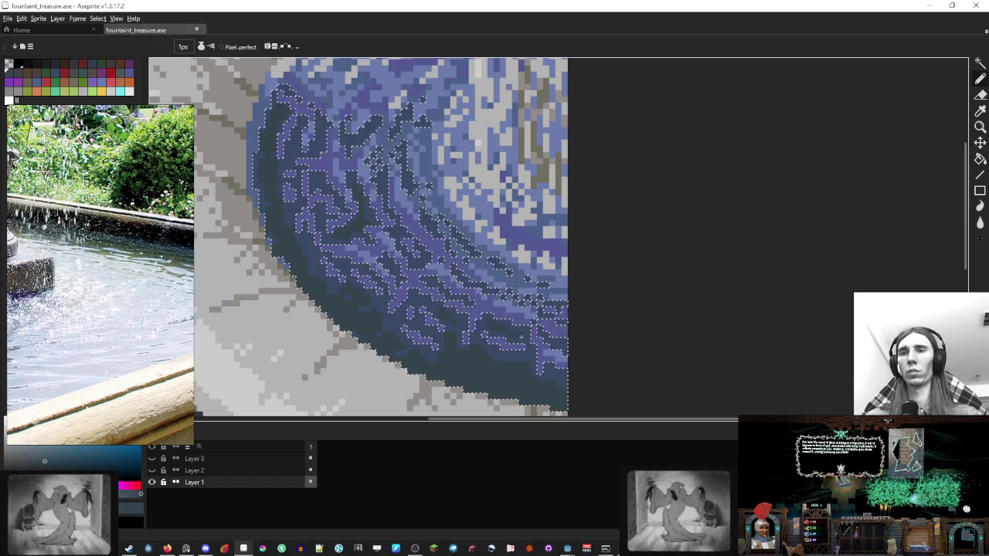
scroll(428, 265, up, 1)
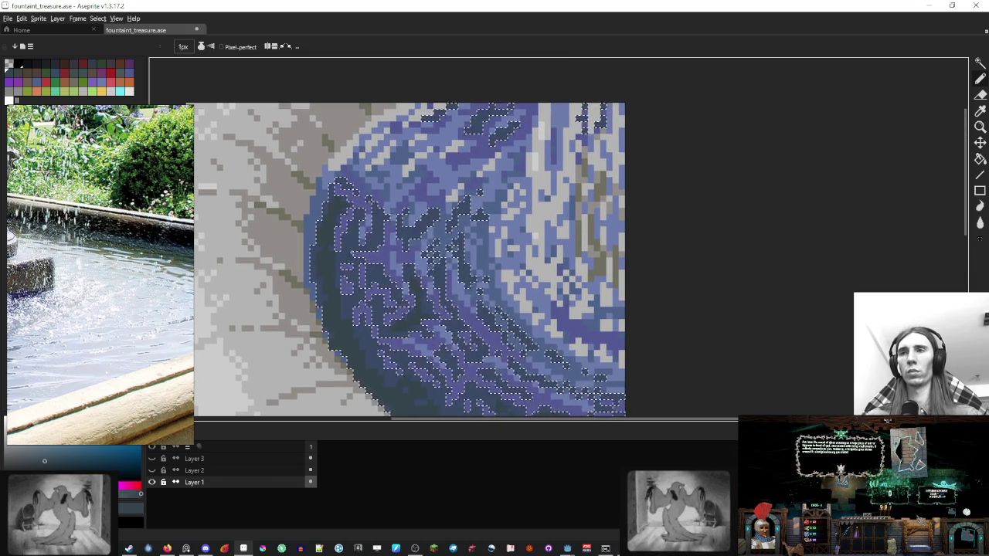
scroll(427, 265, down, 1)
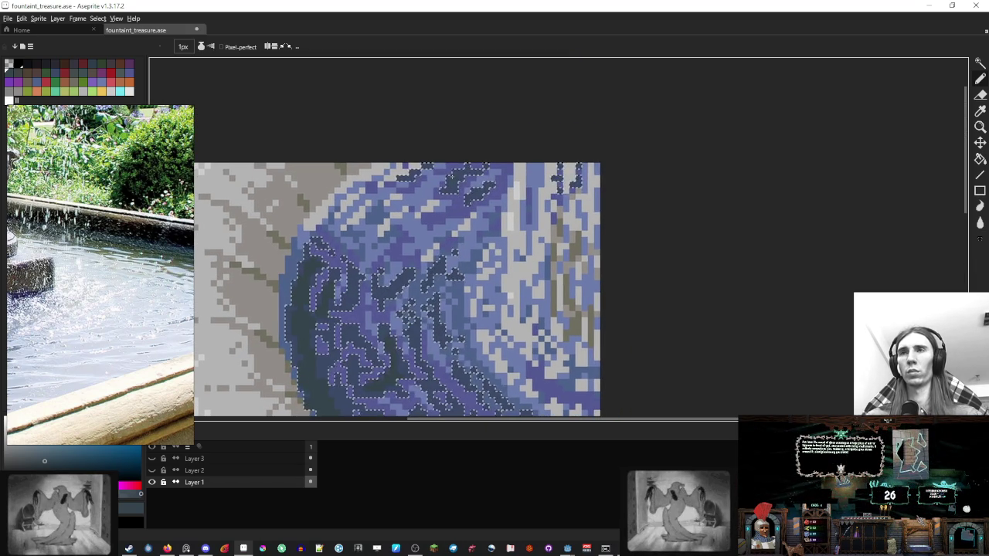
scroll(494, 194, down, 1)
scroll(510, 186, down, 4)
scroll(526, 212, down, 2)
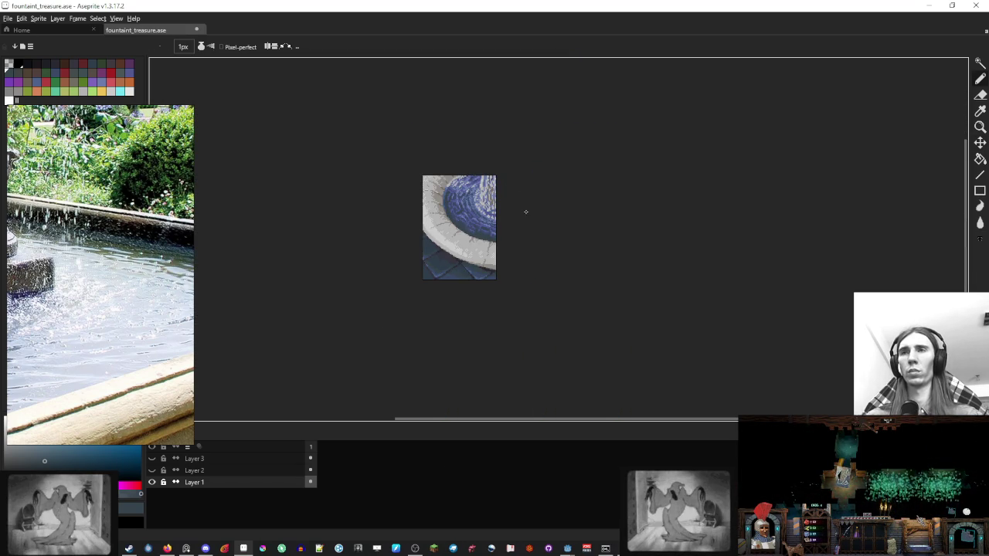
drag(545, 244, 572, 271)
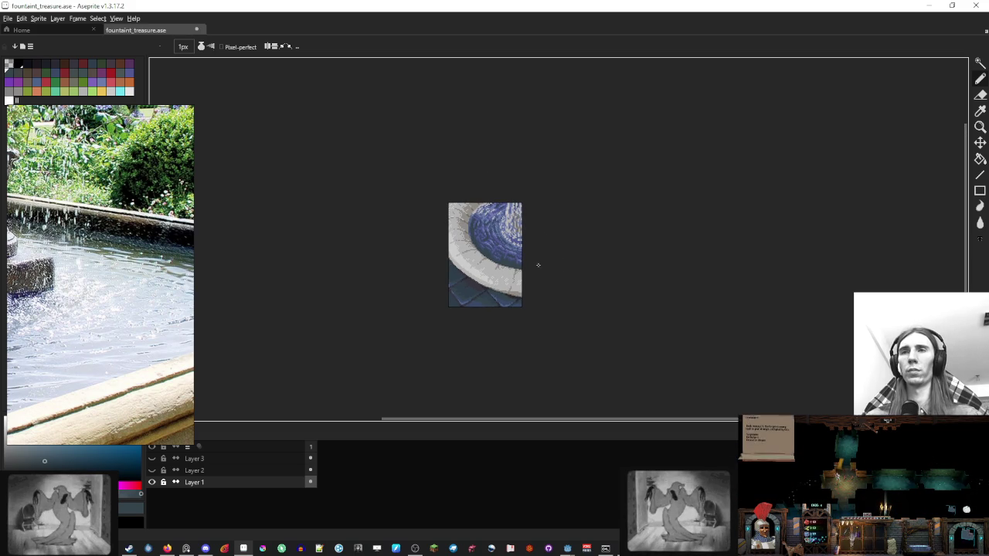
scroll(479, 242, up, 3)
drag(427, 211, 406, 197)
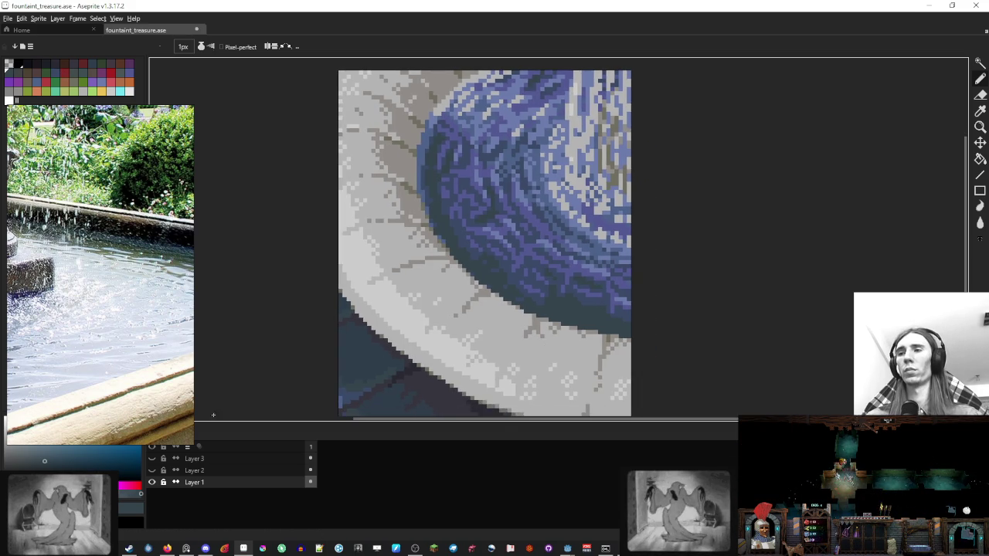
Step: Add a new layer for the coins and pick yellow from the palette
drag(533, 73, 530, 374)
key(shift+n)
click(101, 91)
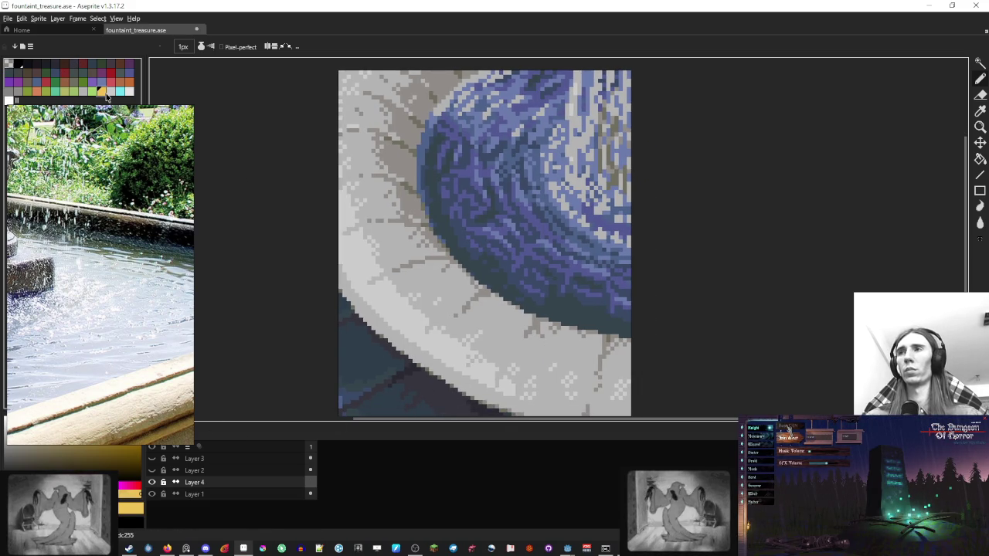
scroll(546, 234, up, 3)
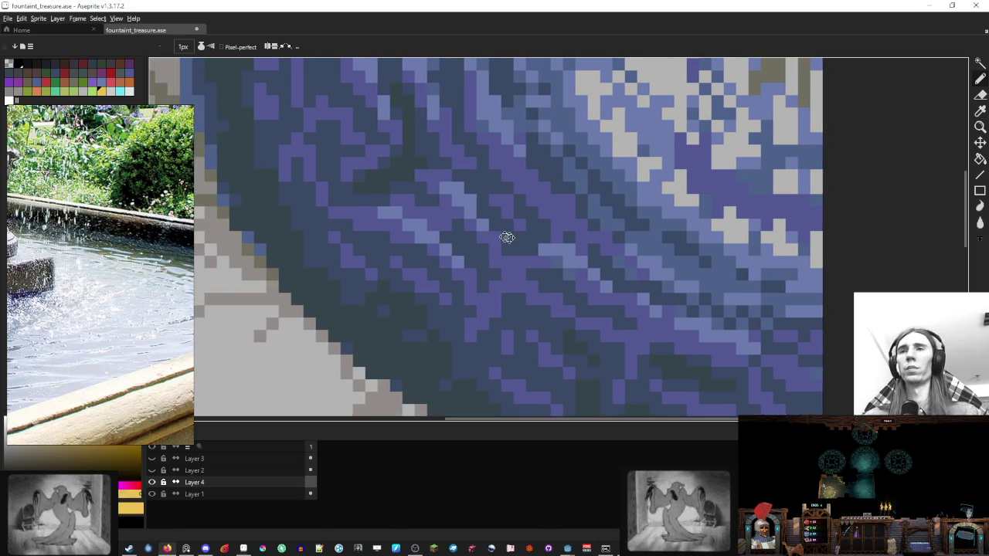
Step: Replace a trial yellow pixel with orange-tan coin pixels in the basin water
click(546, 256)
key(ctrl+z)
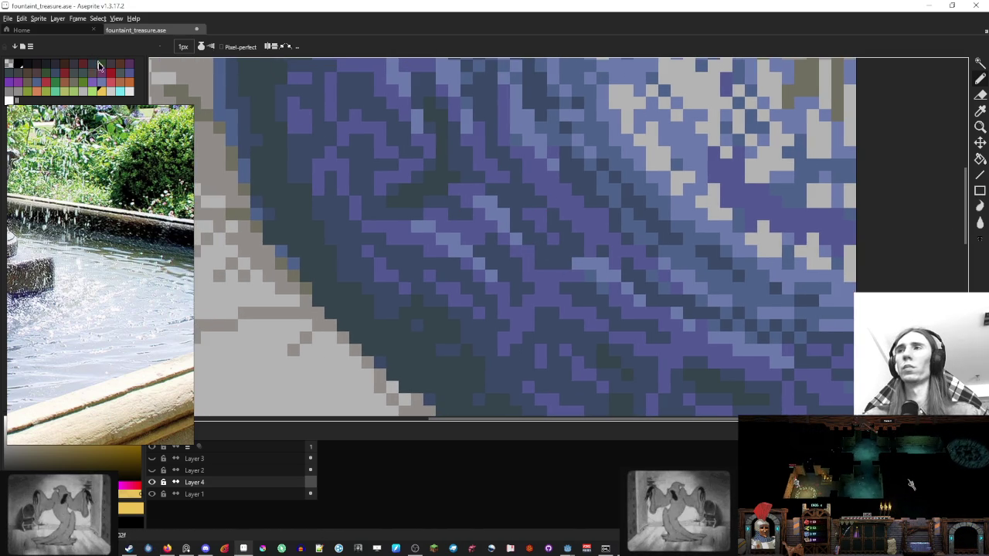
click(118, 79)
scroll(541, 276, down, 2)
scroll(540, 275, up, 1)
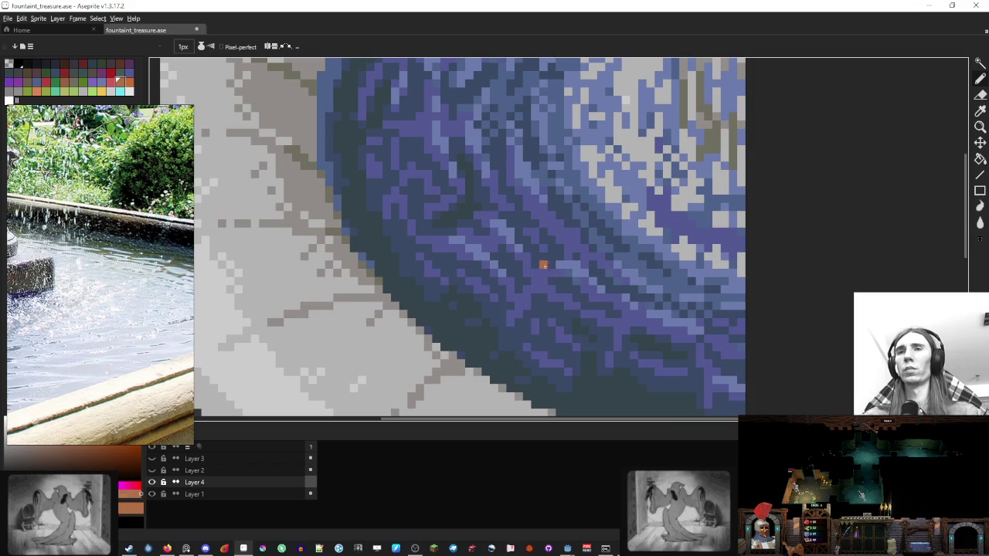
scroll(548, 262, down, 3)
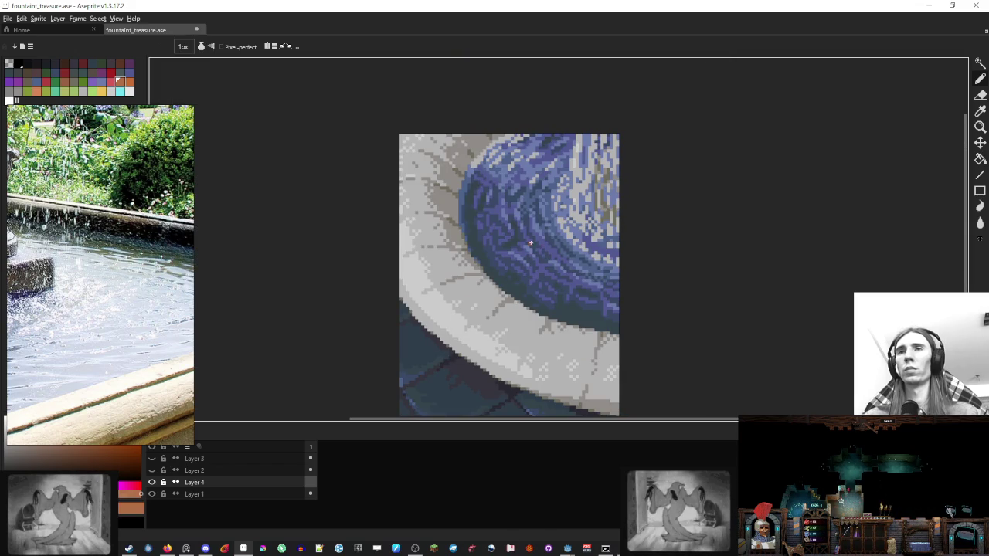
scroll(533, 251, up, 1)
click(527, 263)
click(537, 261)
scroll(541, 255, up, 2)
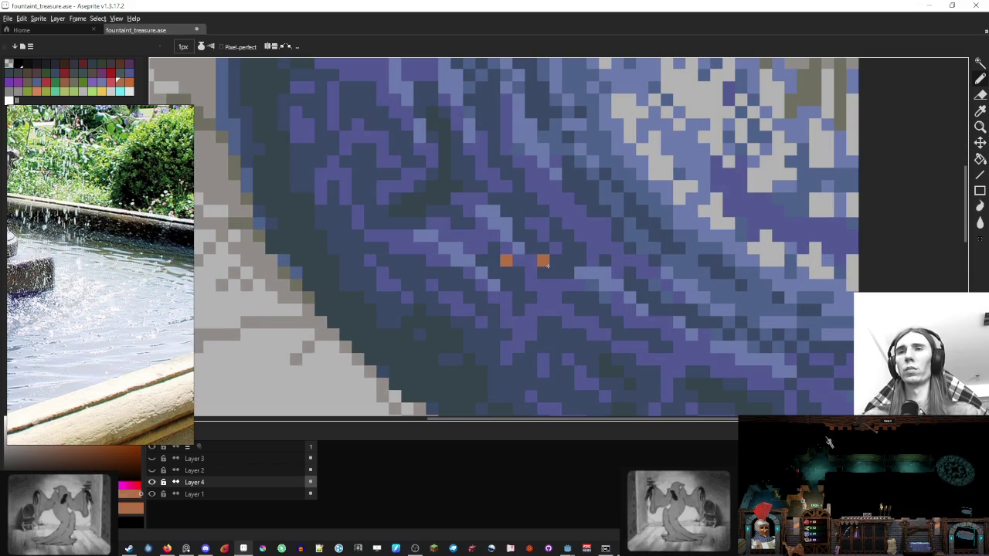
click(544, 238)
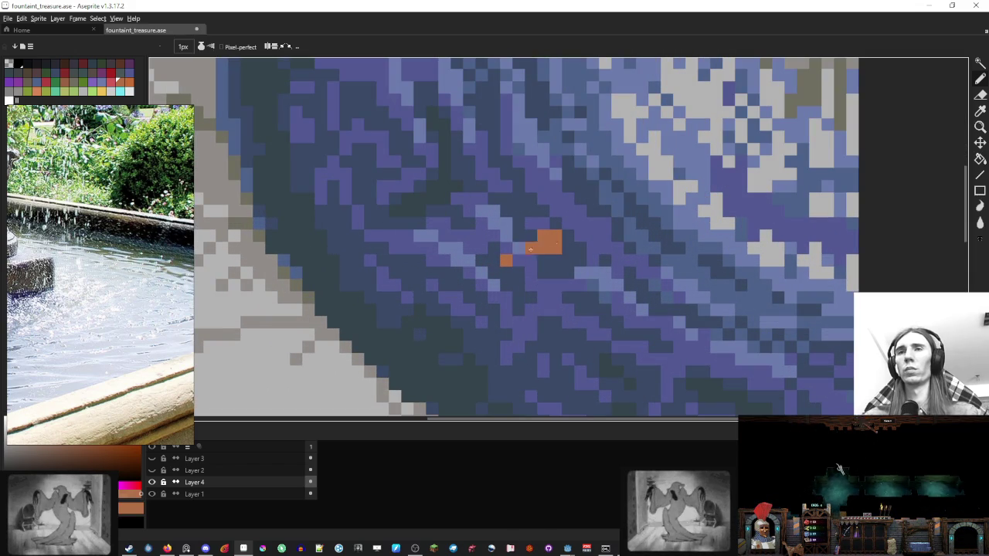
Step: Shade the orange coin with dark brown and dark edge pixels around it
key(v)
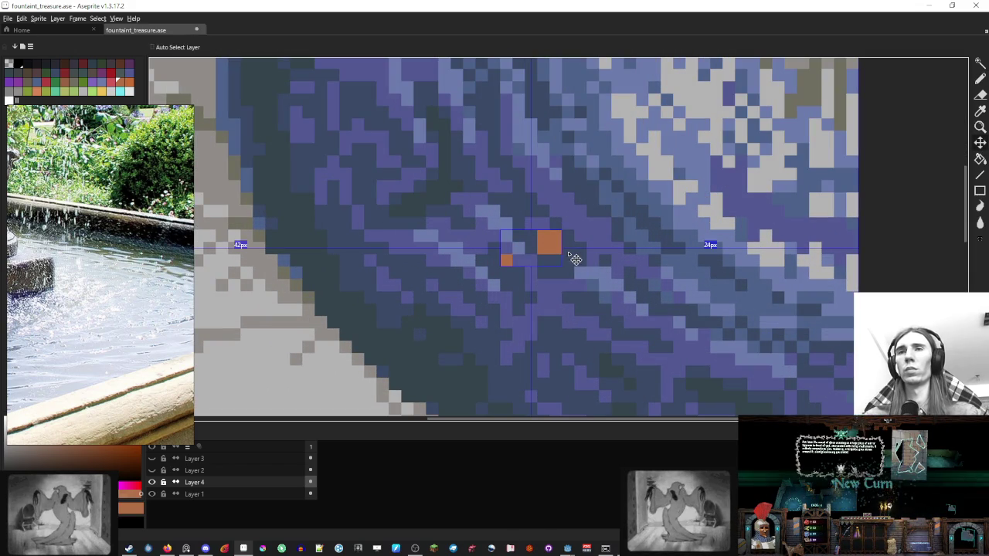
key(b)
click(539, 270)
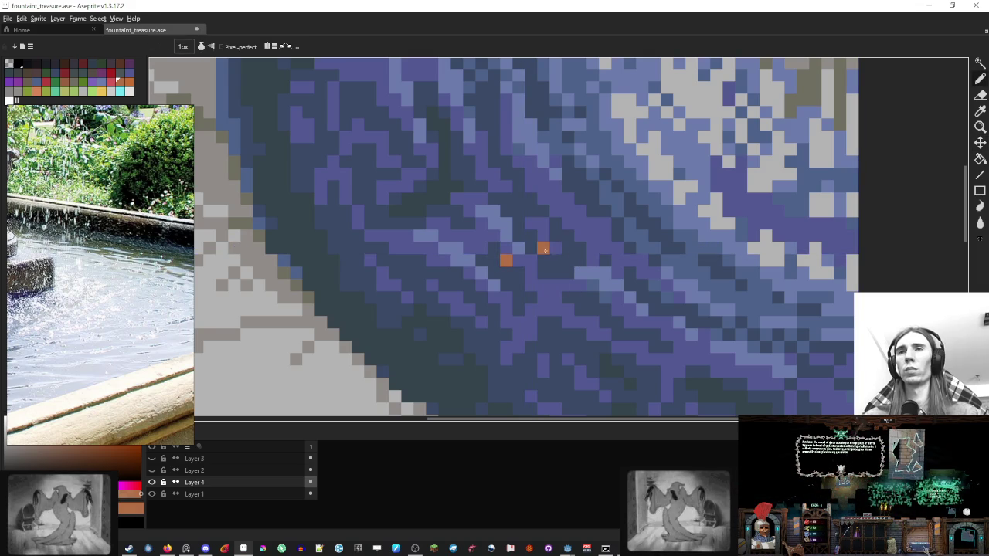
key(ctrl+z)
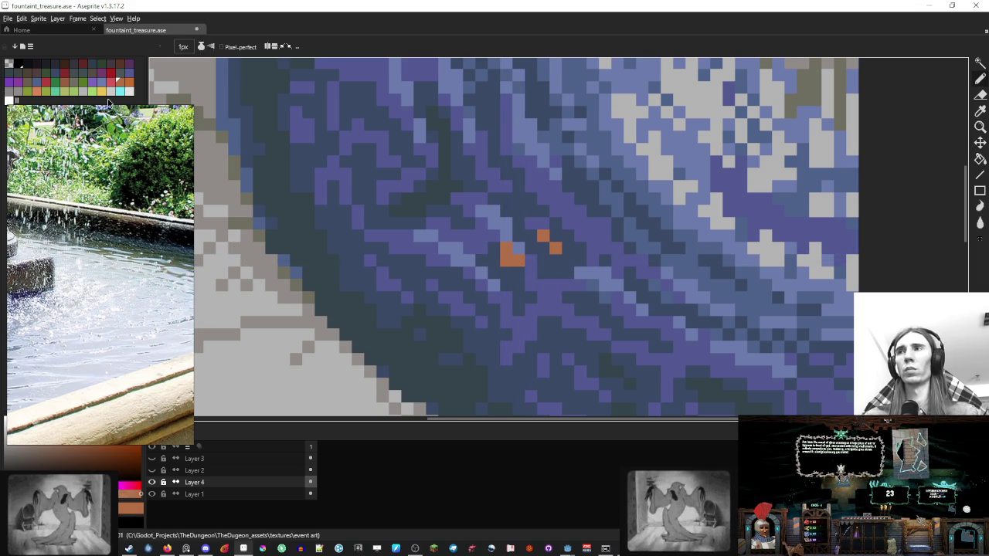
click(124, 67)
click(550, 247)
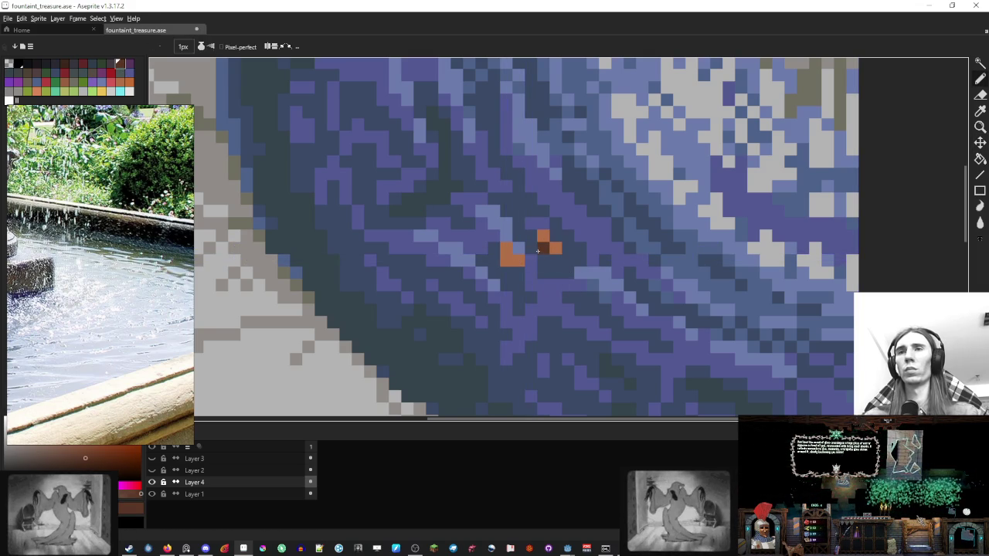
alt+click(530, 231)
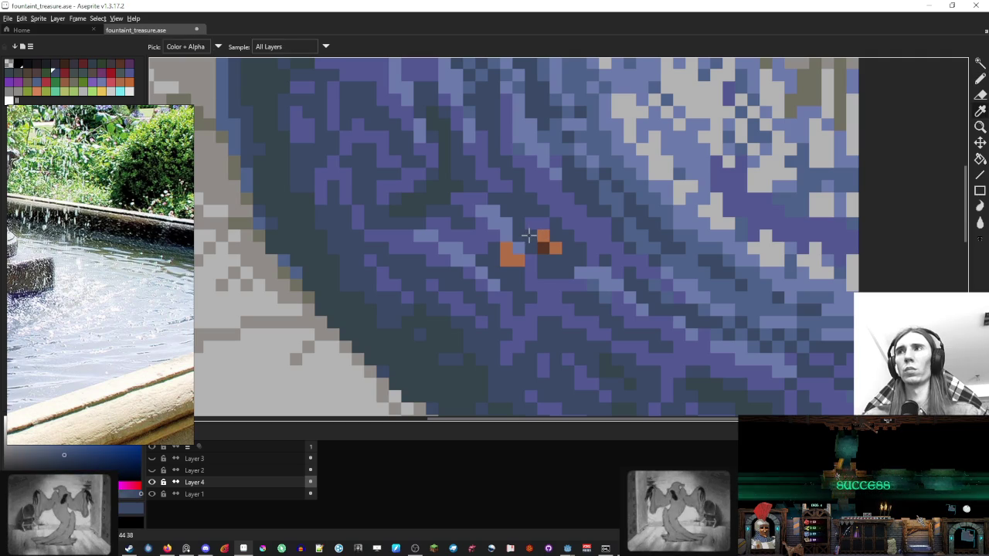
click(90, 75)
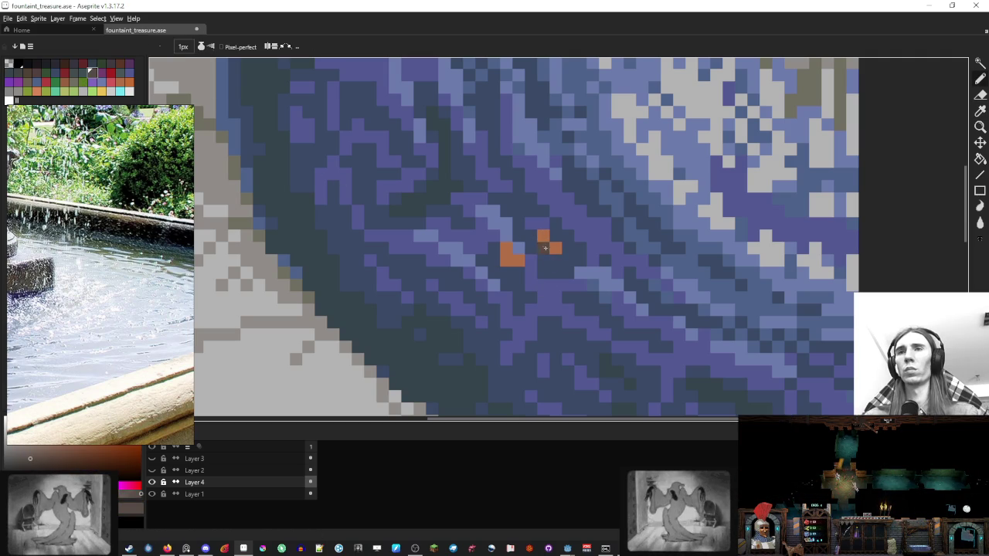
click(493, 256)
click(513, 268)
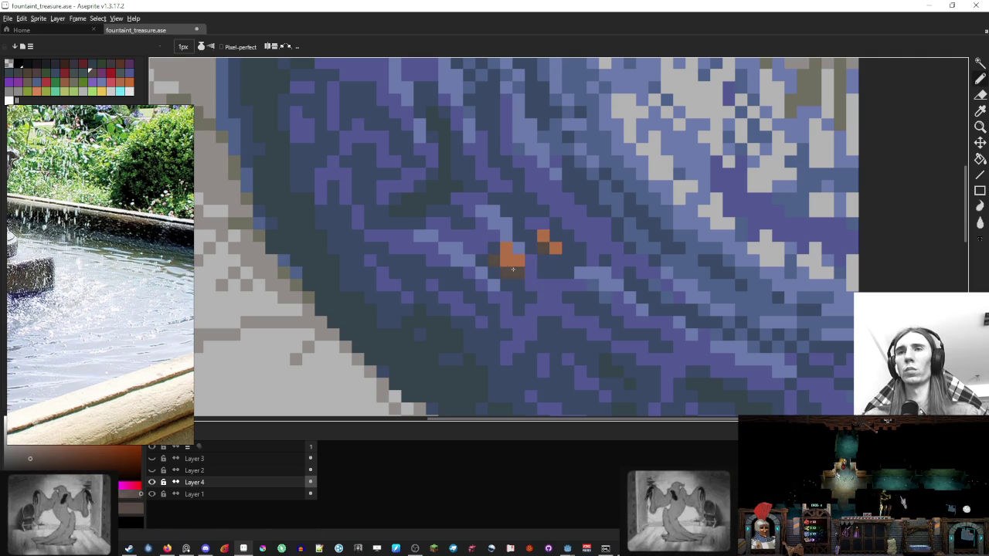
Step: Scatter more orange coin pixels across the water, moving one misplaced pixel left
click(555, 272)
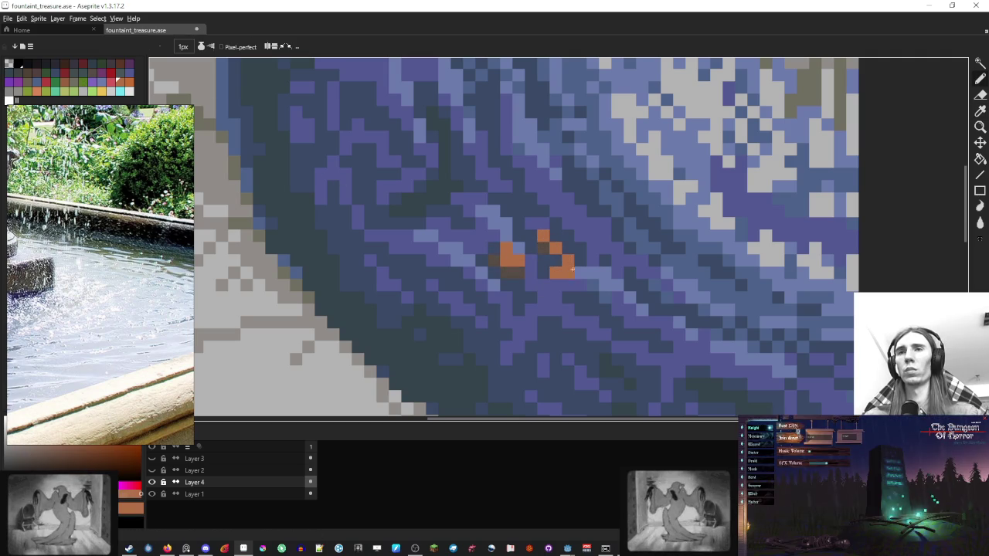
key(ctrl+z)
click(533, 273)
click(469, 236)
click(481, 187)
scroll(514, 212, down, 6)
scroll(541, 217, up, 1)
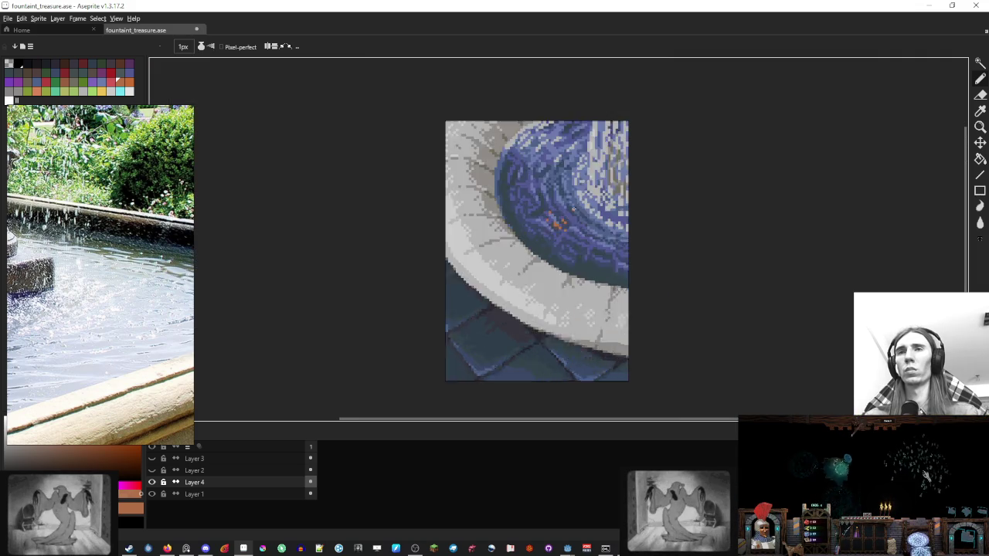
scroll(556, 221, up, 2)
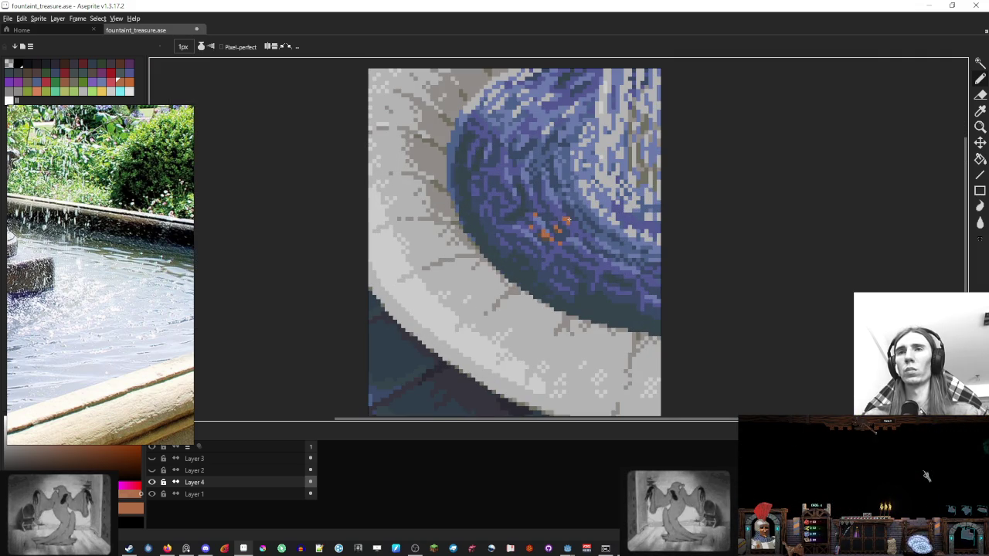
scroll(587, 229, down, 2)
scroll(583, 229, up, 3)
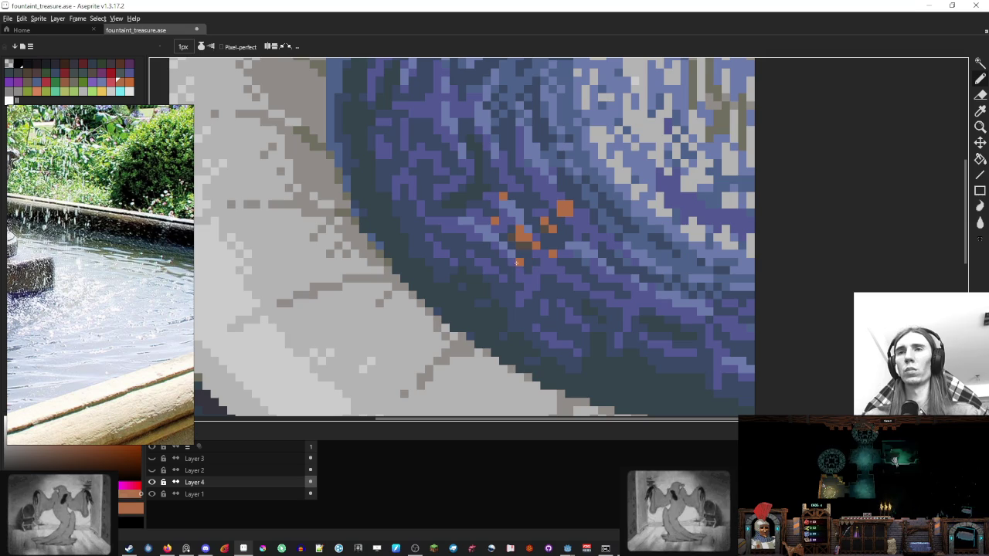
click(545, 261)
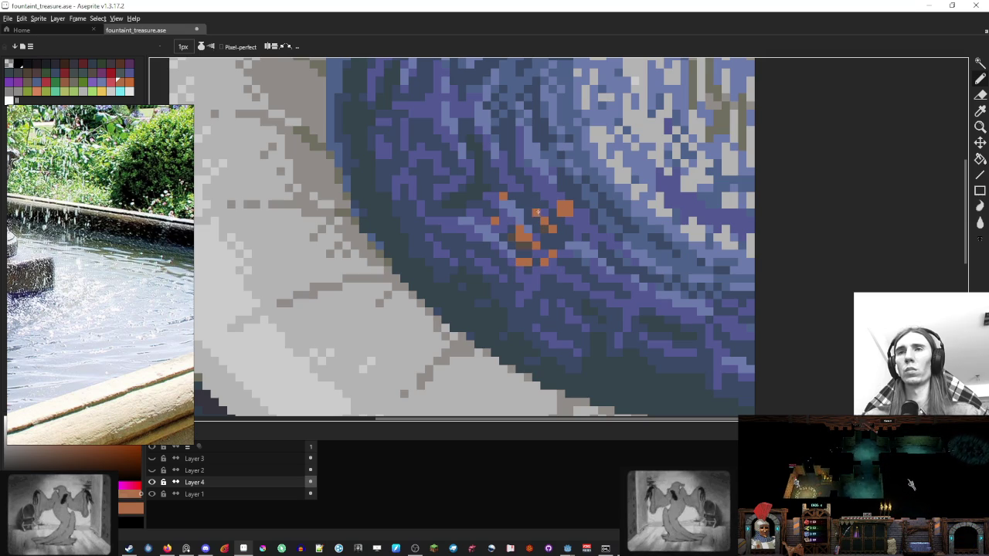
scroll(553, 202, down, 3)
scroll(611, 225, down, 2)
scroll(644, 236, down, 1)
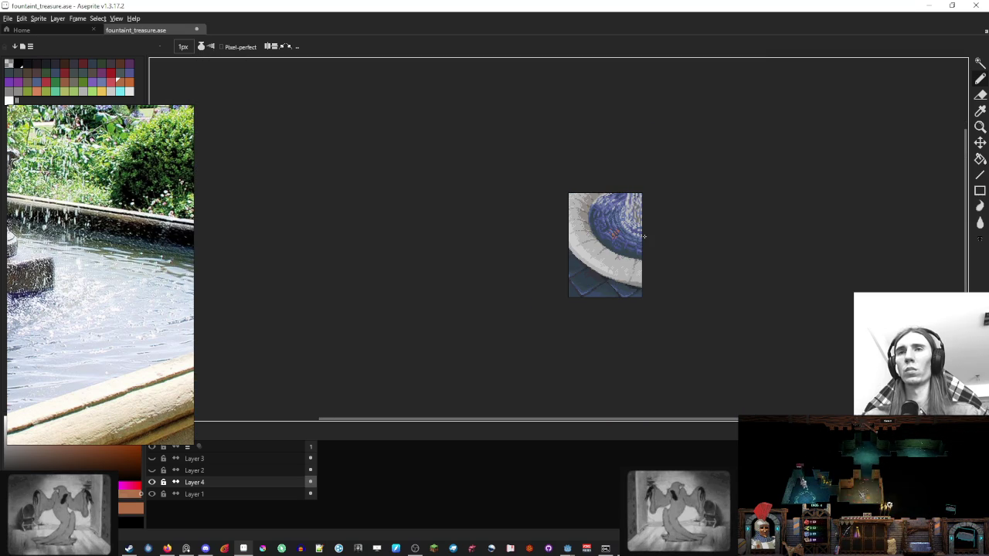
scroll(614, 231, up, 3)
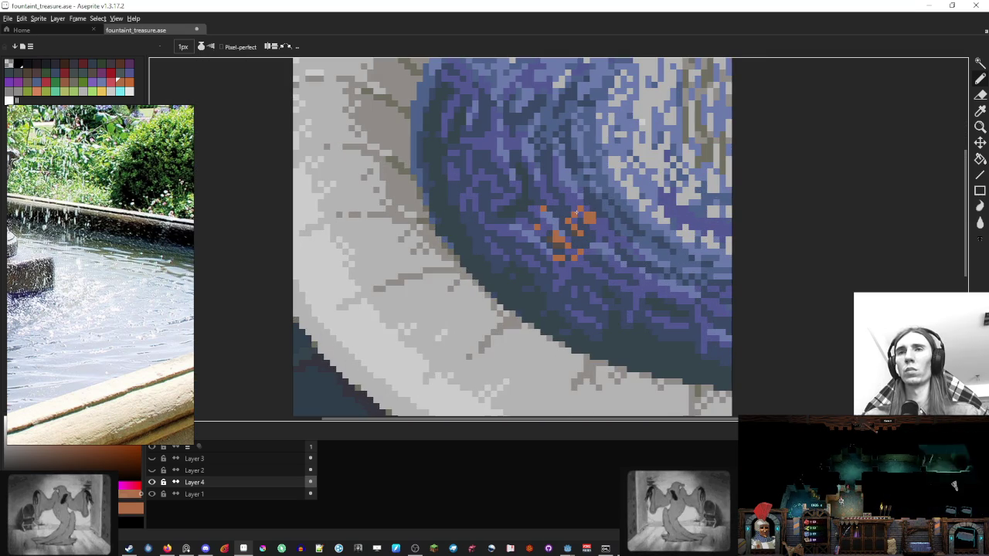
scroll(580, 208, down, 3)
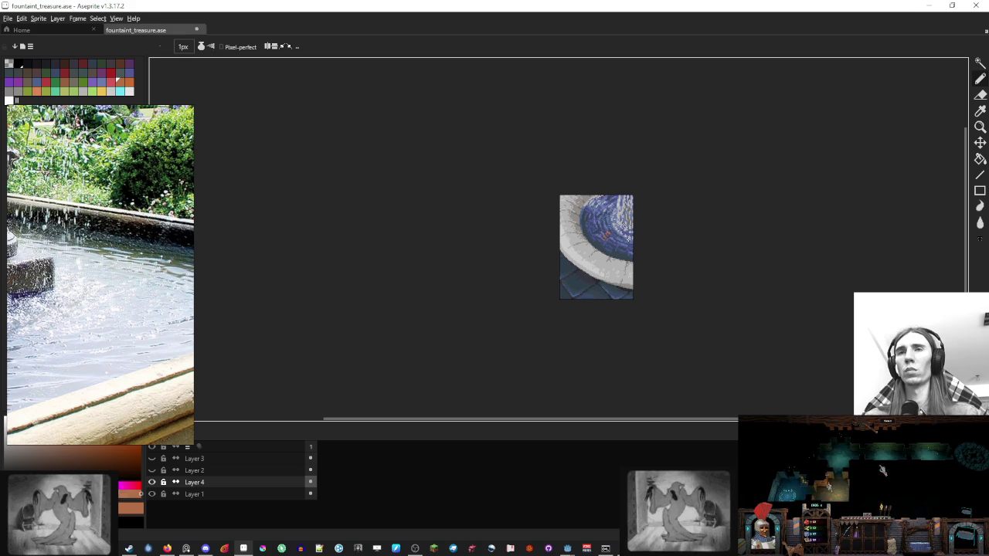
scroll(623, 259, up, 3)
click(625, 258)
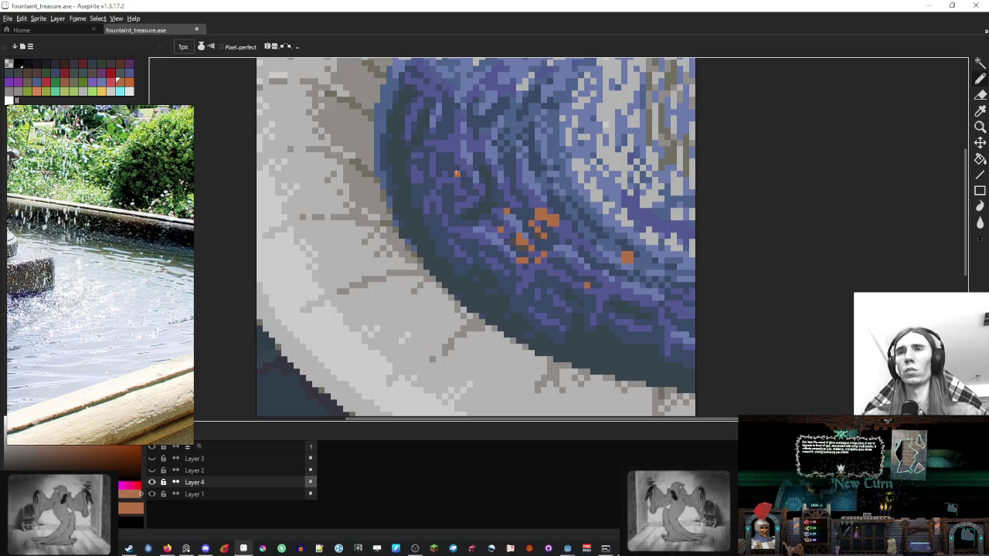
Step: With the paint bucket active, pick a lighter orange, then a yellow-orange highlight swatch
scroll(499, 222, down, 3)
scroll(477, 255, up, 3)
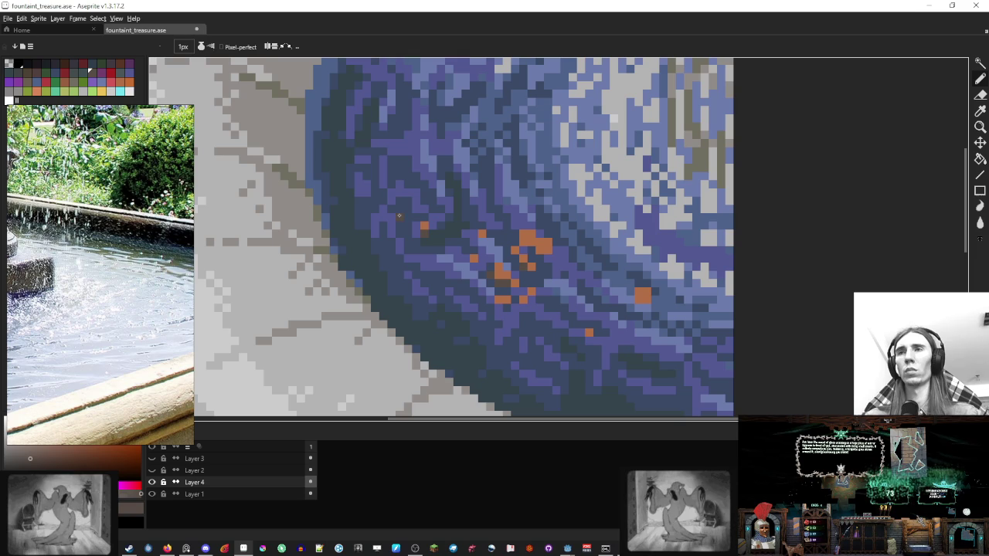
scroll(401, 222, down, 3)
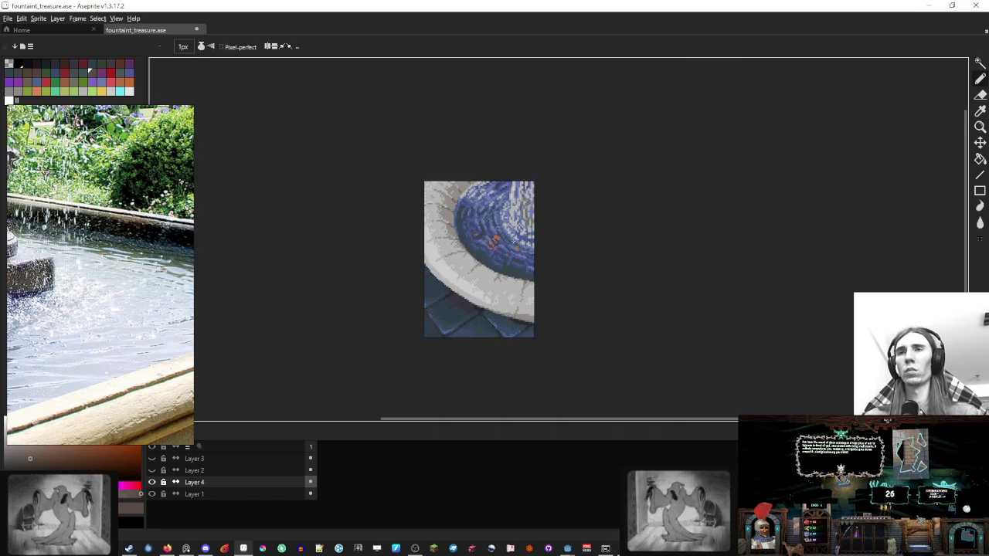
scroll(514, 241, up, 3)
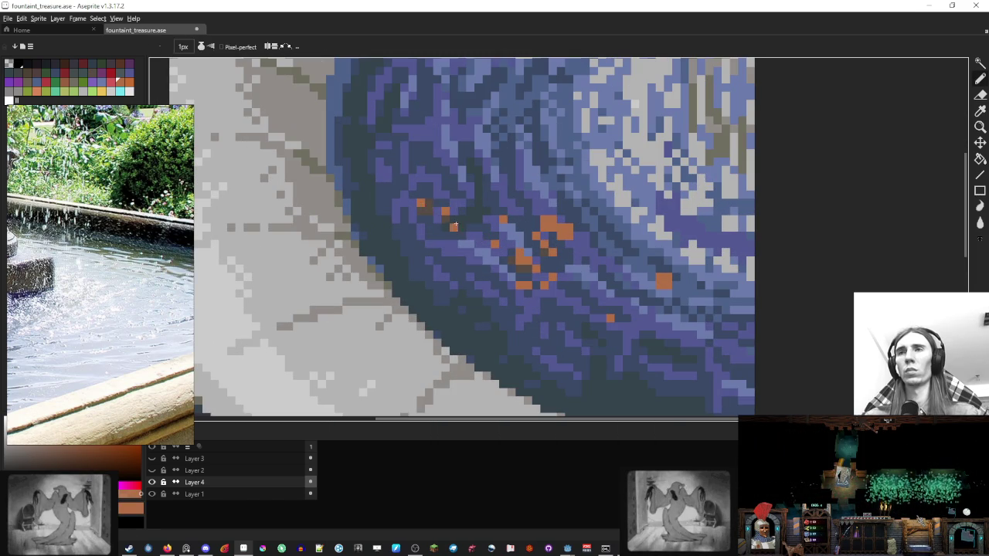
scroll(454, 225, down, 3)
scroll(517, 242, down, 1)
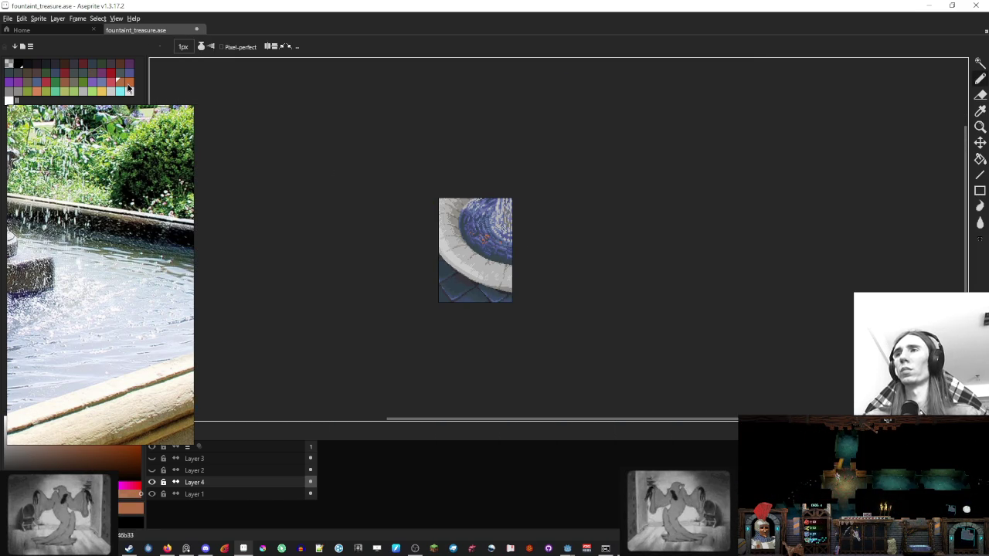
scroll(464, 171, up, 4)
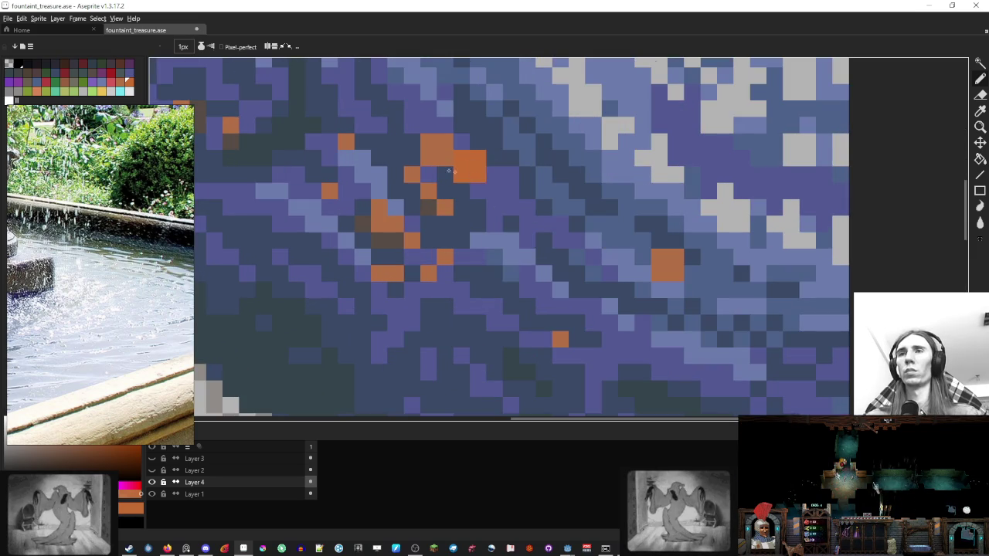
scroll(448, 171, down, 4)
scroll(447, 182, up, 3)
key(g)
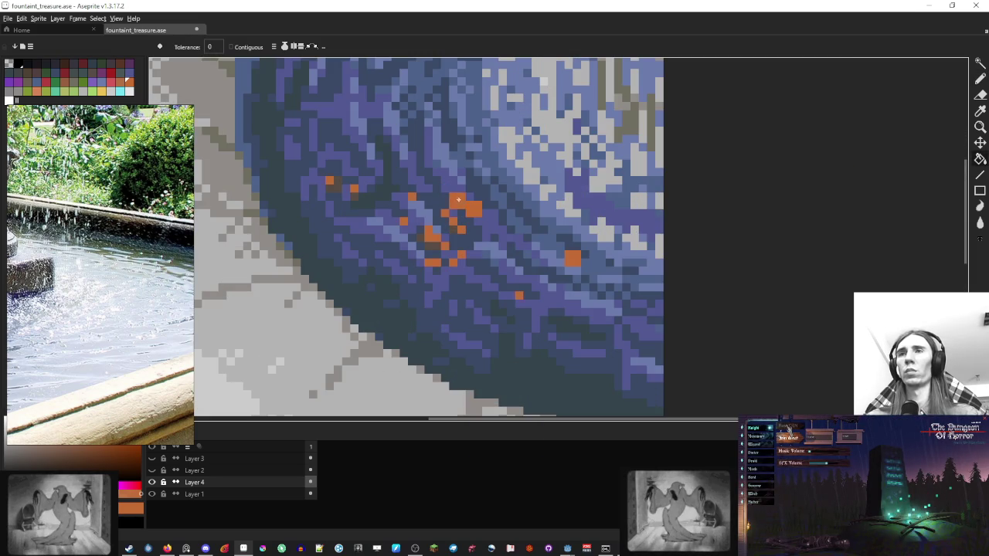
scroll(458, 200, down, 4)
click(36, 90)
scroll(442, 206, up, 2)
scroll(453, 224, up, 1)
scroll(568, 226, down, 4)
scroll(566, 227, up, 1)
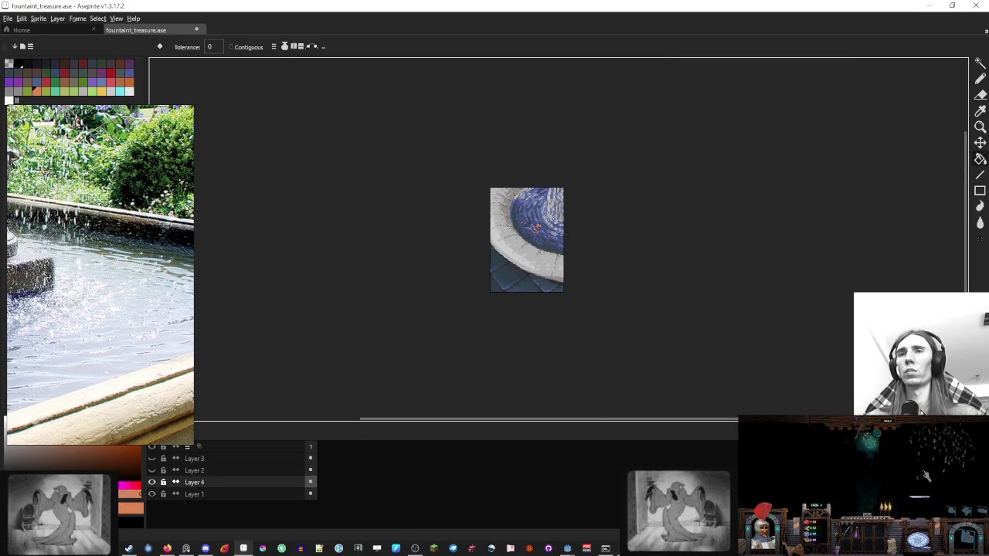
scroll(551, 224, up, 2)
click(103, 91)
Step: Add yellow highlight pixels to the coins, covering one extra yellow with water purple
scroll(492, 220, up, 2)
key(b)
click(494, 217)
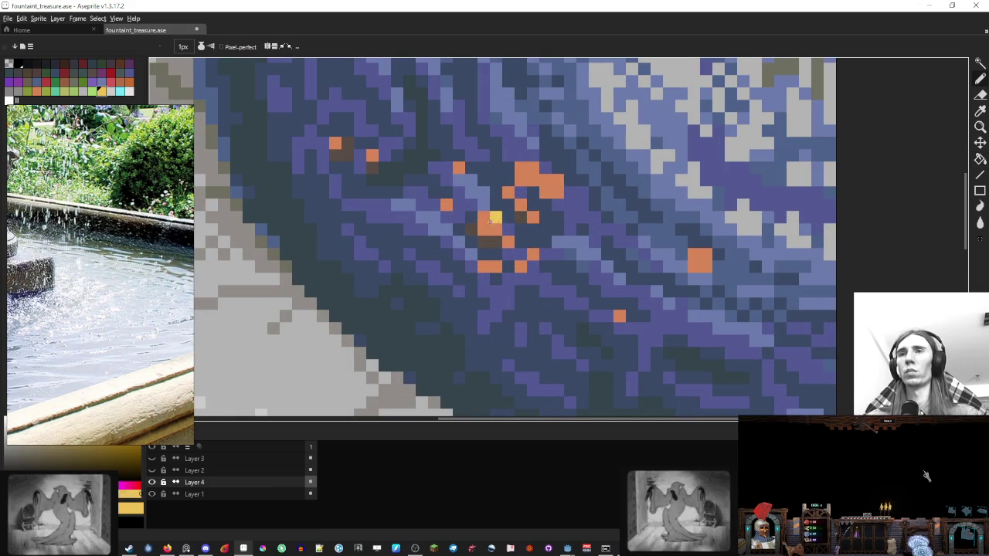
click(556, 181)
key(ctrl+z)
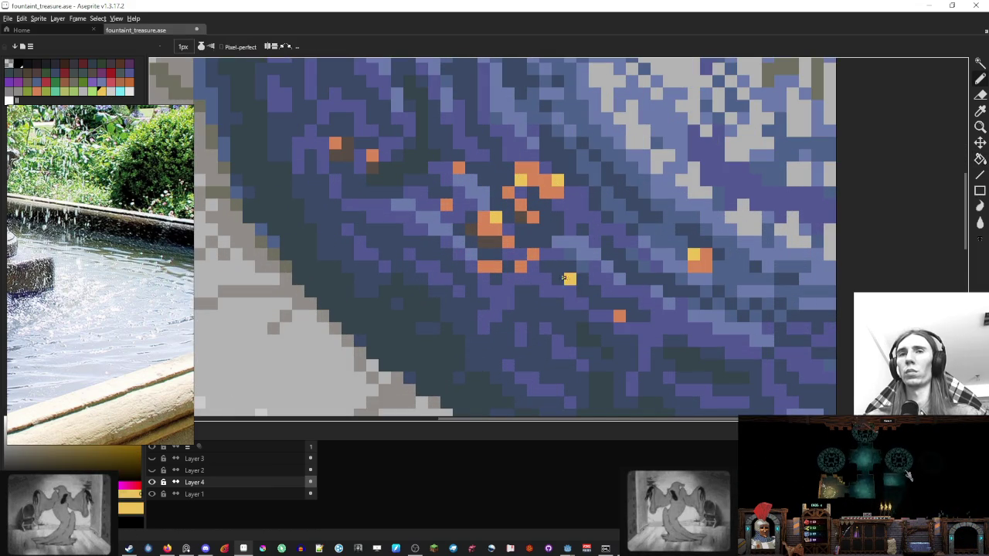
click(489, 253)
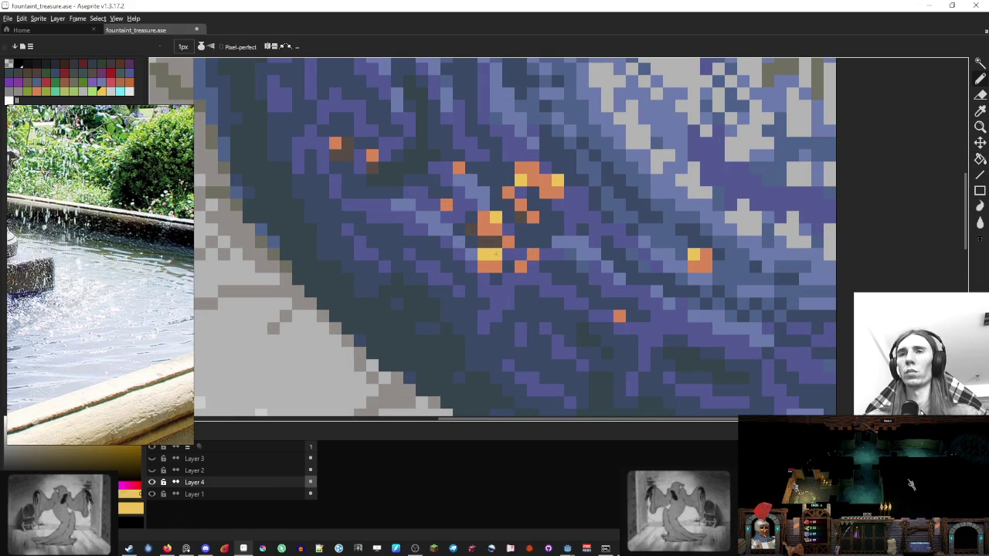
scroll(495, 254, down, 8)
scroll(562, 260, up, 1)
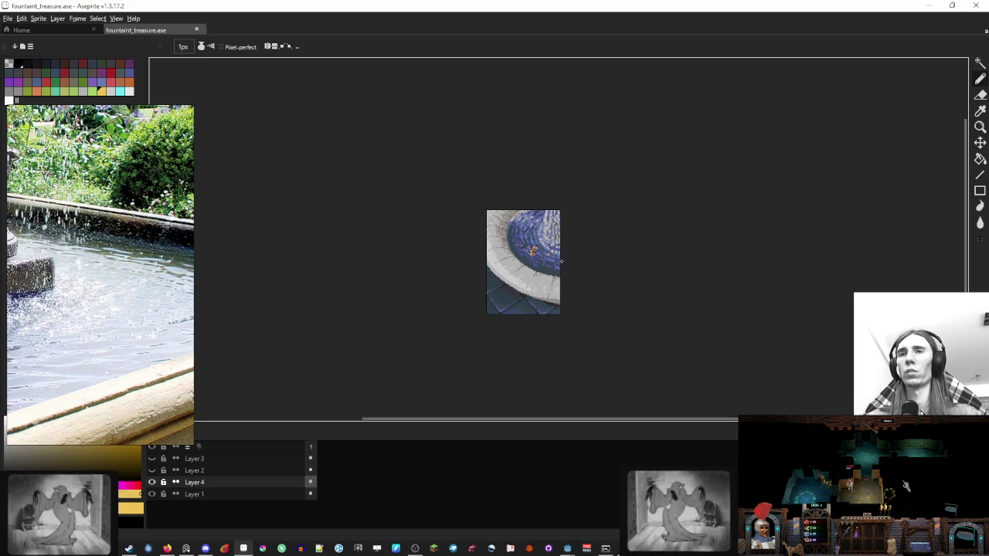
scroll(562, 261, up, 4)
scroll(547, 246, down, 4)
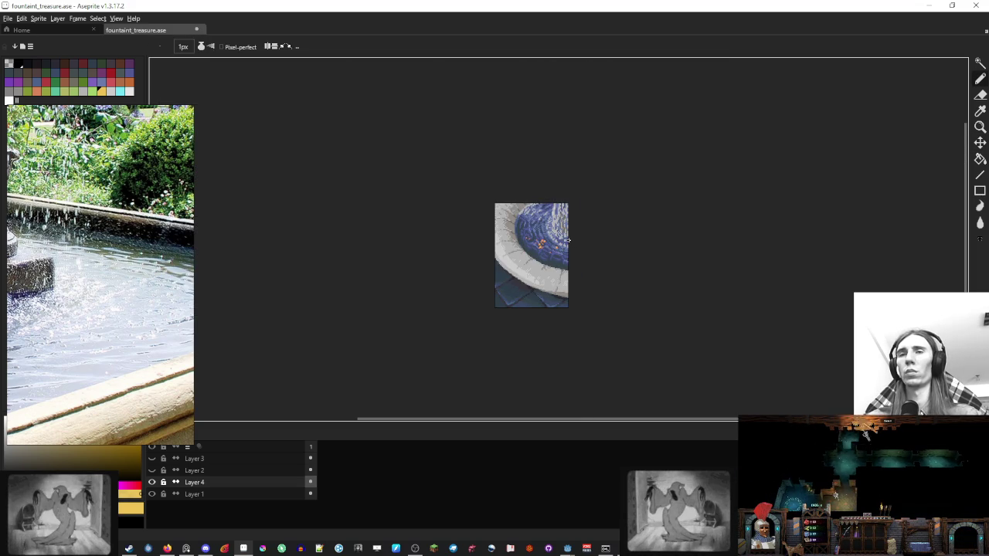
scroll(575, 243, up, 2)
scroll(541, 278, up, 2)
scroll(529, 303, up, 1)
click(526, 300)
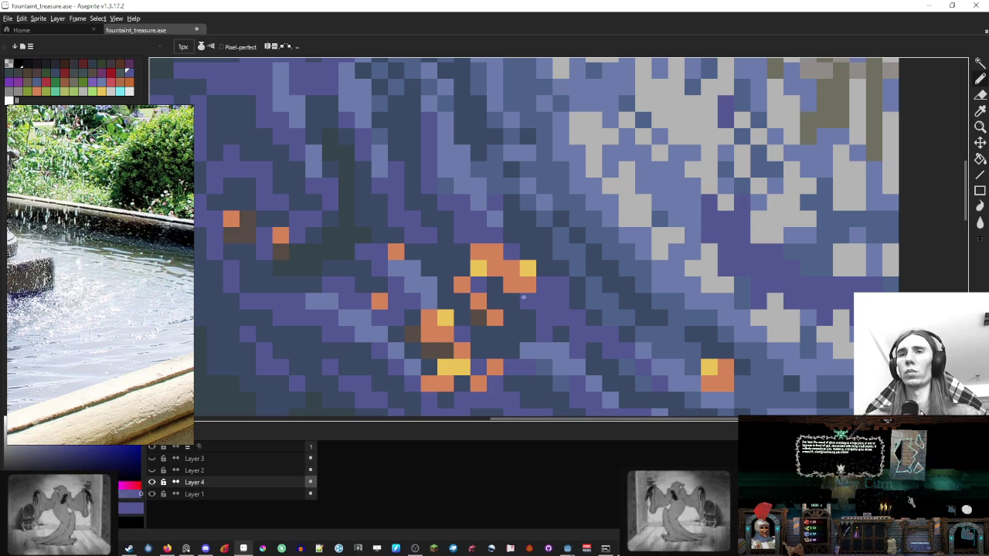
Step: Shade several coin pixels brown, including the right-hand coin, undoing stray dabs
alt+click(429, 318)
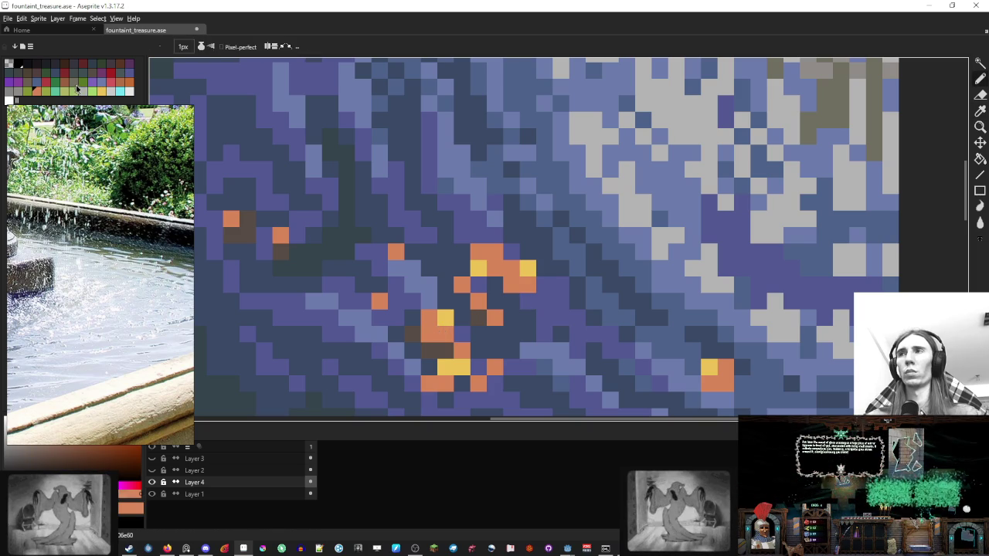
click(231, 136)
key(ctrl+z)
click(495, 317)
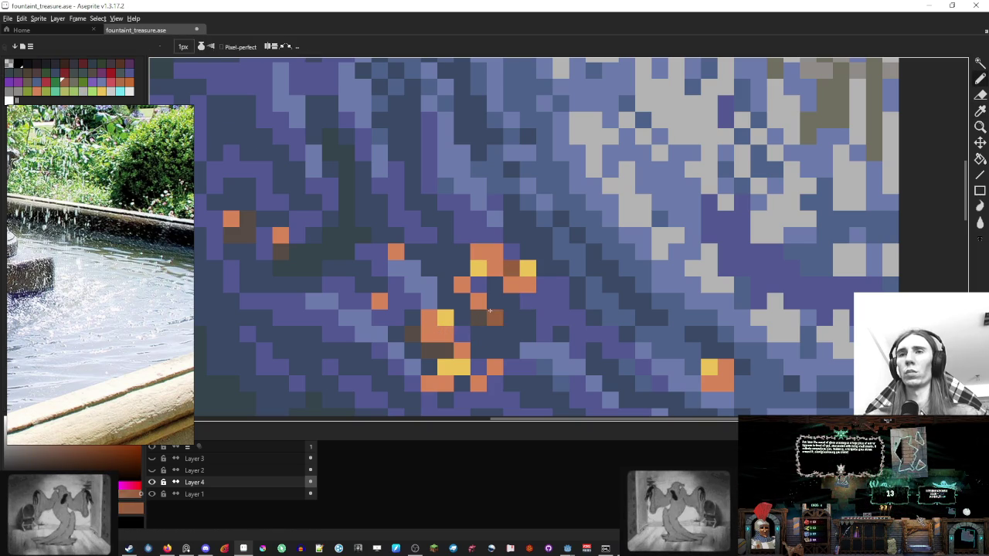
key(ctrl+z)
click(464, 360)
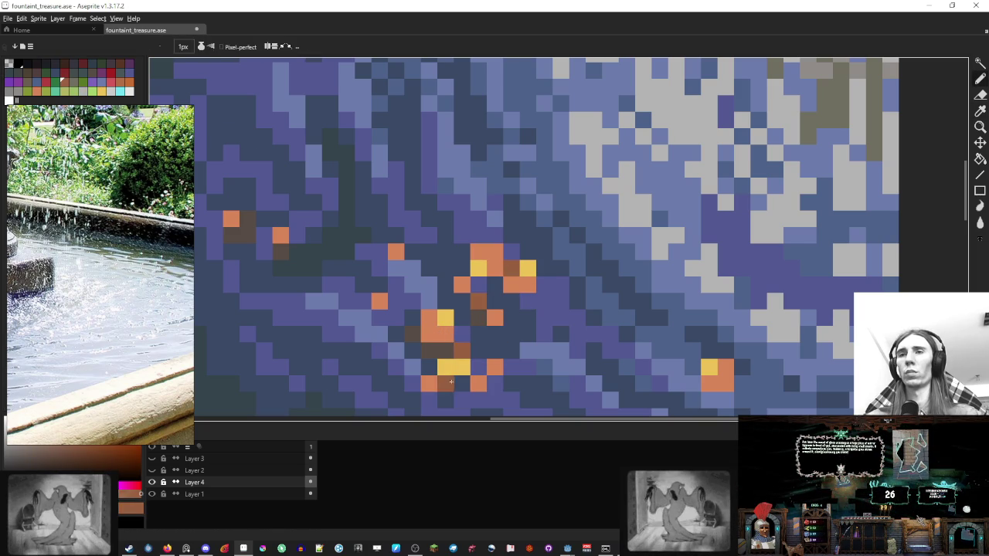
click(481, 253)
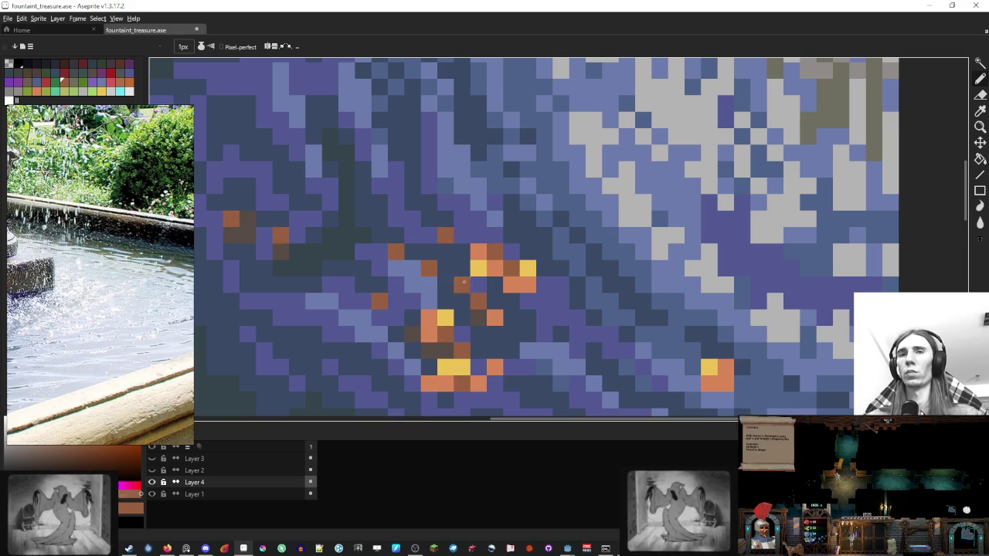
drag(464, 283, 527, 196)
click(773, 281)
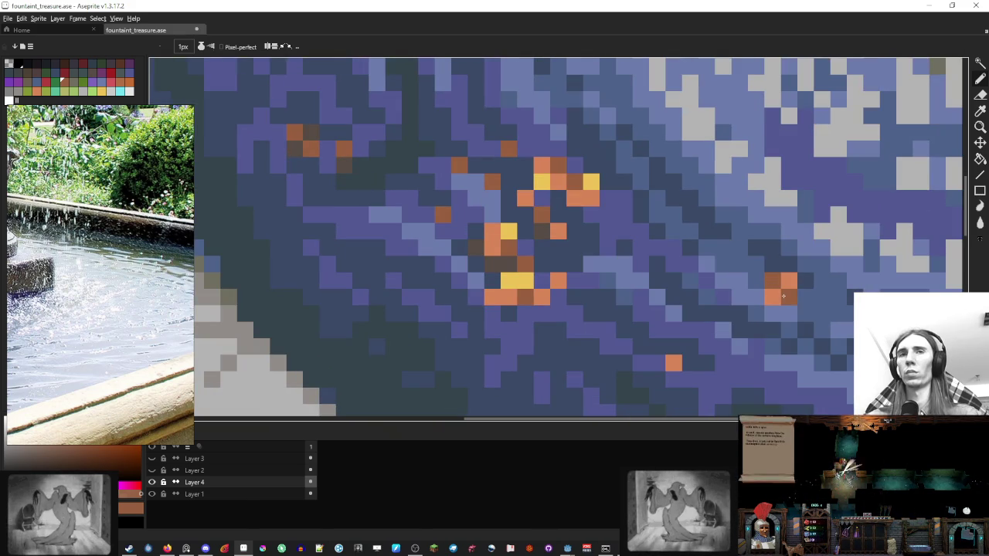
Step: Recentre the sprite and sample the salmon orange and a darker brown from the coins
scroll(742, 253, down, 5)
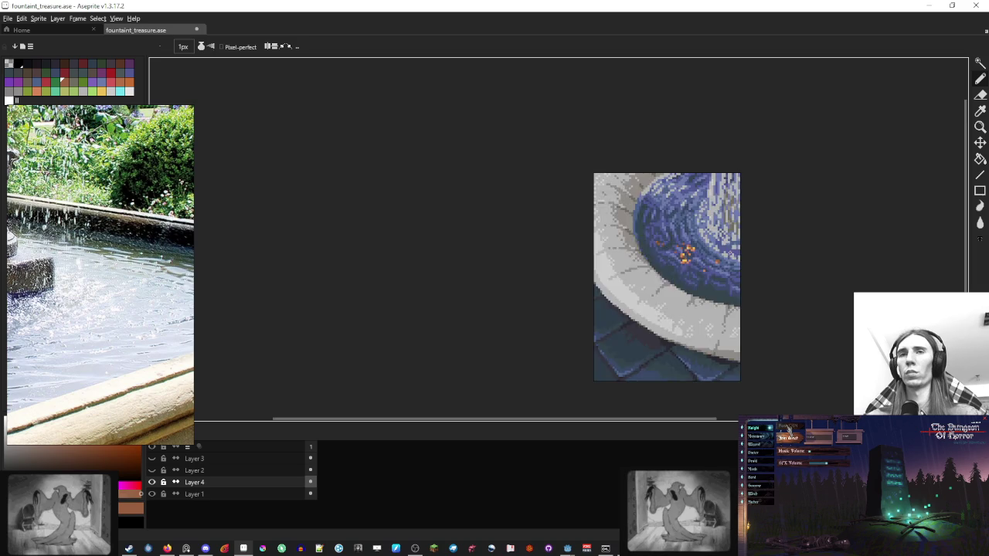
scroll(742, 254, down, 1)
scroll(731, 259, up, 4)
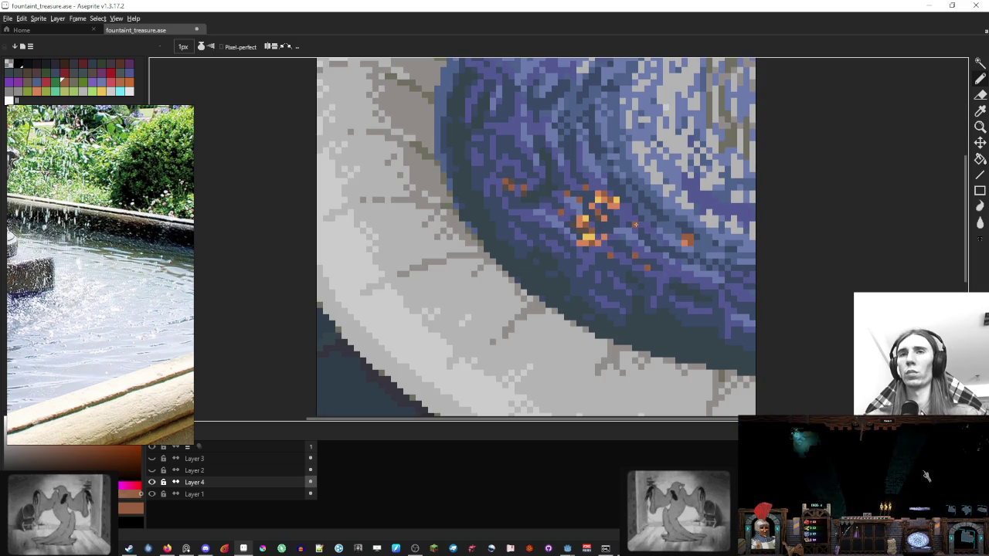
scroll(682, 257, down, 4)
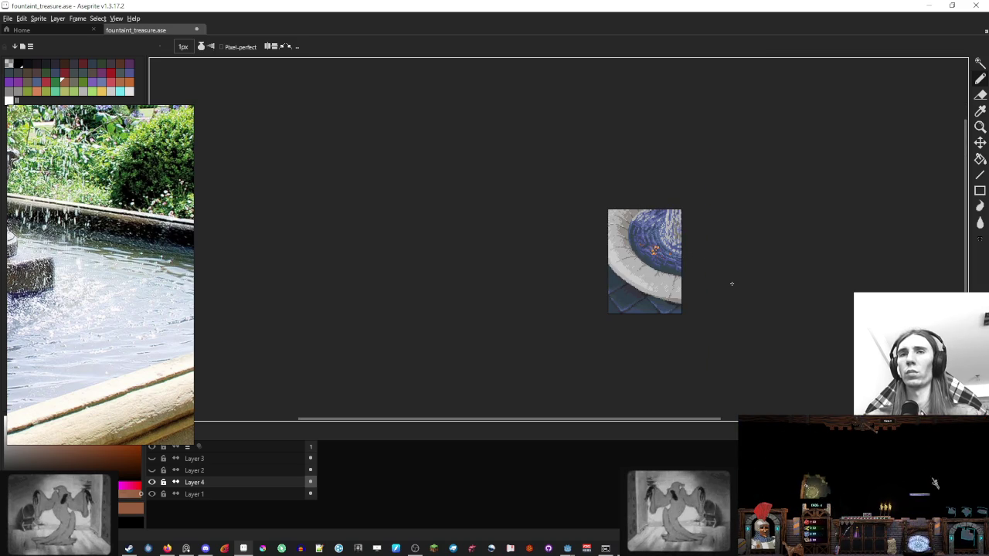
scroll(711, 274, up, 2)
scroll(657, 267, up, 3)
scroll(572, 261, up, 2)
alt+click(572, 261)
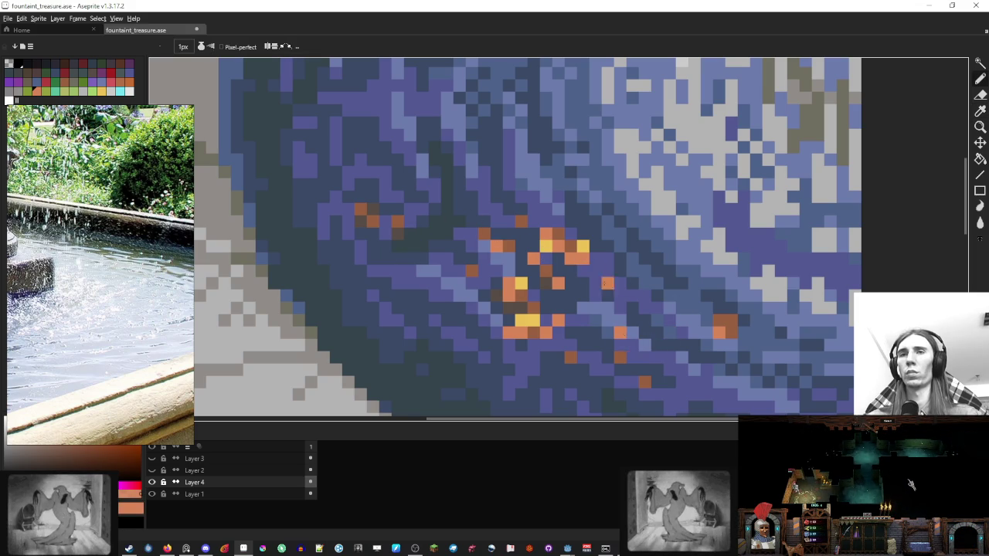
scroll(606, 283, down, 5)
scroll(646, 265, down, 1)
drag(660, 287, 625, 277)
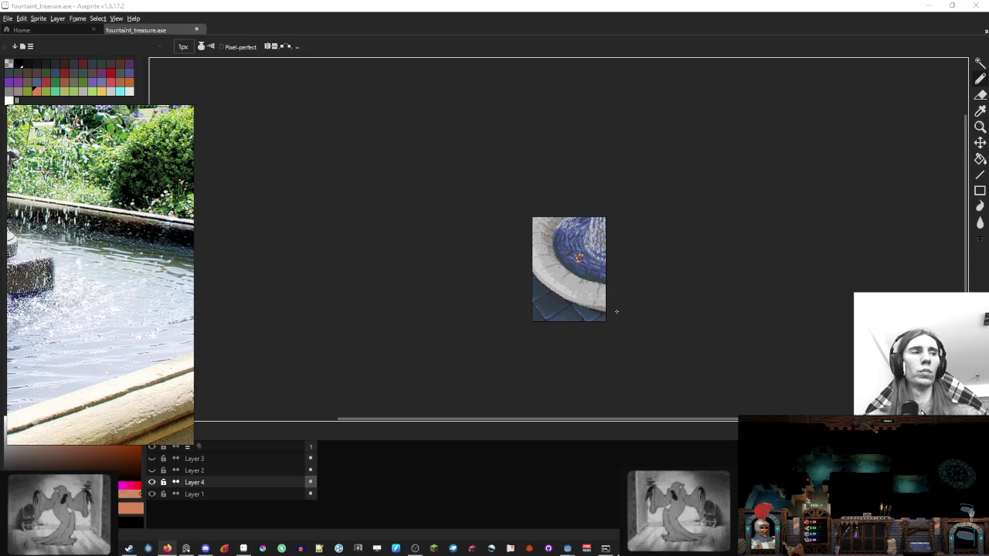
drag(617, 312, 549, 285)
scroll(525, 241, up, 2)
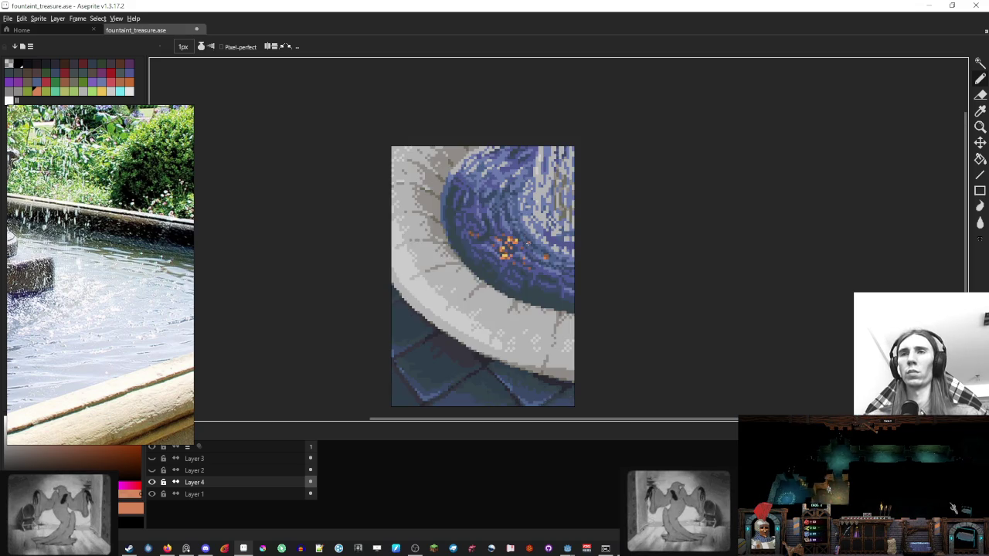
scroll(527, 244, up, 1)
scroll(518, 251, up, 2)
key(i)
key(b)
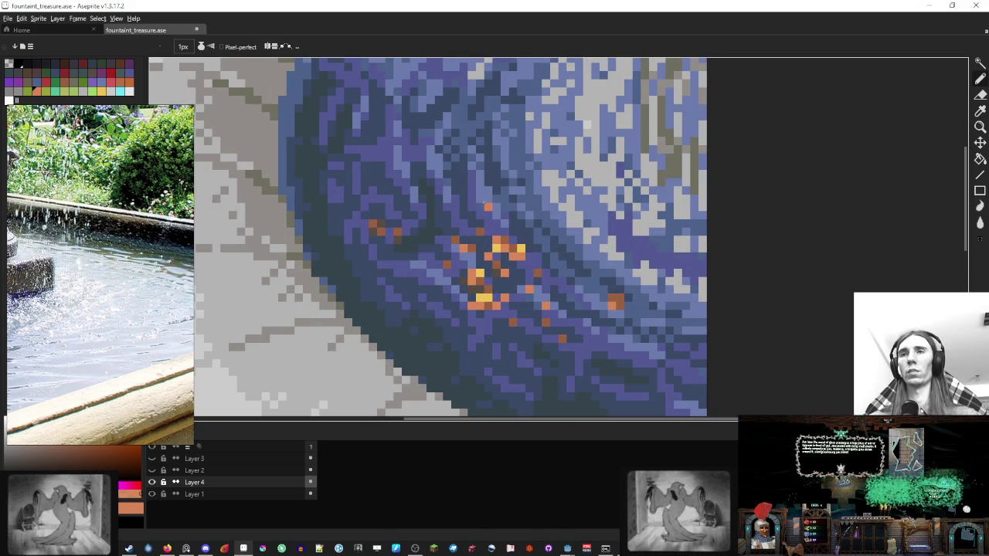
alt+click(488, 214)
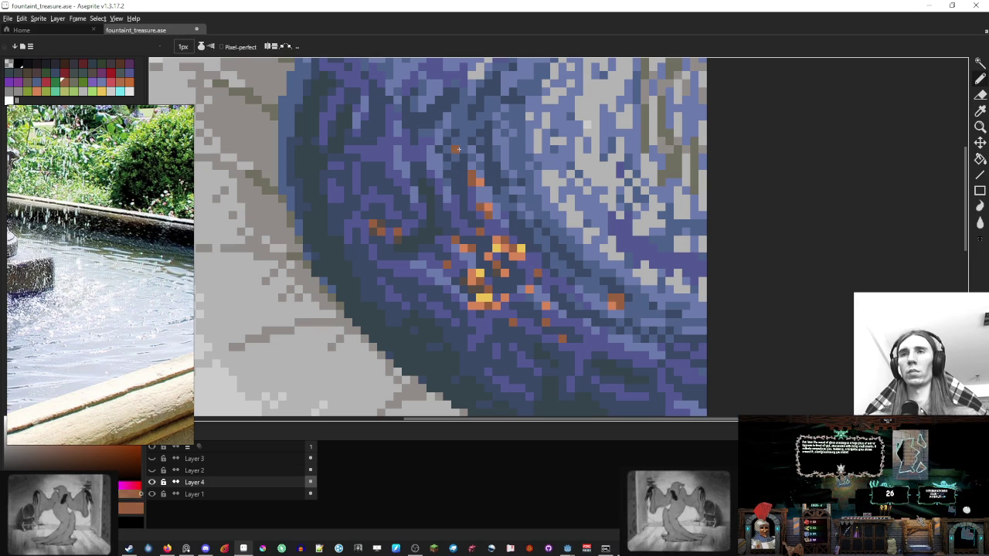
Step: With light grey, darken a few streak pixels and sketch a diagonal grey rod
scroll(479, 176, down, 3)
scroll(556, 194, down, 1)
scroll(564, 195, down, 1)
scroll(569, 195, up, 1)
scroll(570, 208, up, 2)
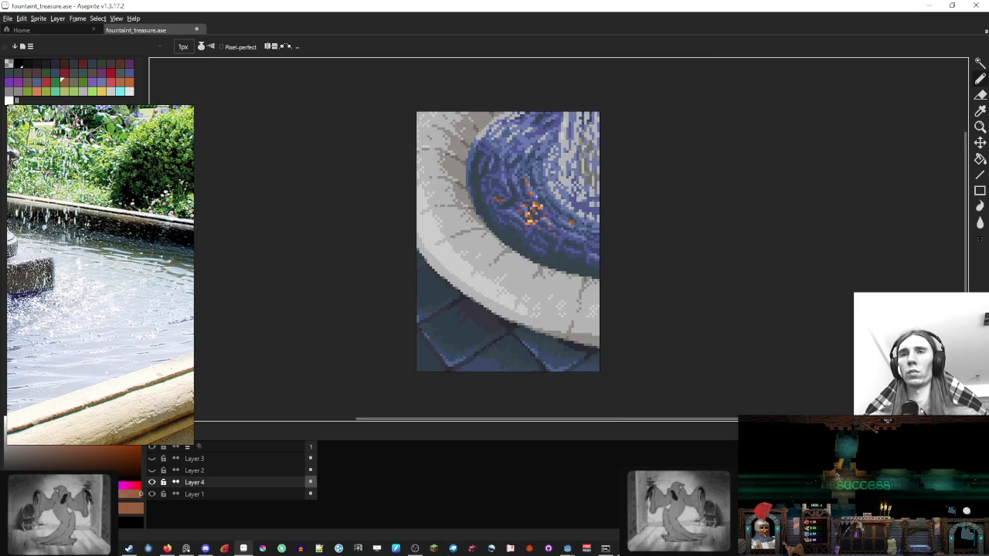
scroll(576, 232, up, 1)
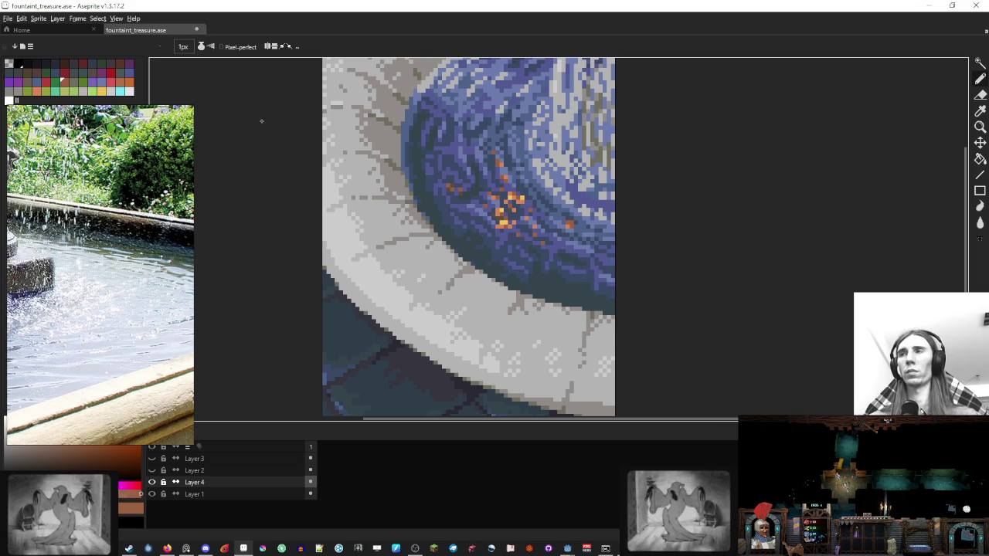
click(82, 91)
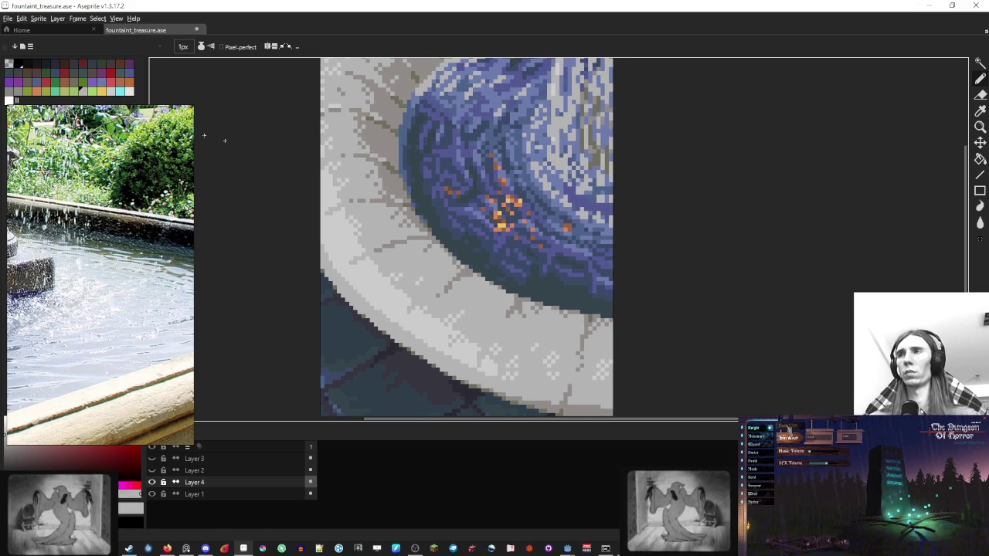
drag(507, 202, 504, 207)
scroll(504, 207, up, 1)
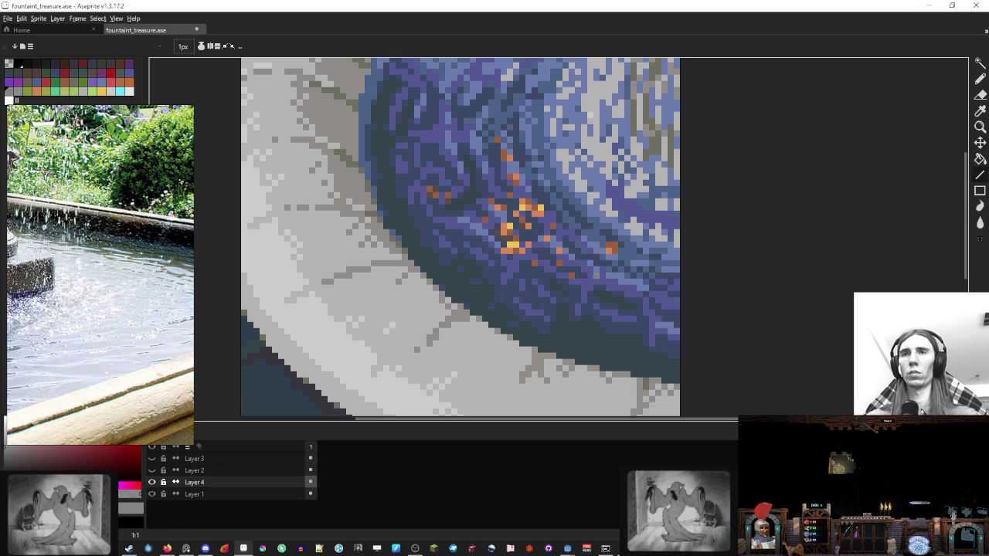
drag(470, 164, 488, 181)
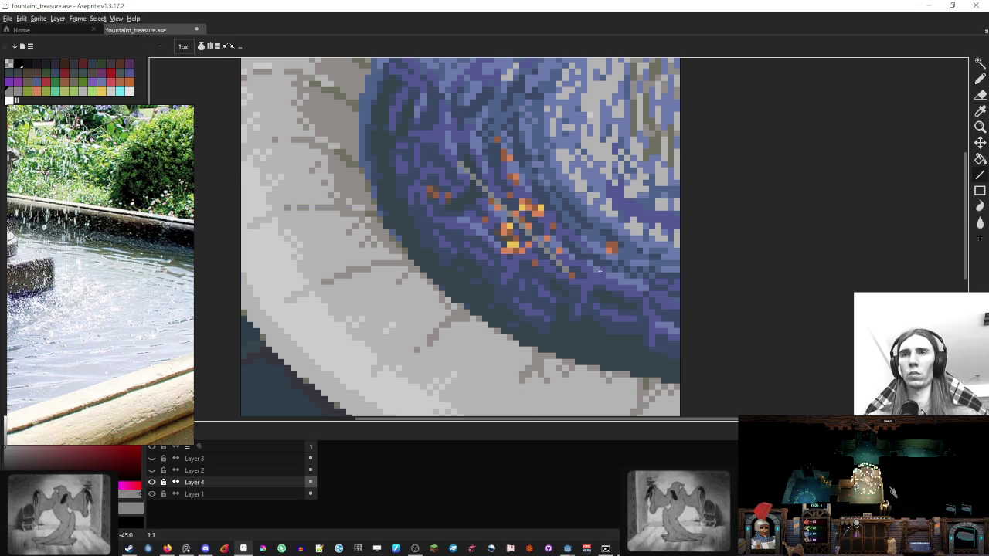
scroll(583, 272, up, 2)
mouse_move(514, 290)
mouse_down()
mouse_move(584, 240)
mouse_move(585, 225)
mouse_up()
Step: Redraw the grey rod as a straight diagonal line across the coins on Layer 4
drag(532, 278, 583, 228)
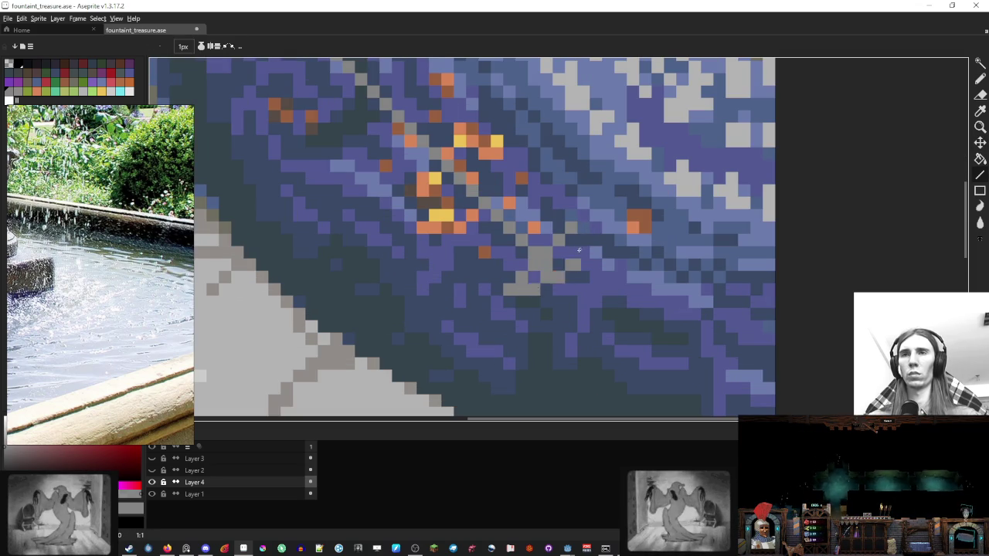
scroll(584, 228, down, 1)
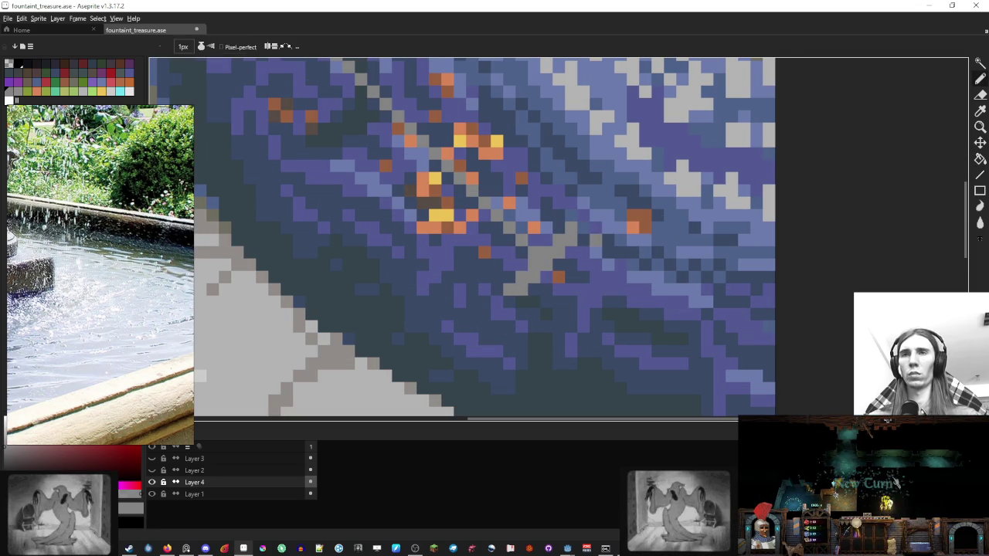
scroll(587, 305, down, 1)
key(l)
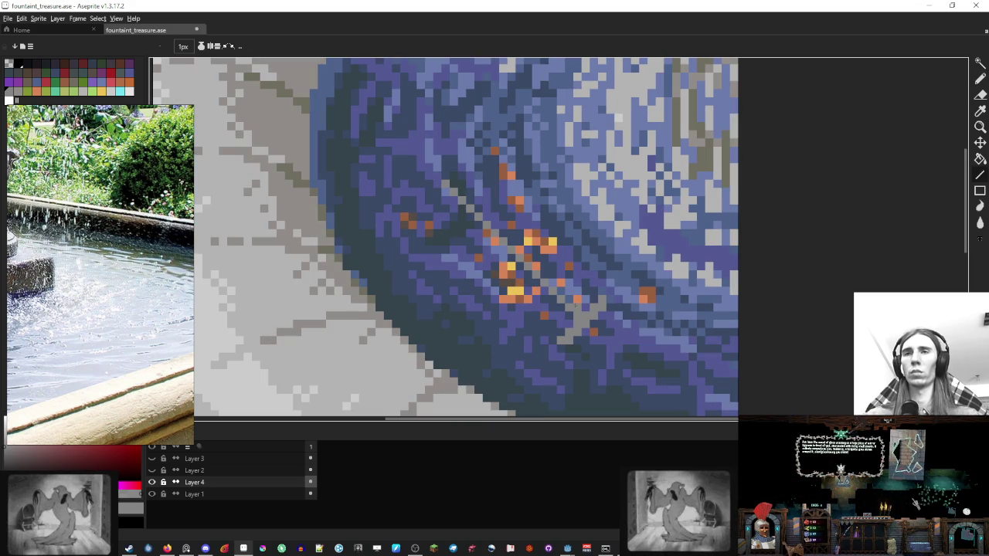
drag(515, 241, 447, 191)
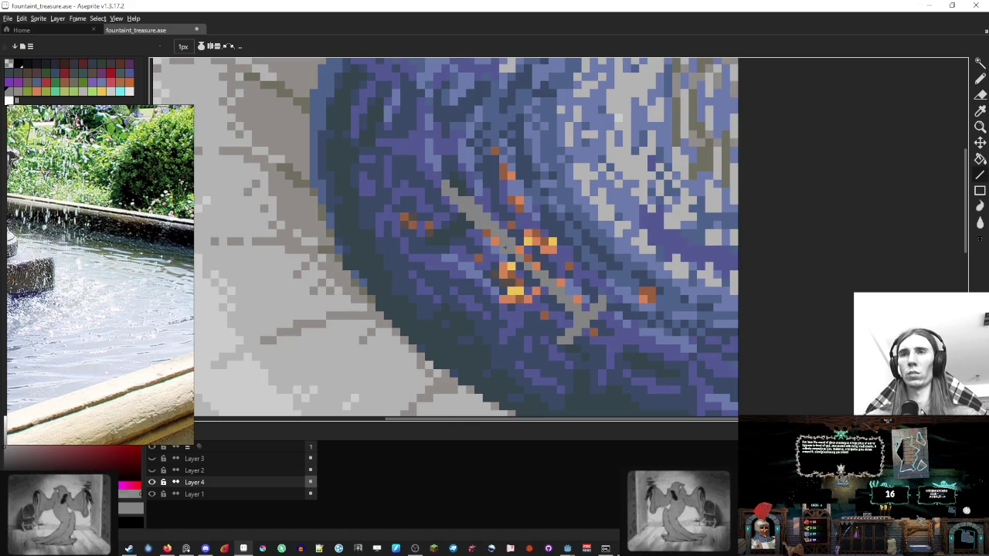
scroll(577, 313, down, 3)
scroll(577, 314, down, 1)
scroll(577, 314, up, 3)
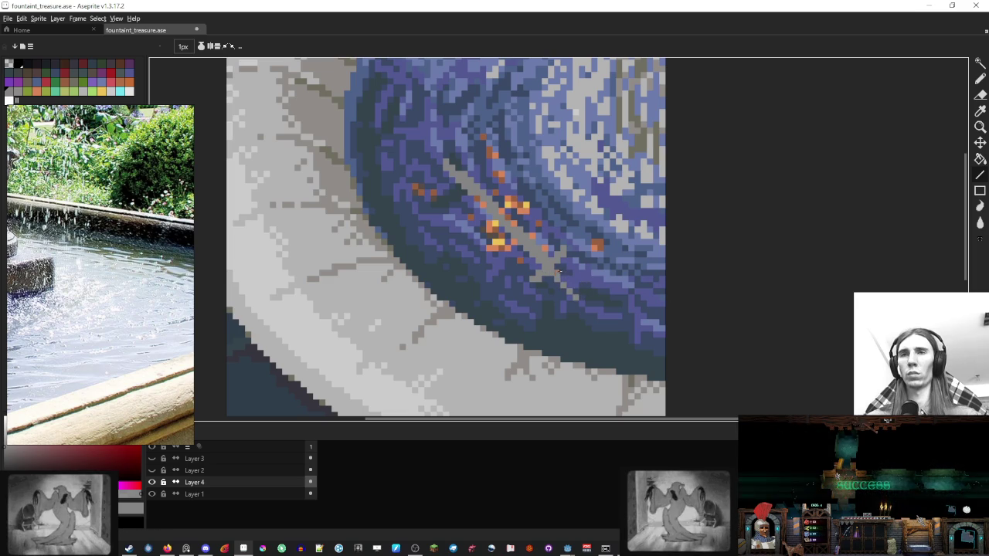
scroll(582, 284, down, 3)
scroll(582, 284, down, 1)
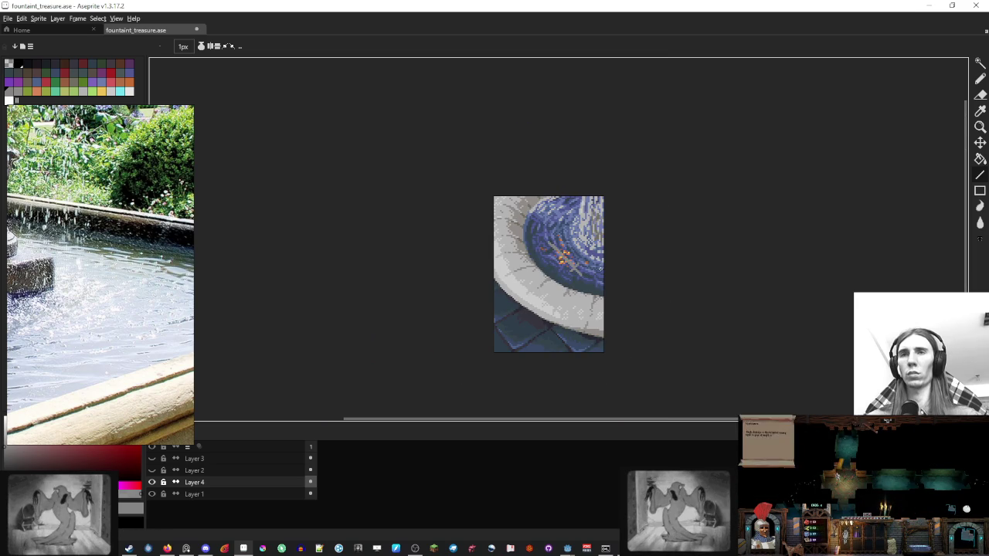
scroll(579, 266, up, 2)
scroll(579, 267, up, 2)
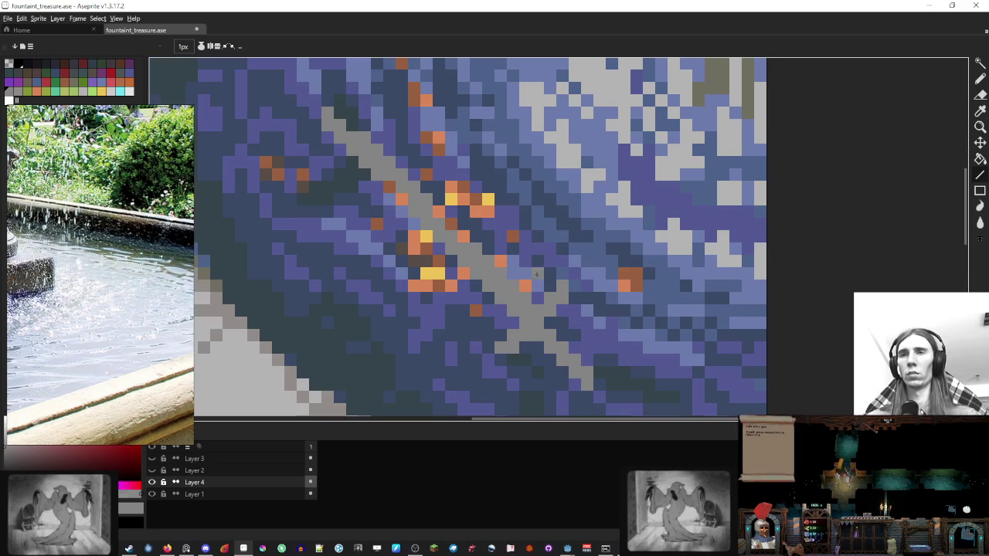
double_click(268, 485)
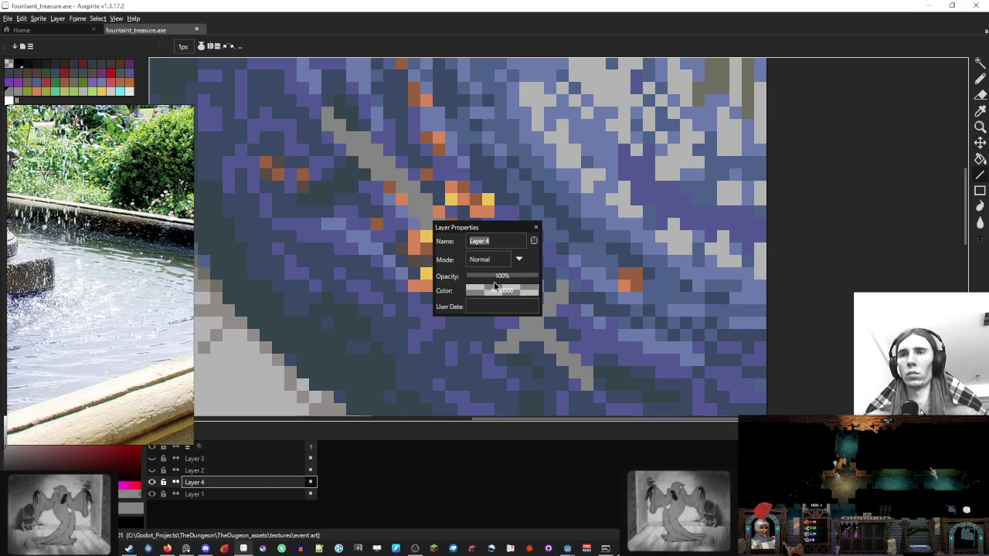
drag(496, 280, 481, 275)
click(536, 230)
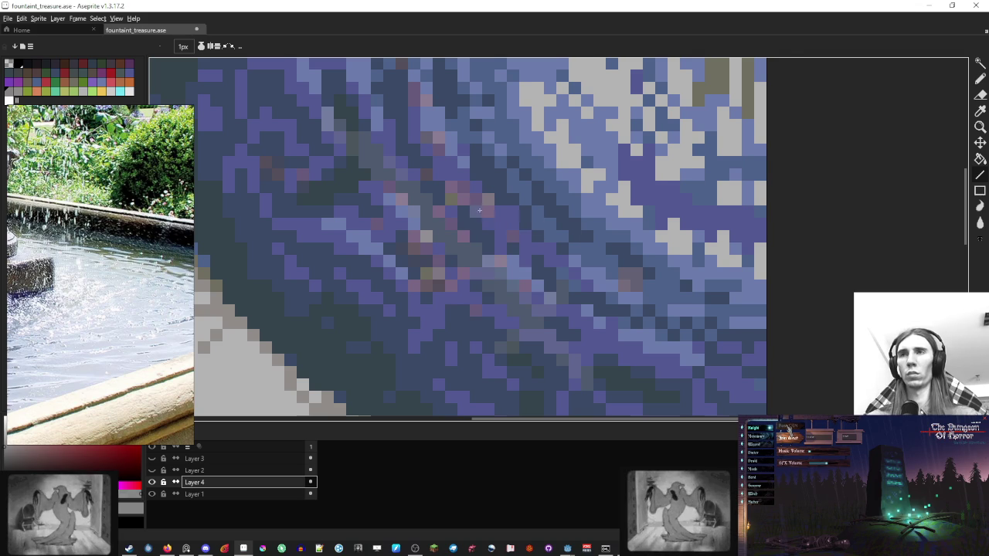
click(82, 91)
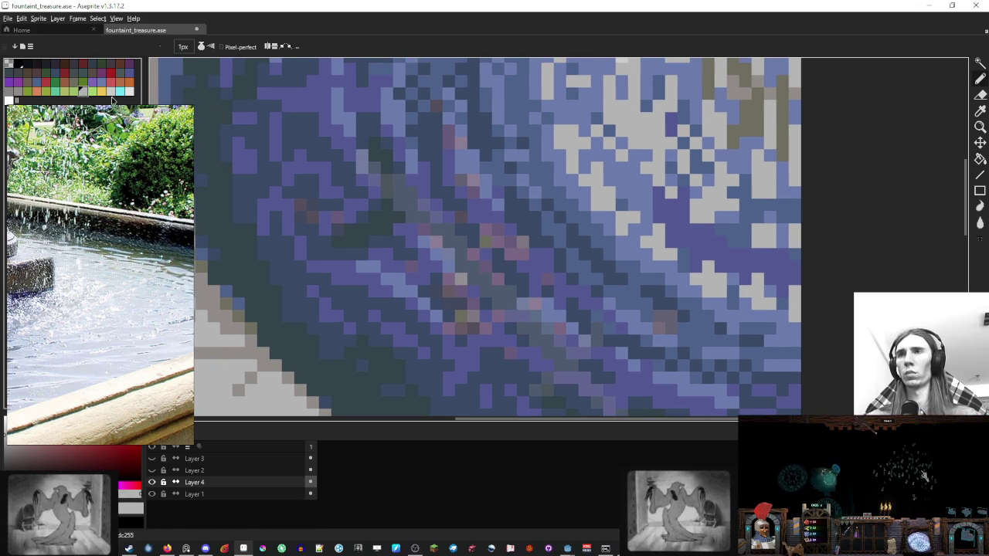
double_click(222, 482)
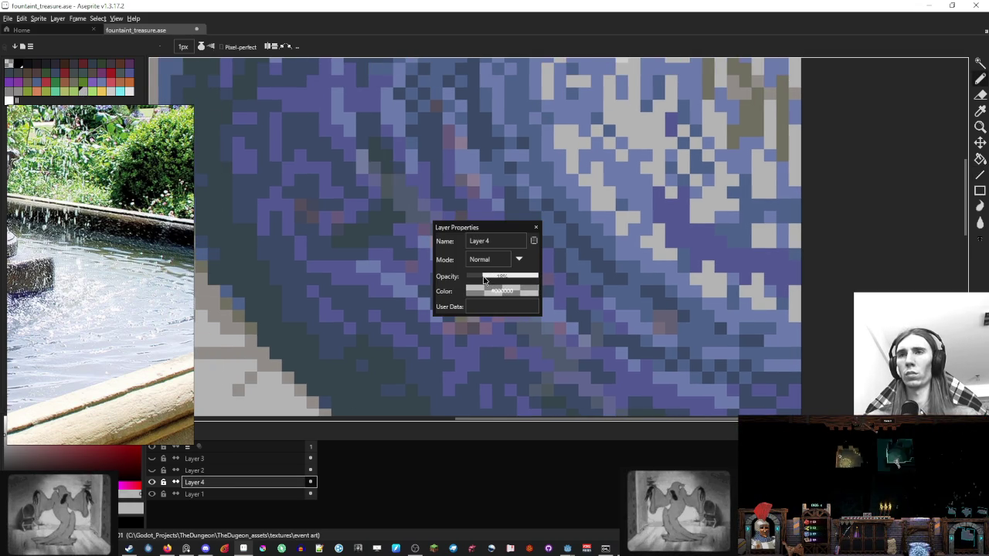
click(535, 228)
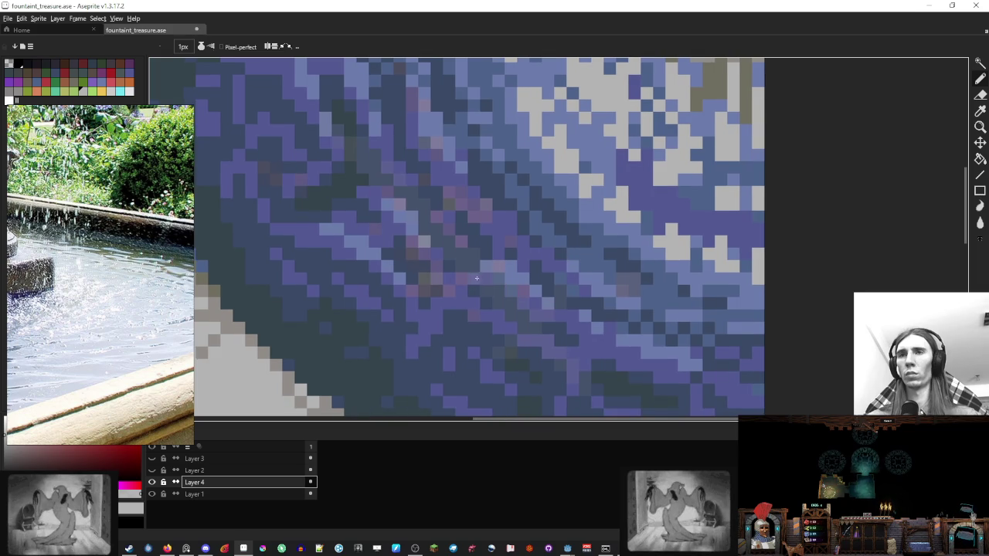
scroll(470, 239, down, 1)
scroll(423, 237, up, 1)
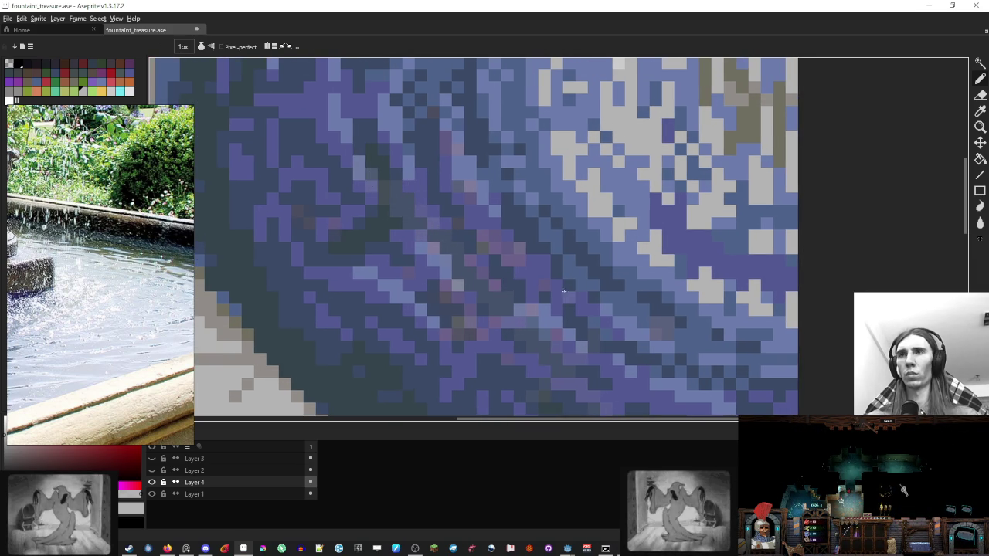
scroll(540, 278, down, 1)
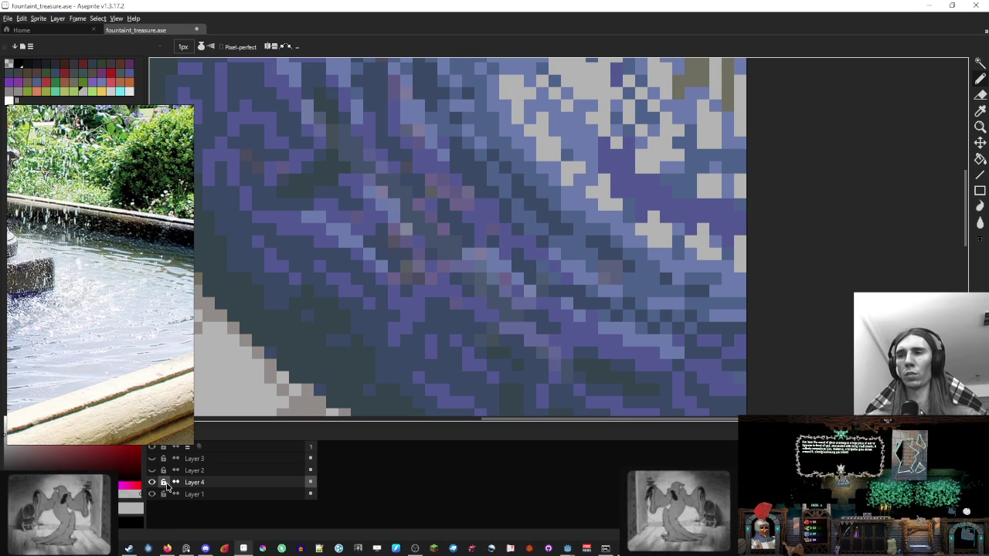
double_click(194, 482)
key(Return)
scroll(561, 236, down, 3)
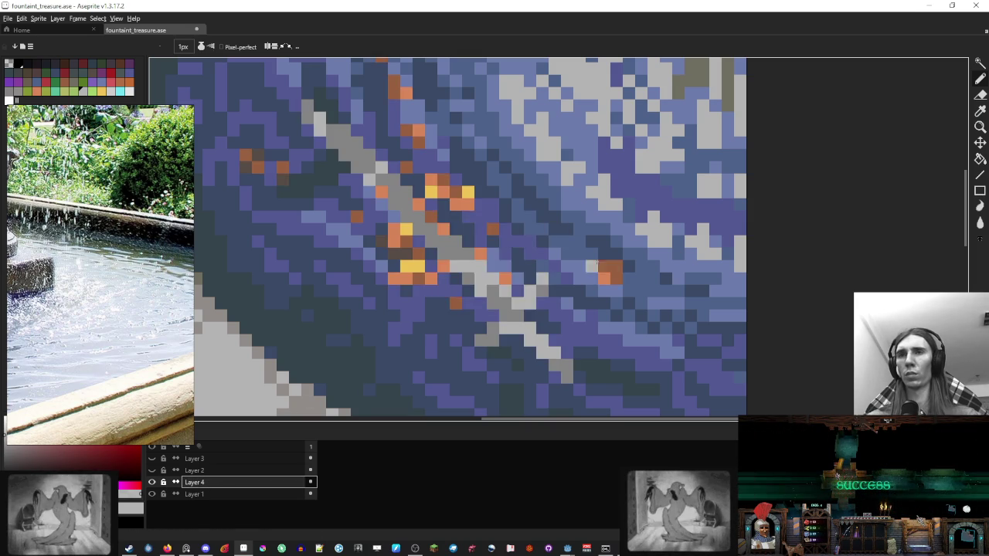
Step: Extend the grey submerged rod's lower end with a few pencilled grey pixels
scroll(561, 236, down, 4)
scroll(561, 237, down, 1)
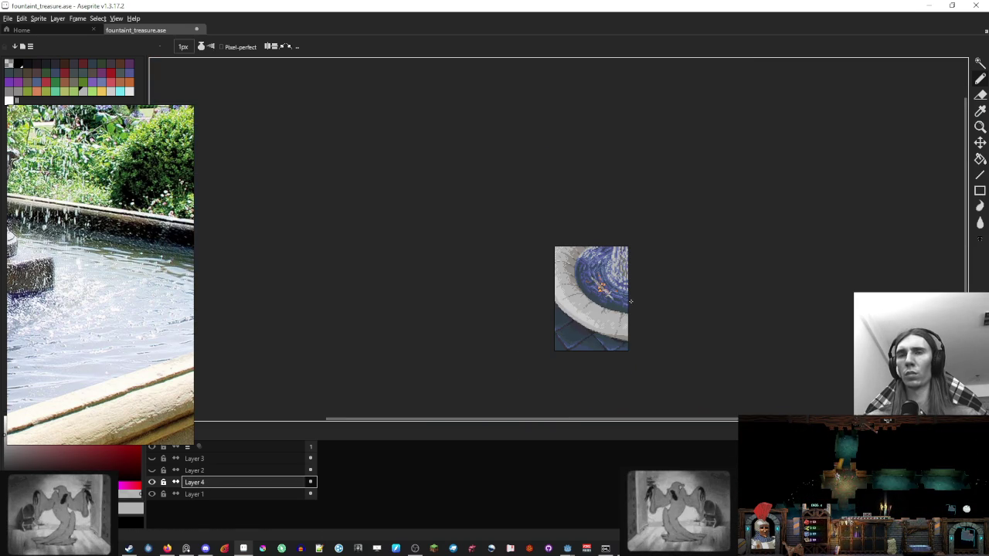
scroll(622, 299, up, 2)
scroll(539, 290, up, 3)
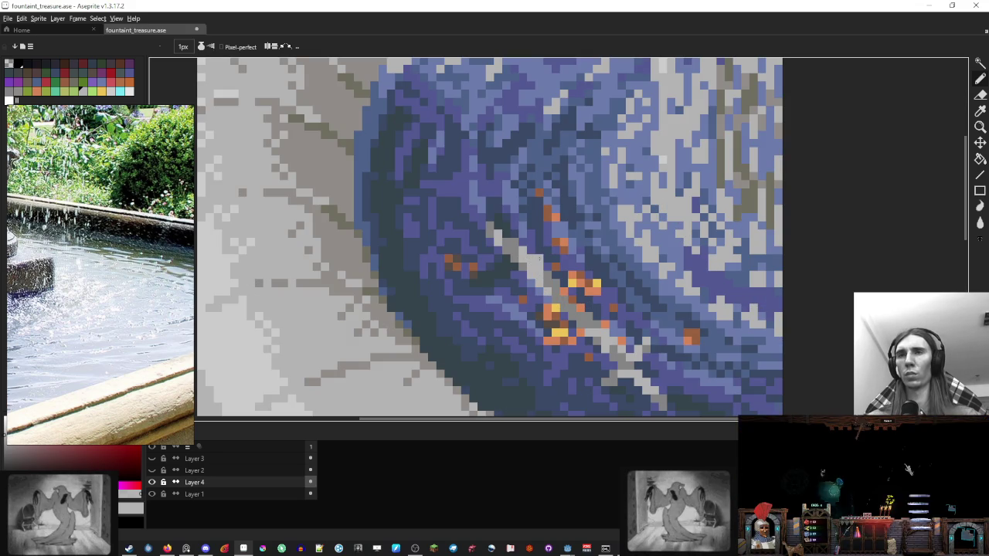
scroll(527, 258, down, 5)
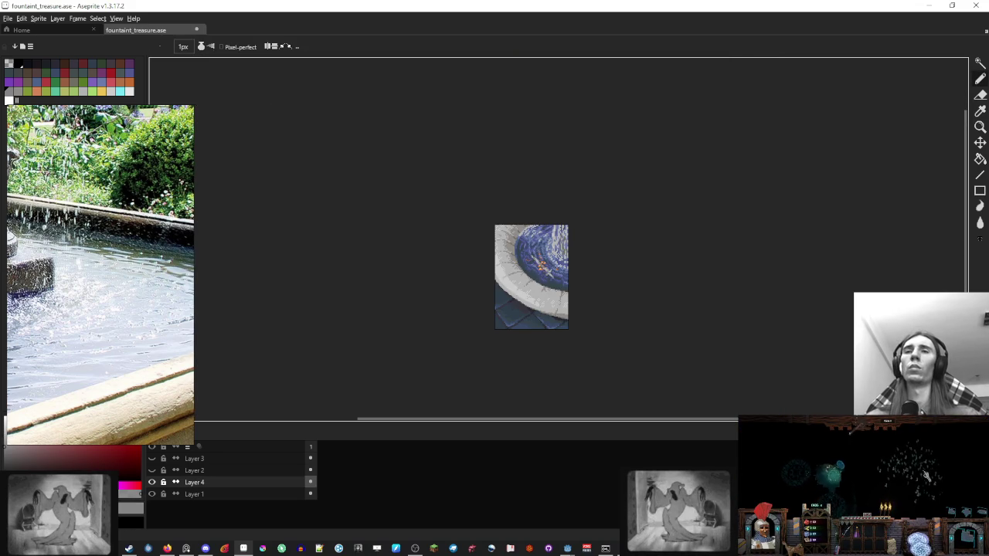
scroll(543, 267, up, 5)
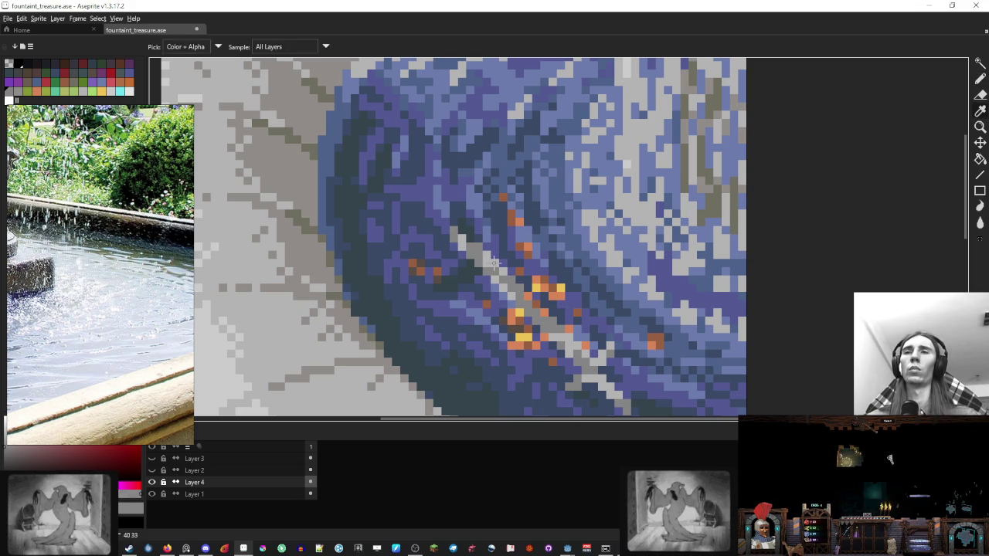
scroll(502, 270, down, 5)
scroll(532, 262, down, 1)
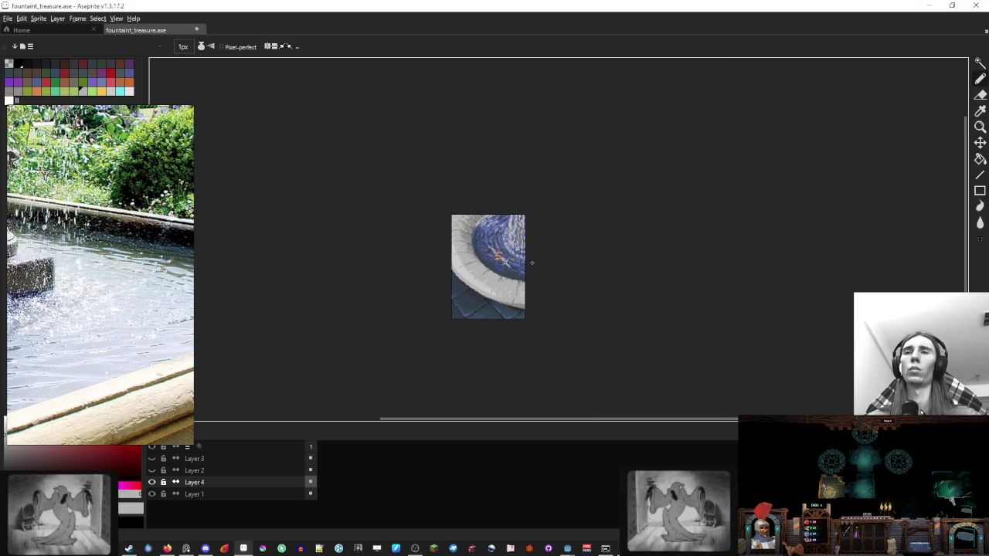
scroll(505, 253, up, 2)
scroll(505, 253, up, 3)
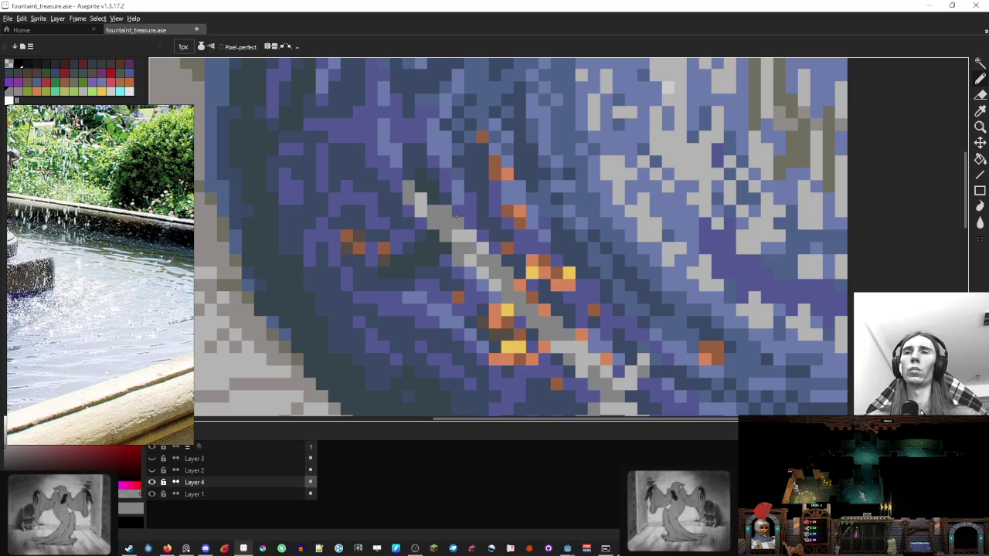
drag(550, 327, 572, 317)
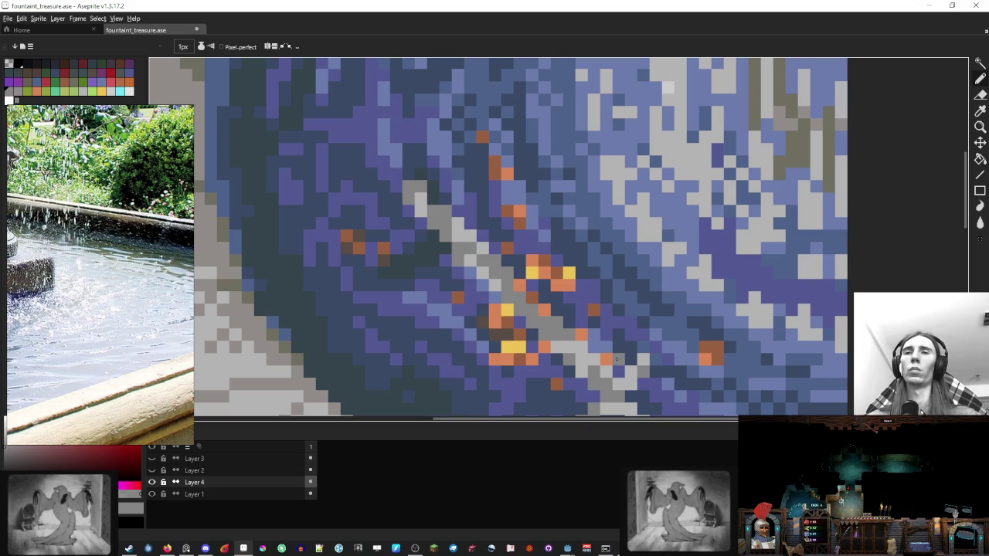
scroll(600, 344, down, 5)
scroll(599, 345, down, 1)
scroll(540, 314, up, 6)
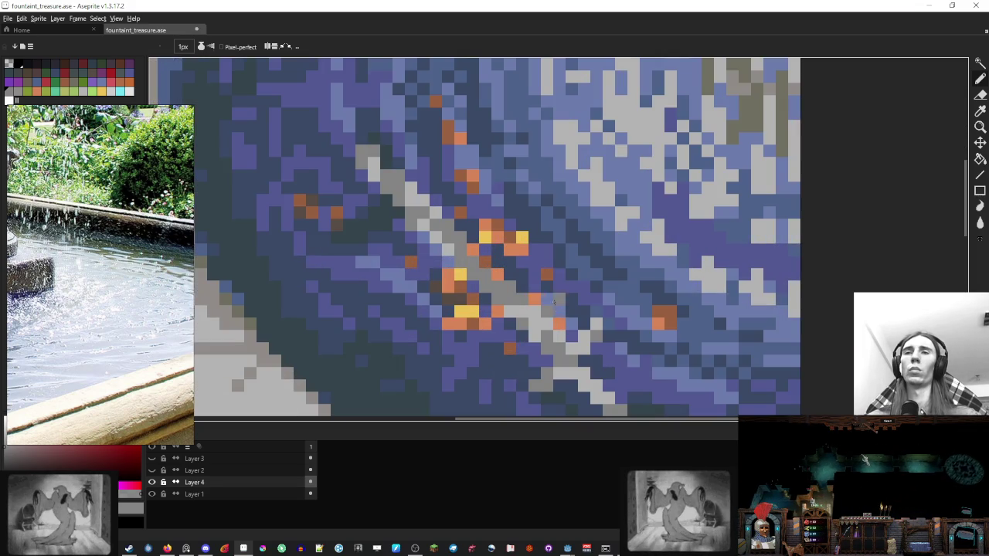
scroll(540, 316, down, 6)
scroll(540, 315, down, 2)
scroll(591, 322, up, 1)
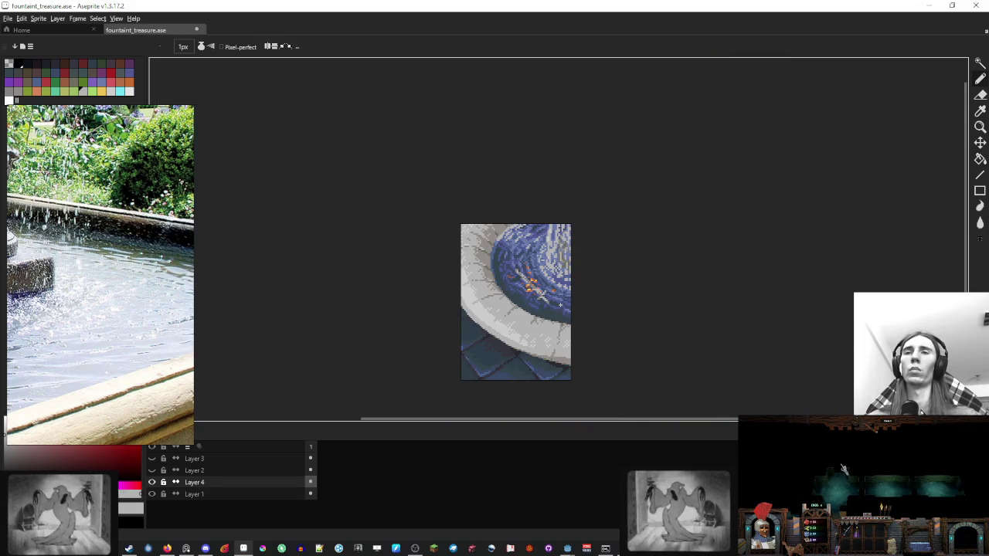
Step: Lasso the rod's upper-left section and transform it to shift it slightly
drag(591, 322, 554, 251)
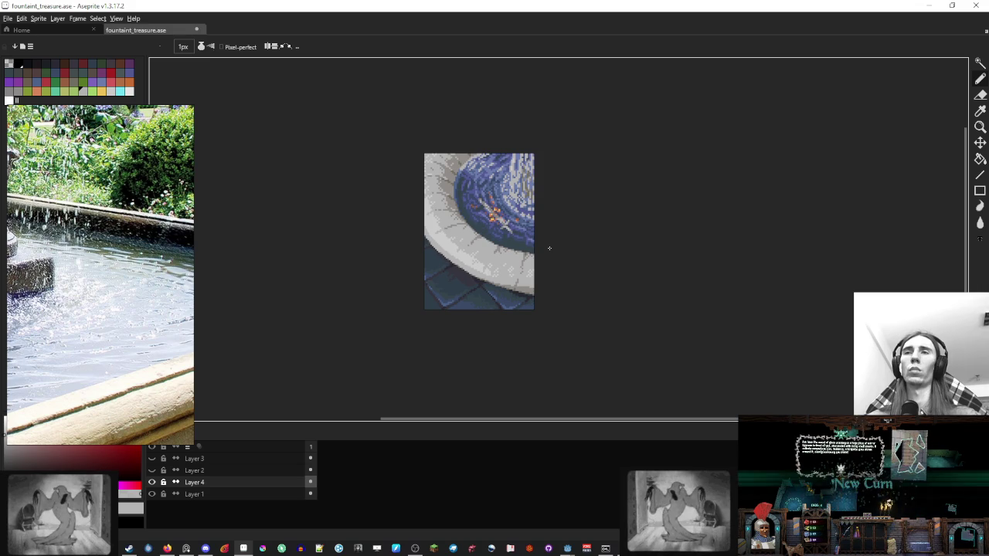
scroll(550, 248, up, 2)
scroll(550, 248, up, 3)
key(q)
drag(334, 141, 541, 222)
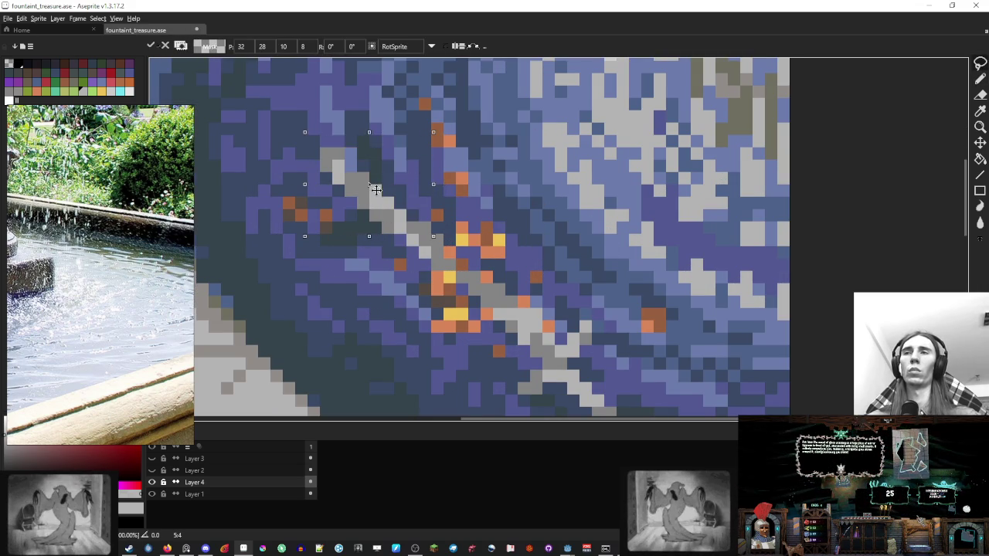
scroll(489, 219, down, 5)
scroll(470, 203, up, 4)
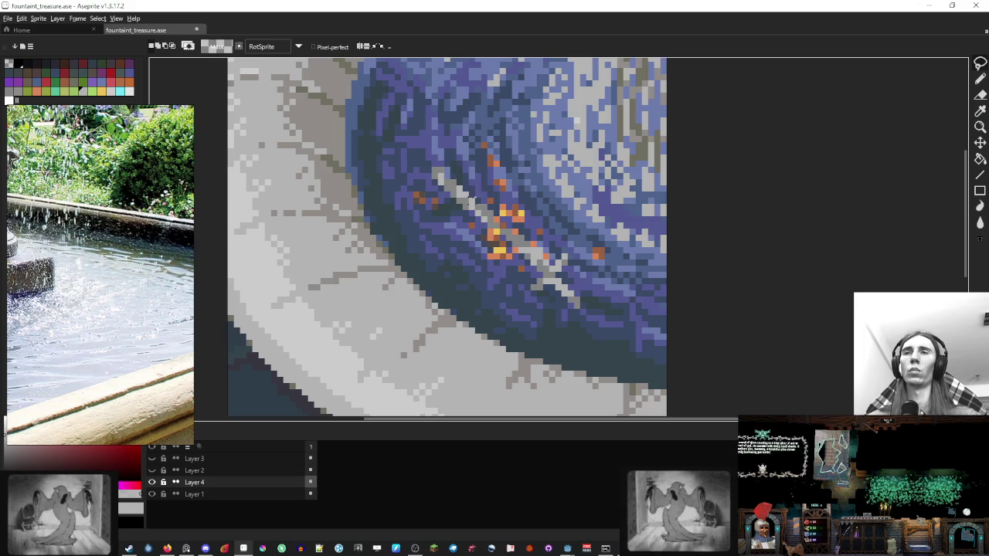
key(ctrl+t)
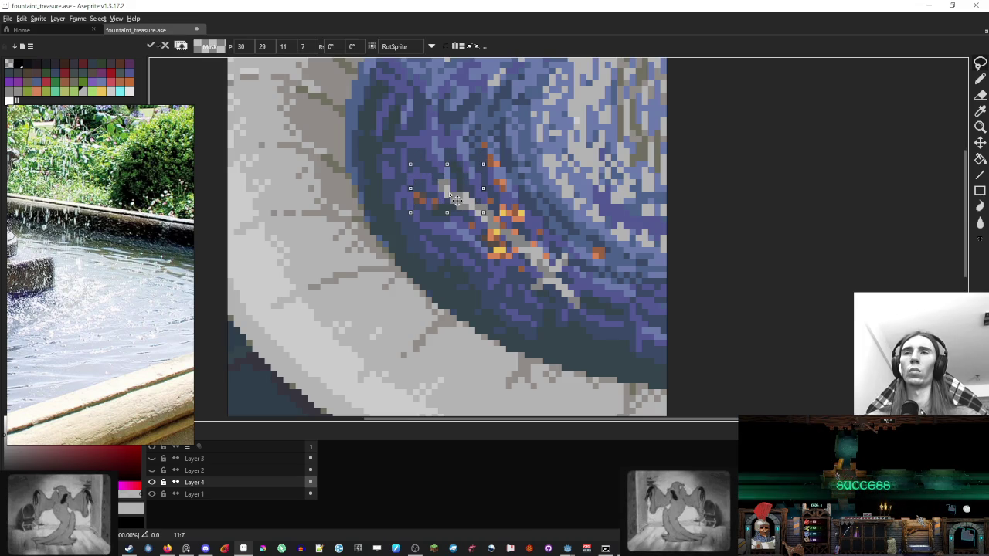
key(Return)
scroll(537, 183, down, 3)
scroll(538, 186, down, 1)
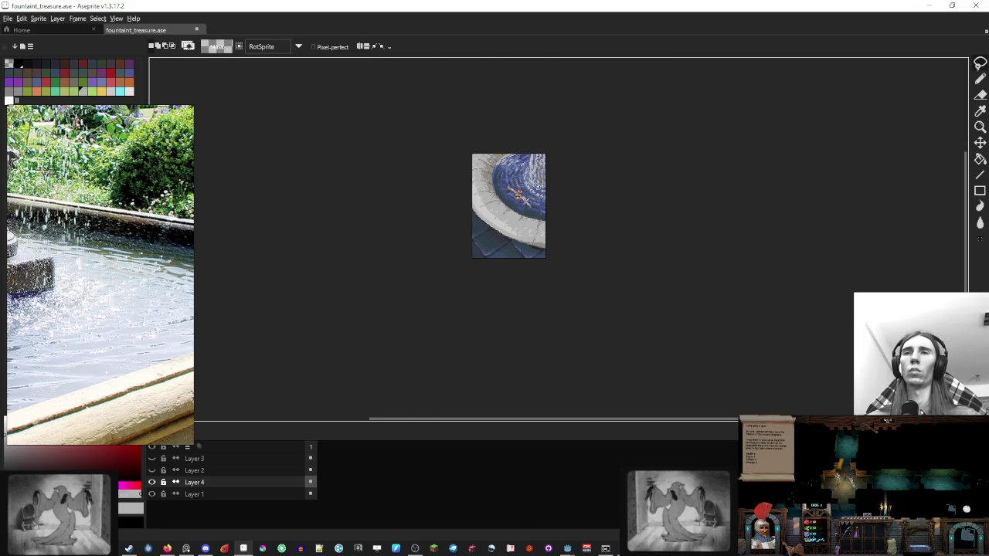